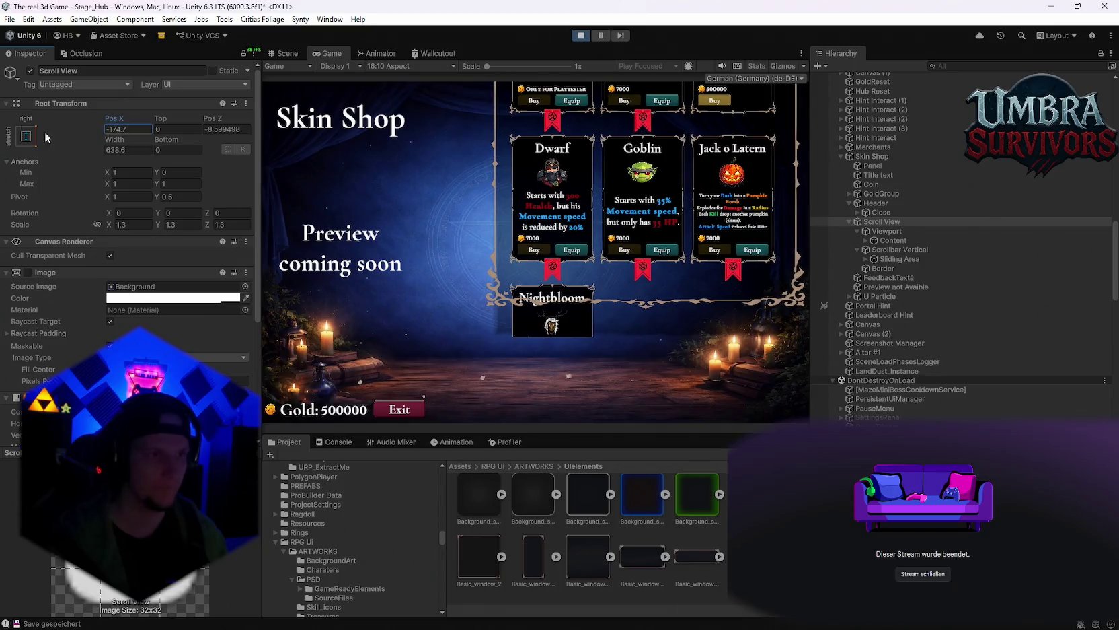
Step: Re-anchor the Scroll View to centred 0.5 anchors and lower its bottom edge
mouse_move(165, 119)
left_mouse_down()
mouse_move(259, 158)
mouse_move(1053, 337)
mouse_move(41, 353)
mouse_move(375, 402)
mouse_move(219, 159)
left_mouse_up()
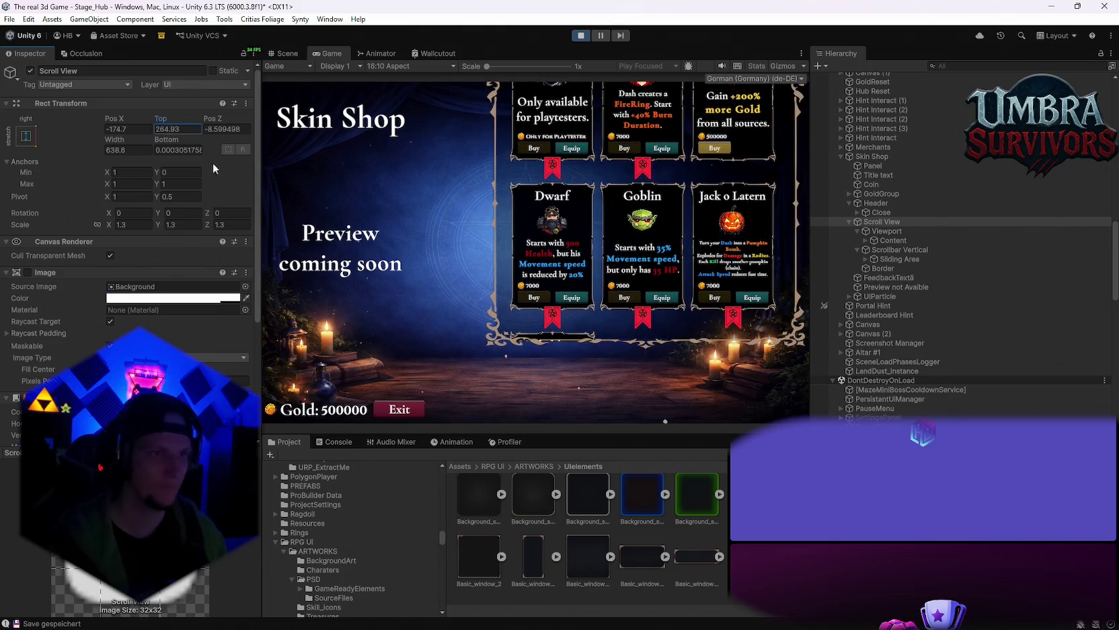
left_click_drag(212, 118, 350, 139)
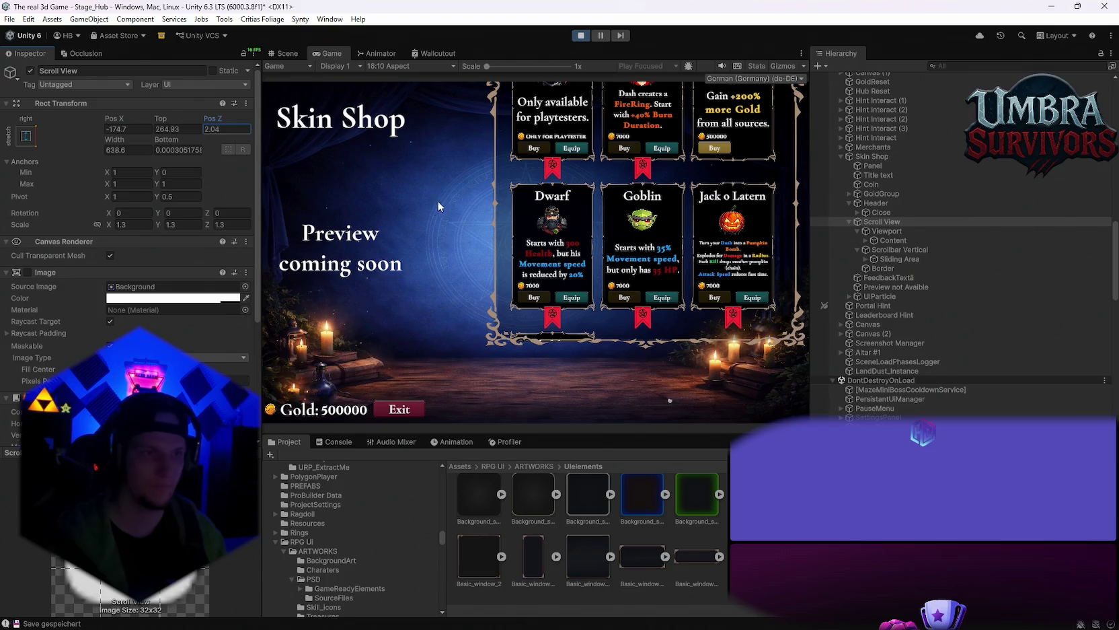
key("Escape")
mouse_move(167, 143)
left_mouse_down()
mouse_move(715, 211)
mouse_move(568, 252)
left_mouse_up()
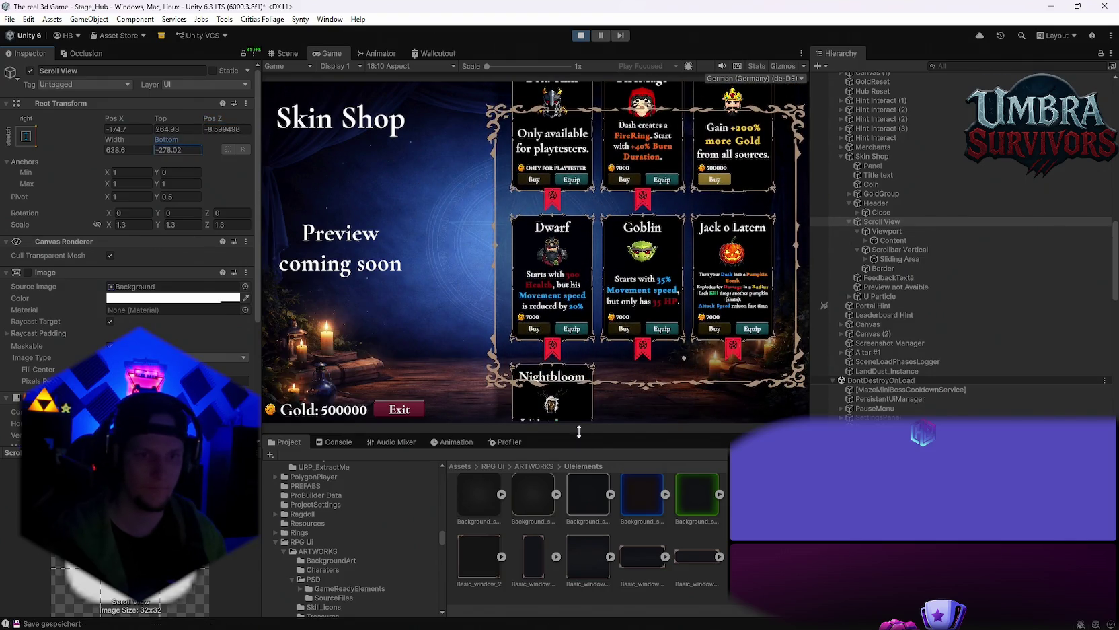
Step: Resize the Game preview area and set its aspect to Free Aspect
mouse_move(579, 432)
left_mouse_down()
mouse_move(568, 515)
mouse_move(557, 436)
mouse_move(587, 470)
mouse_move(582, 498)
mouse_move(554, 150)
mouse_move(538, 218)
mouse_move(528, 497)
mouse_move(530, 261)
mouse_move(531, 488)
left_mouse_up()
left_click(397, 64)
left_click(398, 106)
Step: Enlarge the Project asset browser by raising the Game/Project splitter
scroll(653, 341, "up", 1)
scroll(653, 341, "down", 2)
scroll(654, 366, "up", 2)
mouse_move(616, 458)
left_mouse_down()
mouse_move(646, 213)
mouse_move(673, 251)
mouse_move(622, 391)
mouse_move(611, 213)
mouse_move(608, 357)
left_mouse_up()
scroll(677, 195, "up", 2)
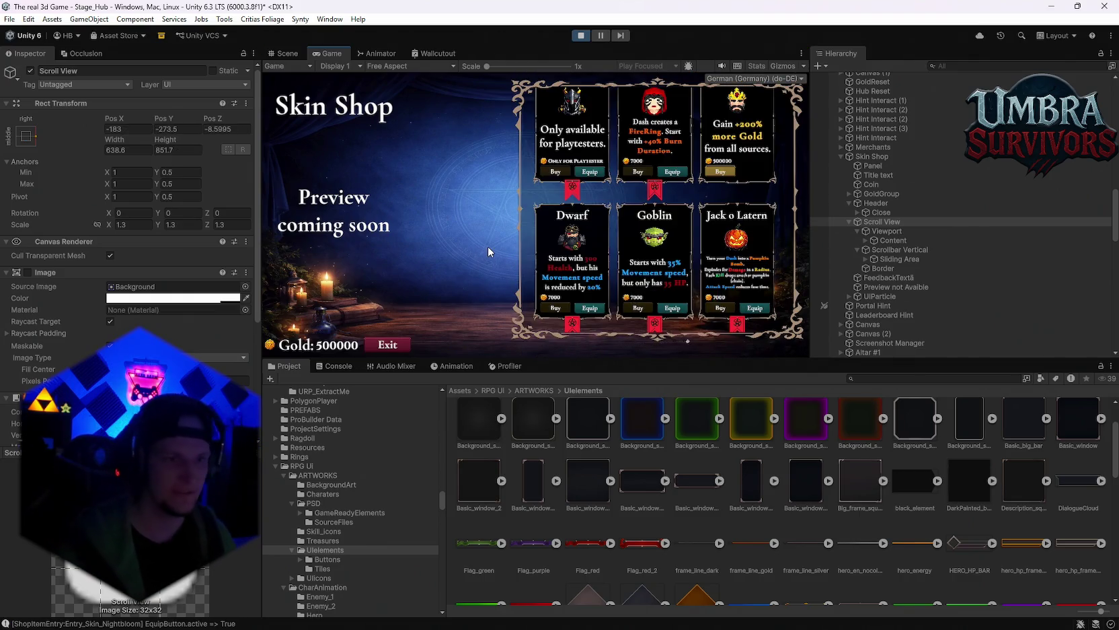
Step: Switch the Game view to 16:9, then 16:10, and scroll the shop list to Nightbloom
left_click(385, 67)
left_click(404, 126)
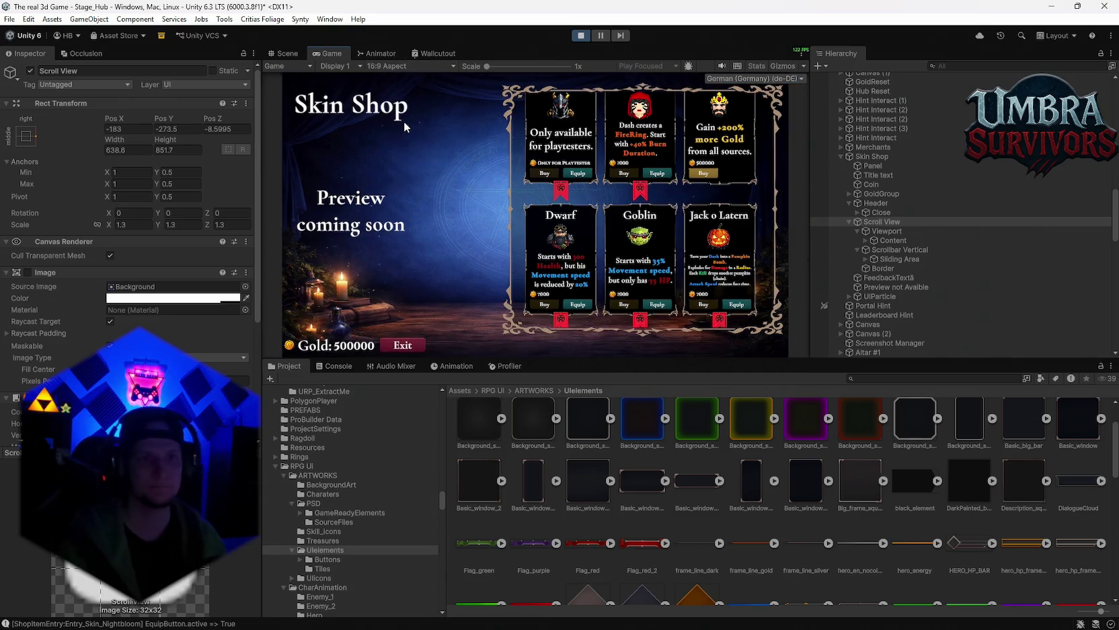
left_click(384, 68)
left_click(392, 130)
scroll(577, 262, "up", 2)
scroll(577, 263, "down", 3)
scroll(577, 262, "up", 2)
scroll(602, 270, "down", 4)
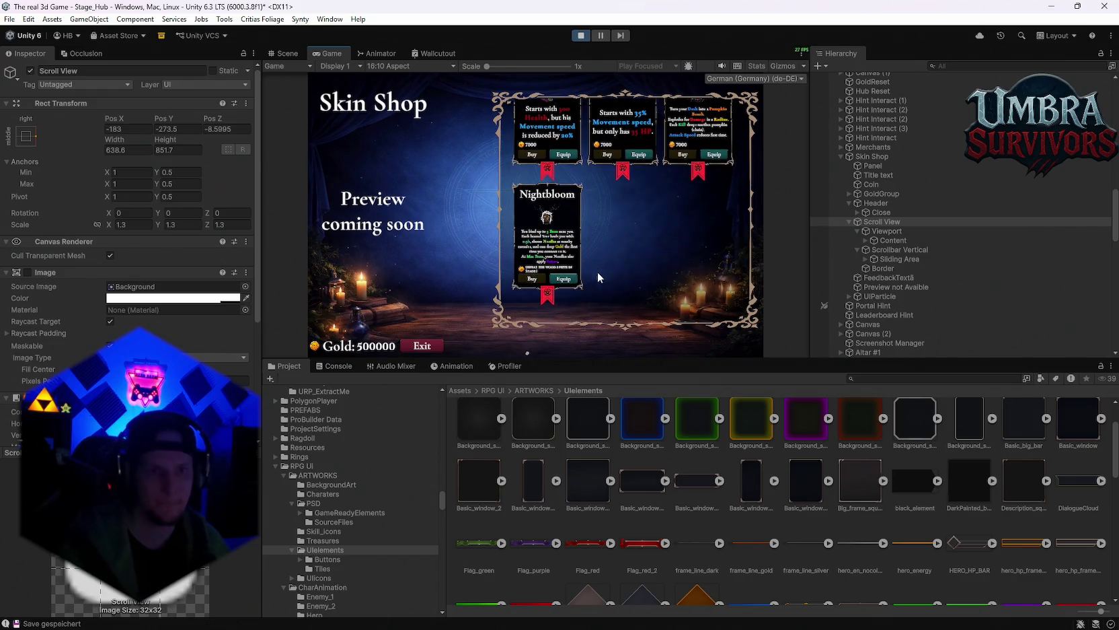
scroll(618, 279, "up", 3)
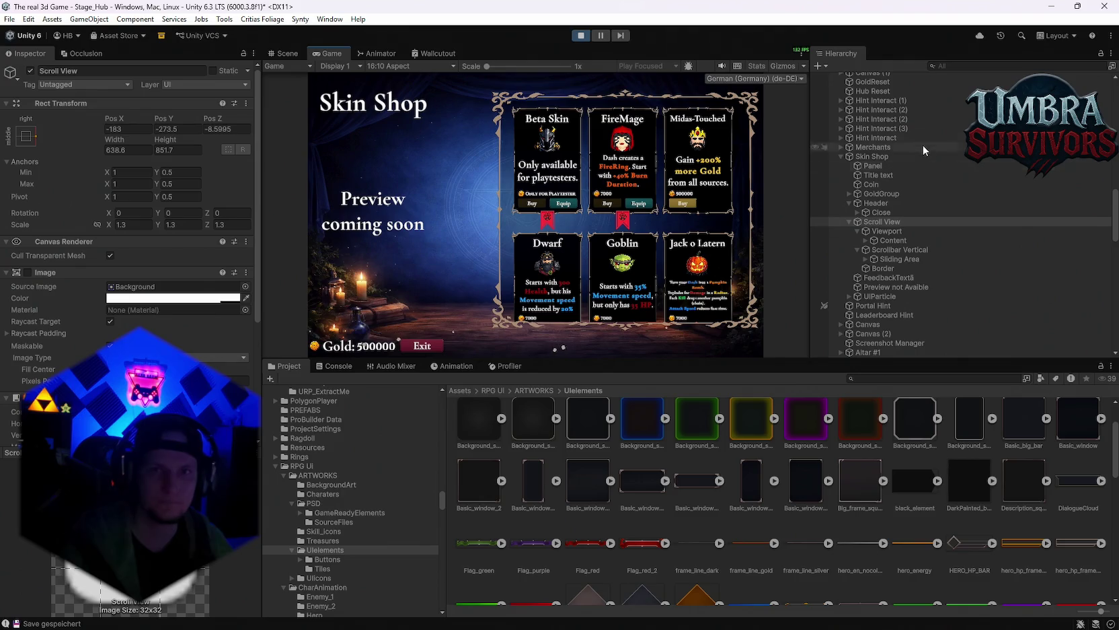
Step: Inspect the Panel, then screenshot the Title text object's Inspector settings
left_click(881, 168)
left_click(881, 173)
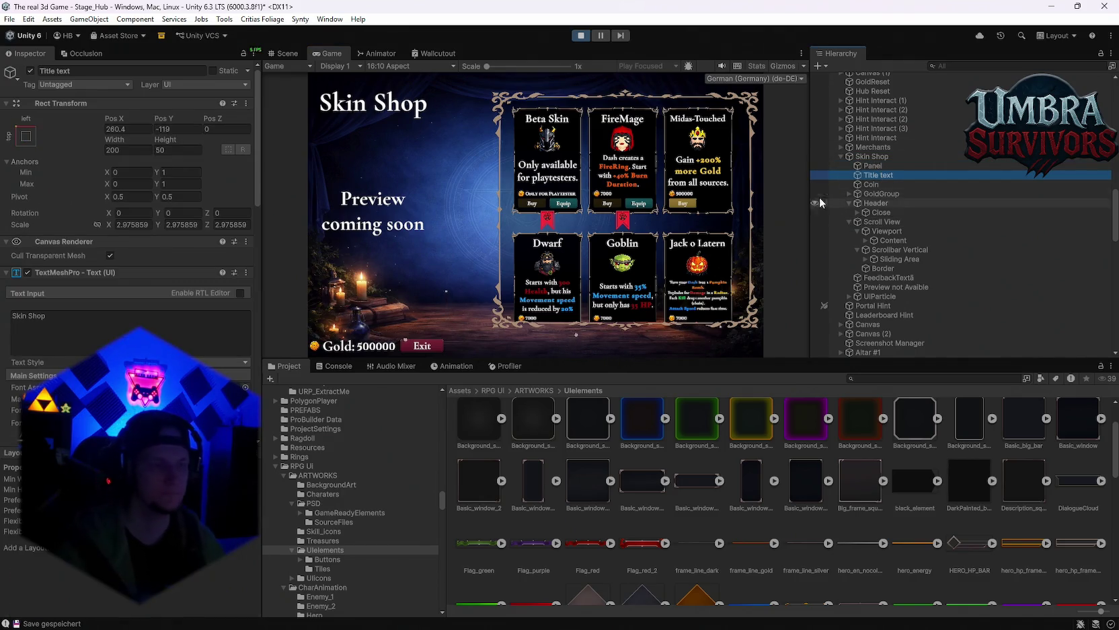
key("super+shift+s")
left_click_drag(3, 7, 1011, 532)
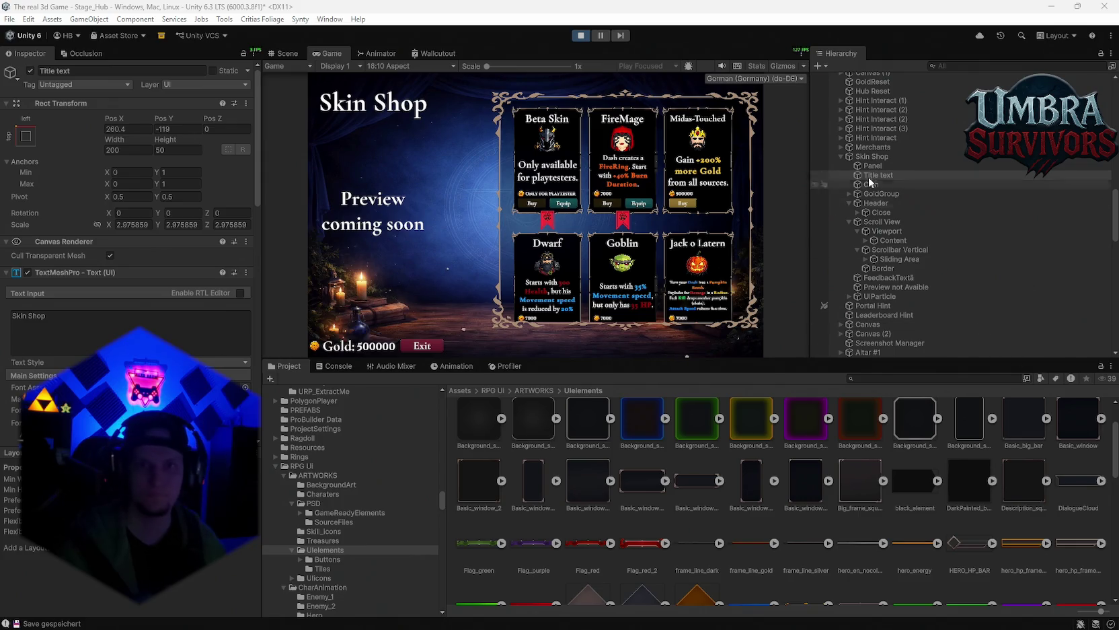
Step: Check GoldGroup, then screenshot the Header object's Inspector settings
left_click(877, 193)
left_click(876, 203)
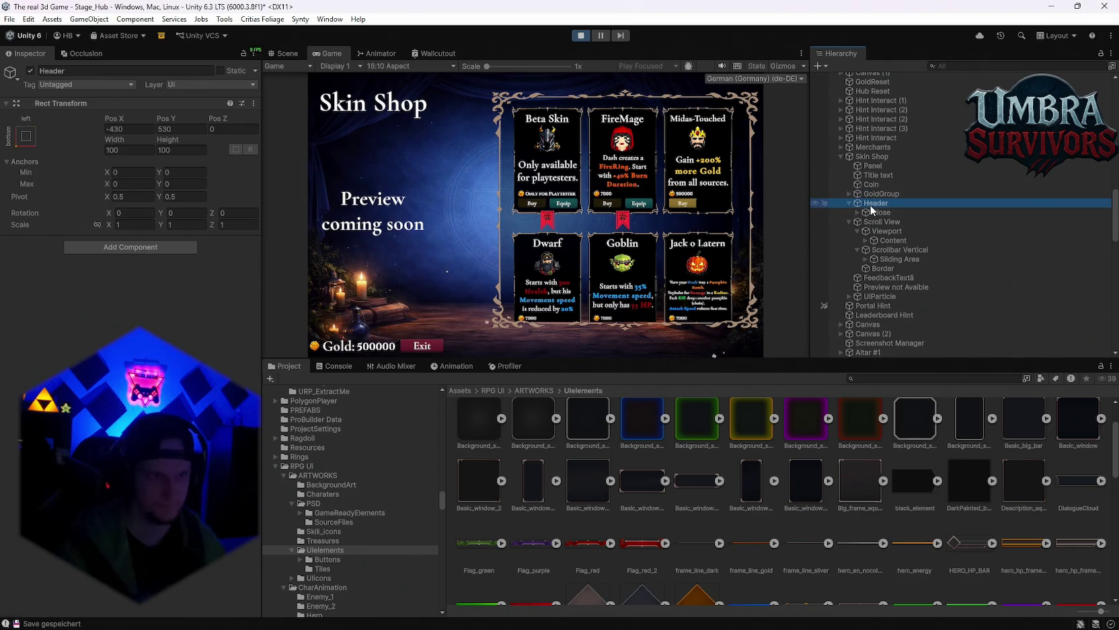
key("super+shift+s")
left_click_drag(277, 13, 15, 412)
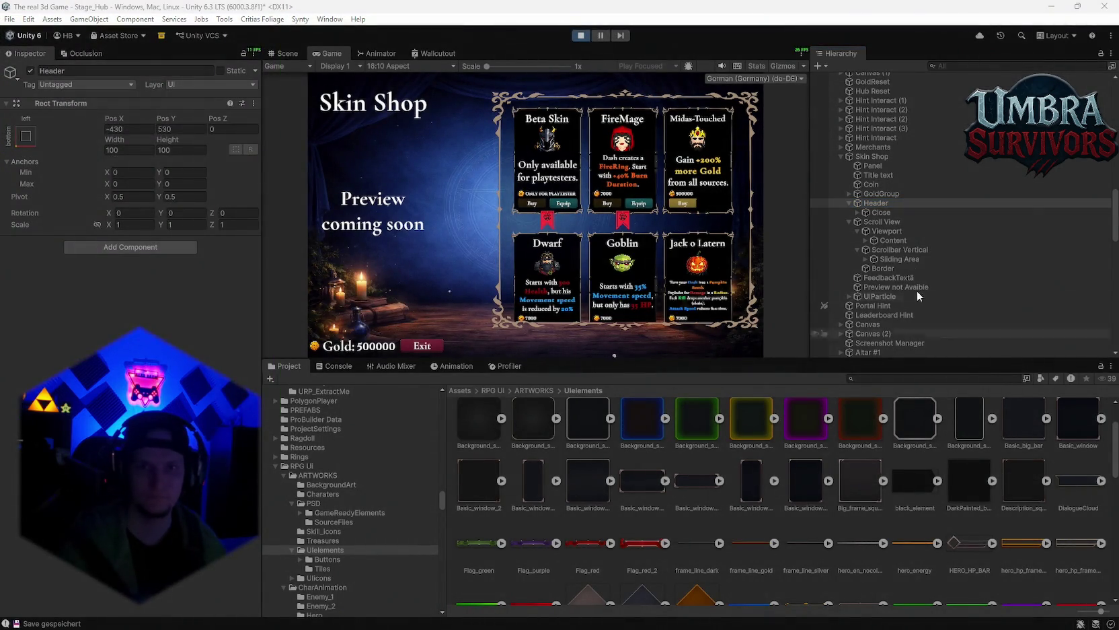
Step: Screenshot the Scroll View and Viewport Inspector settings
left_click(879, 220)
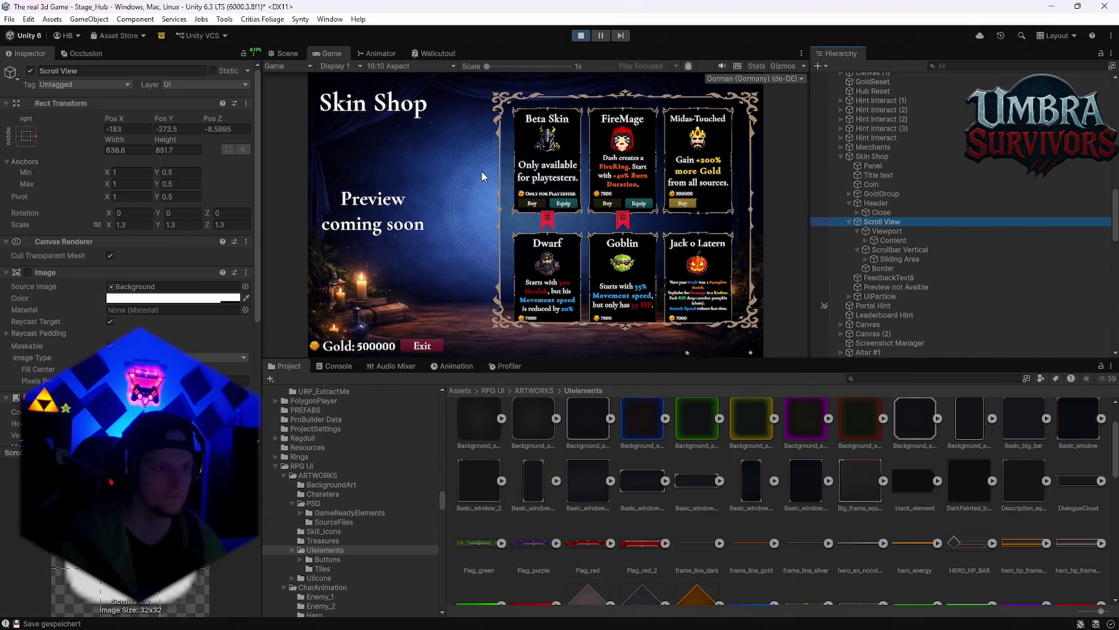
key("super+shift+s")
left_click_drag(277, 21, 2, 579)
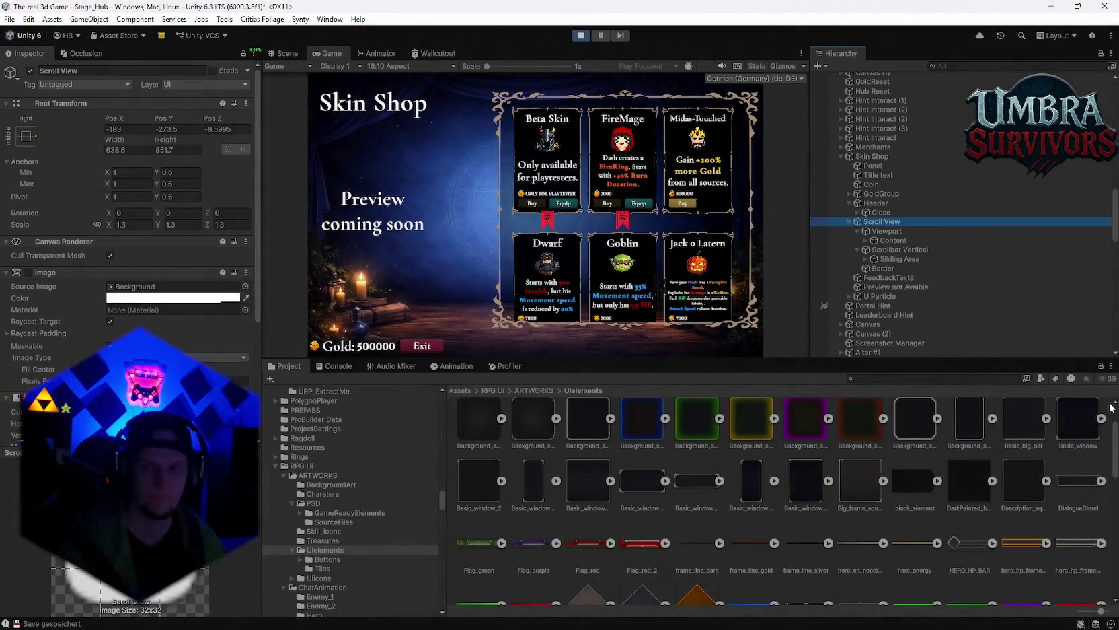
left_click(886, 231)
key("super+shift+s")
left_click_drag(272, 14, 2, 628)
Step: Screenshot the Content and Border settings, then exit Play mode
left_click(899, 240)
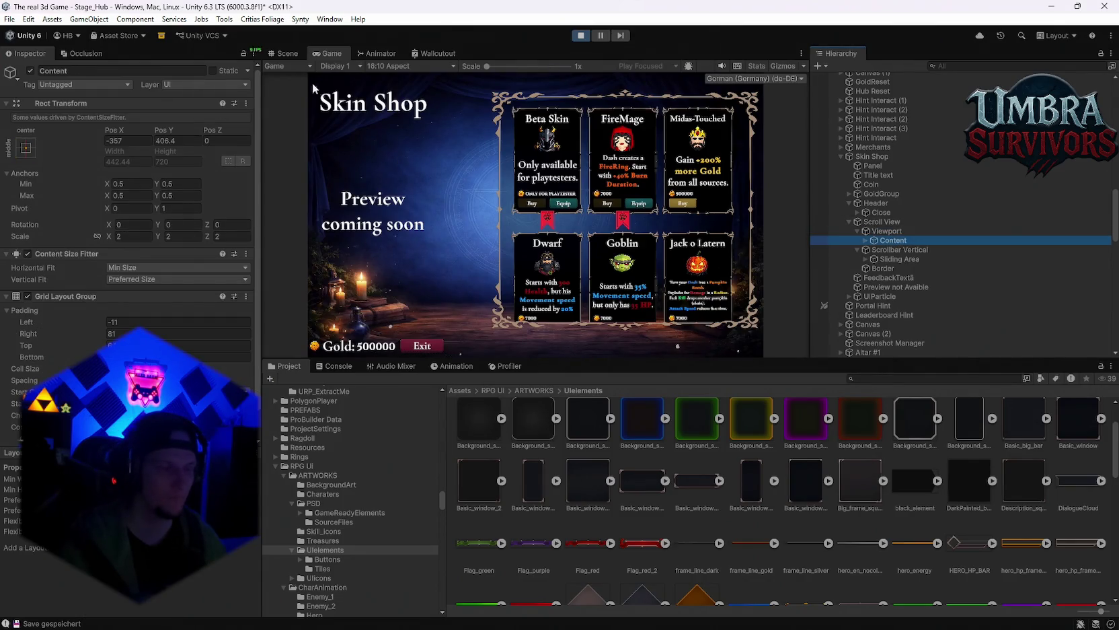
key("super+shift+s")
left_click_drag(275, 12, 1, 628)
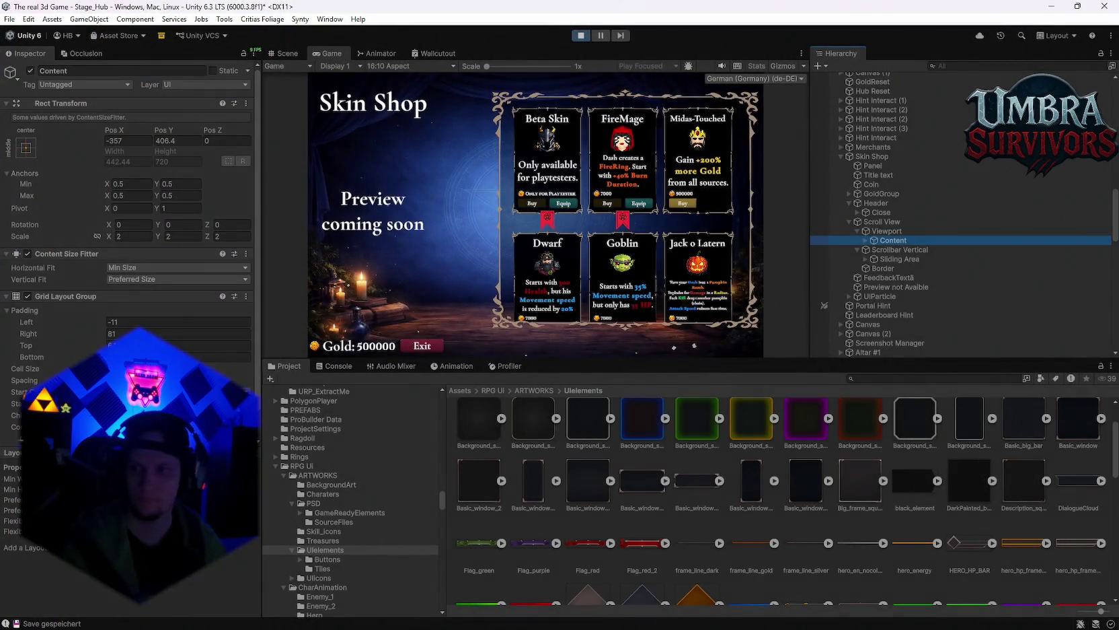
left_click(896, 268)
key("super+shift+s")
left_click_drag(268, 14, 1, 628)
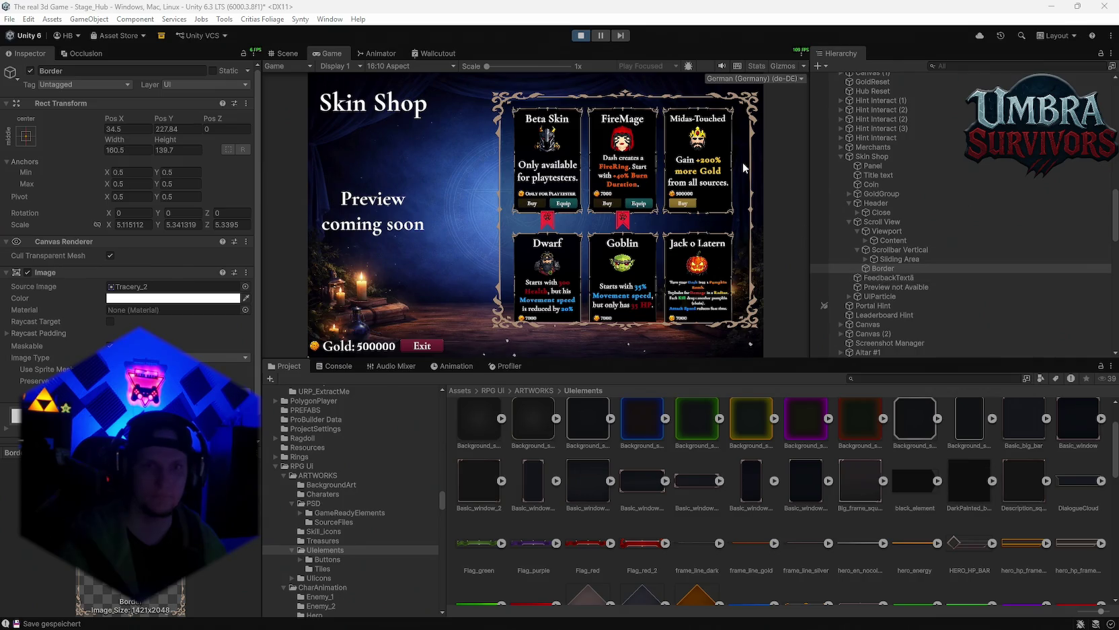
key("ctrl+p")
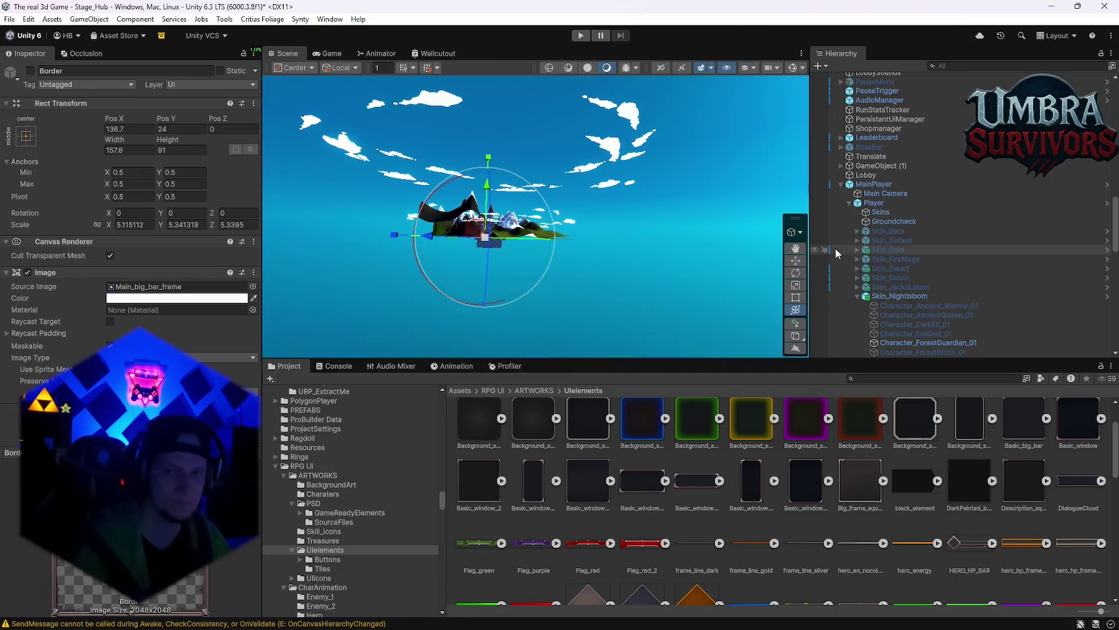
Step: Open the Skin Shop prefab in isolation and make it active
scroll(886, 230, "down", 10)
left_click(873, 128)
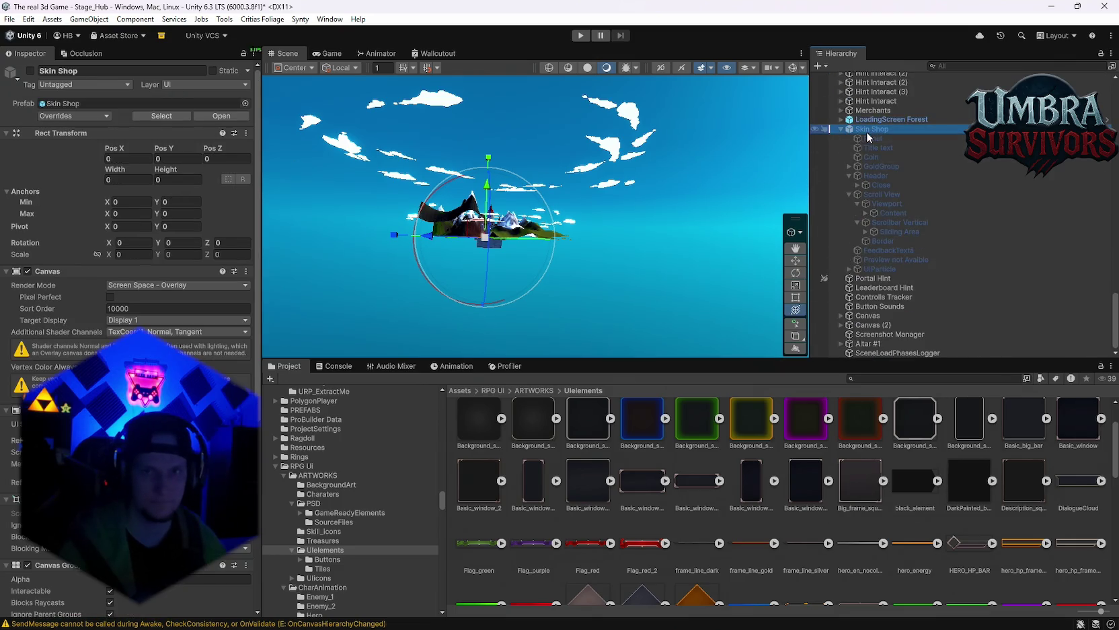
right_click(868, 137)
mouse_move(920, 250)
left_click(793, 265)
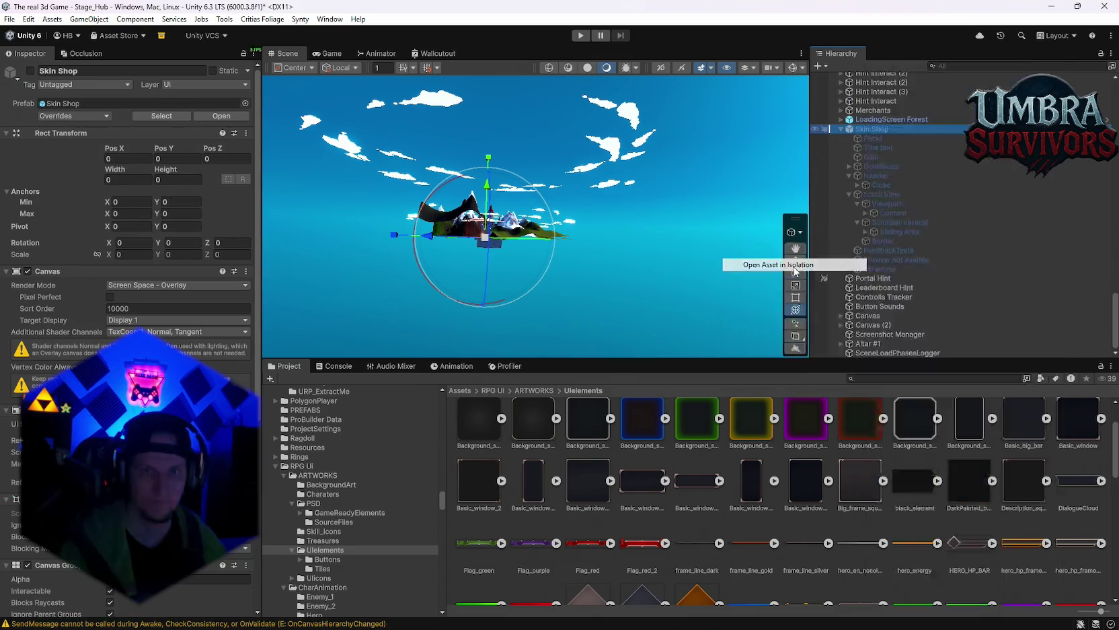
left_click(30, 71)
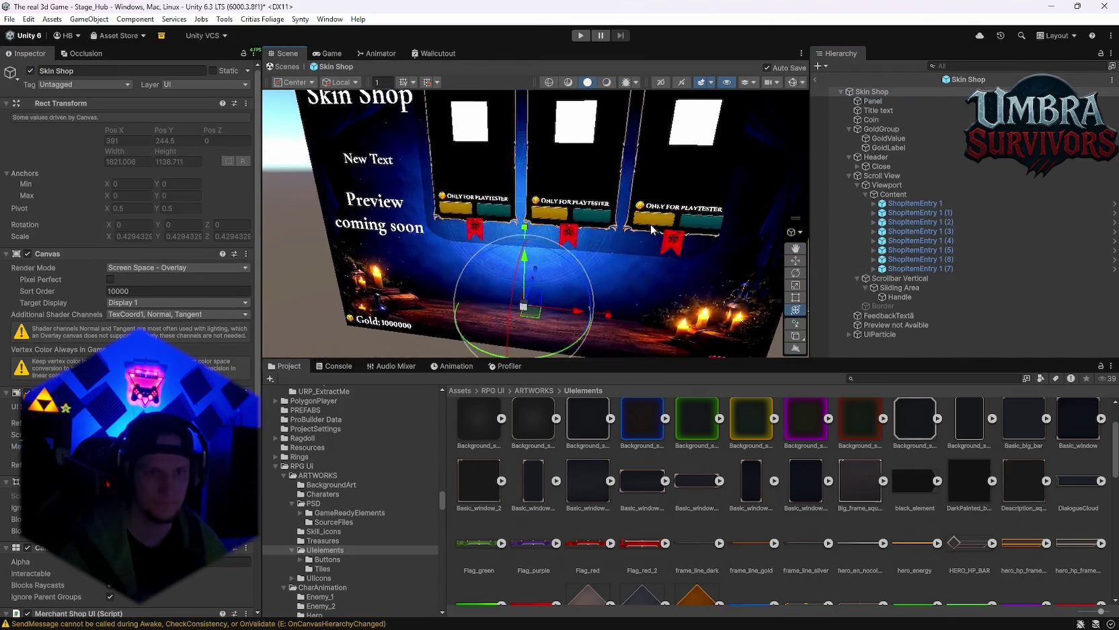
Step: Set Content's Pos Y to 406.4 and its grid left padding to -11
scroll(651, 230, "down", 5)
type("406.")
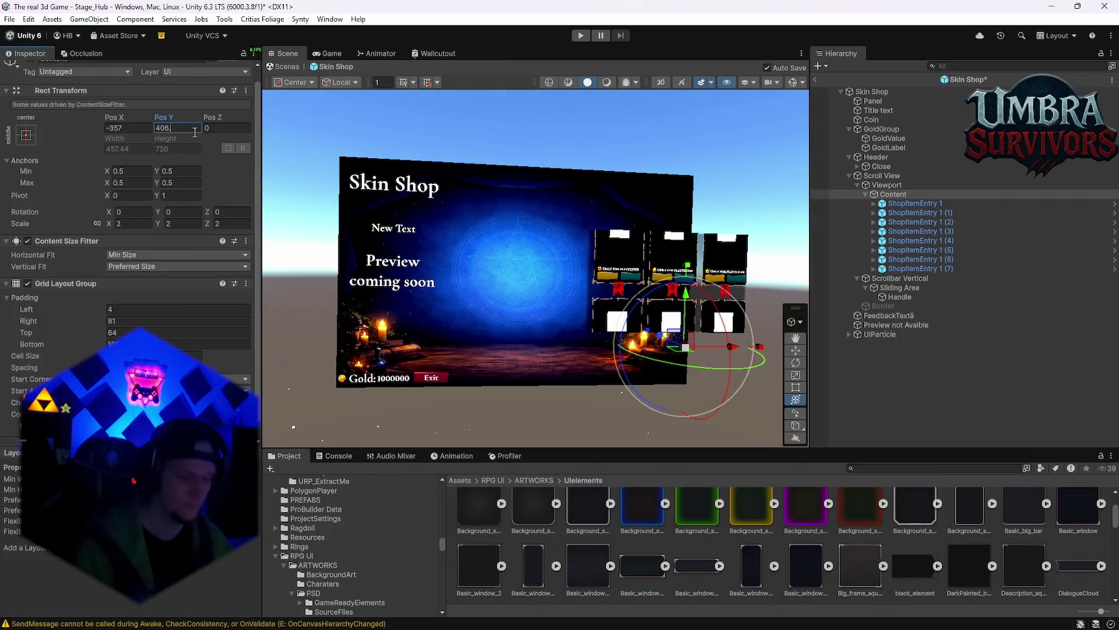
type("4")
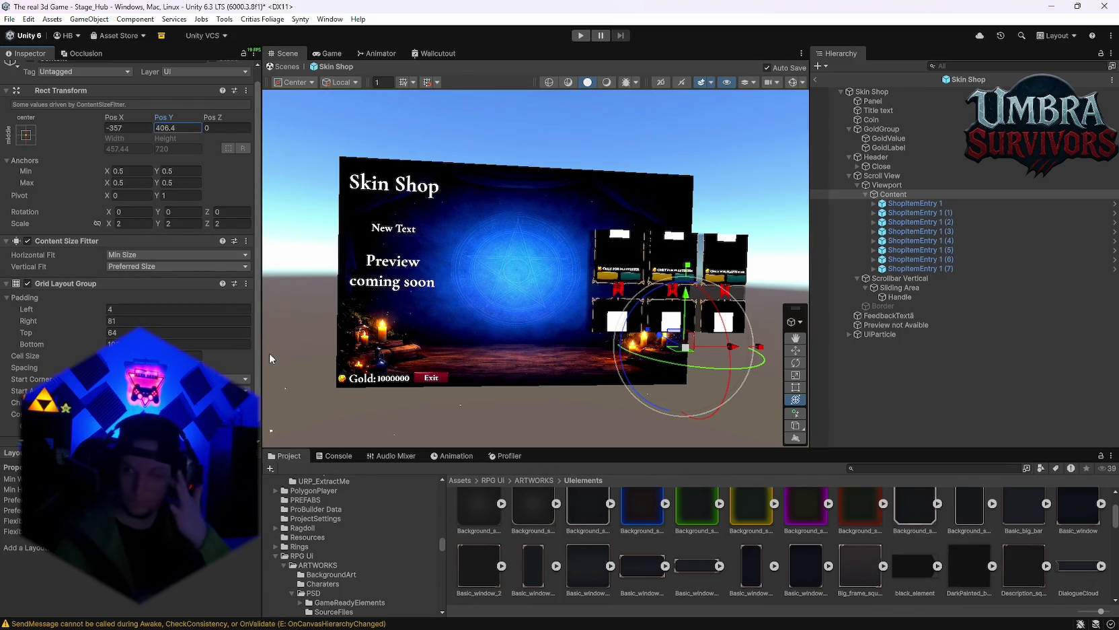
left_click(130, 306)
type("-11")
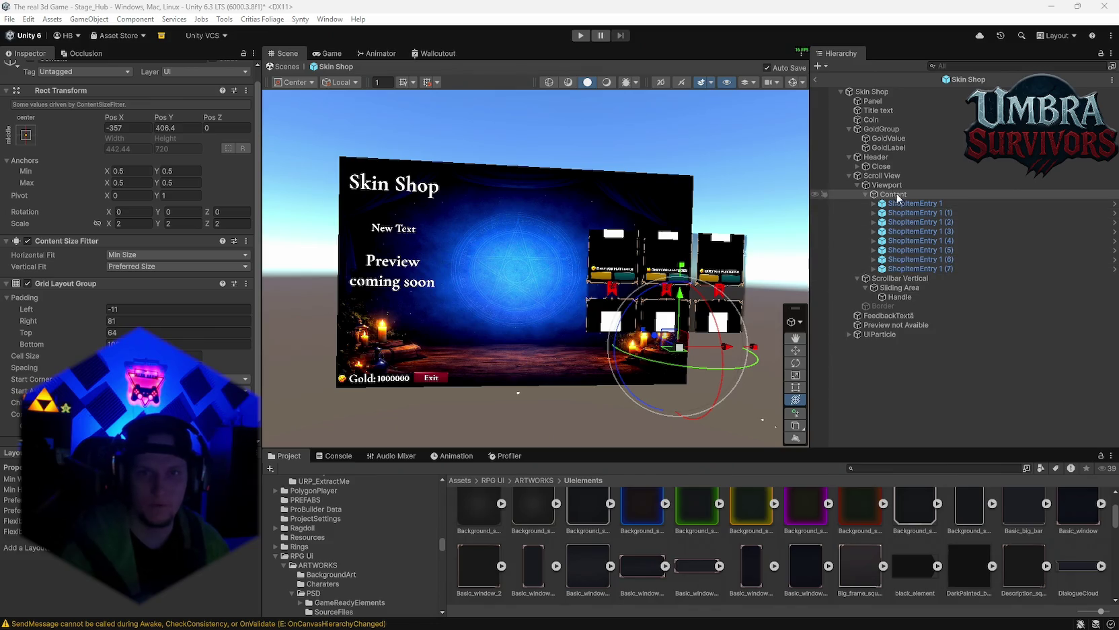
Step: Give the Border the Tracery_3 image and move it to 34.5, 227.84
left_click(884, 305)
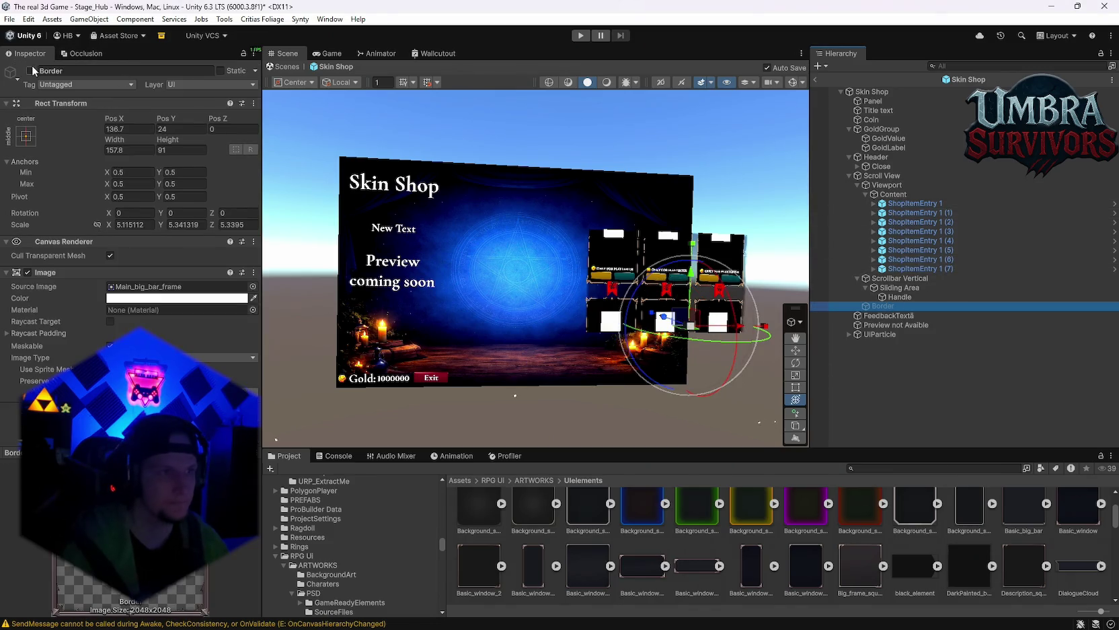
scroll(647, 499, "down", 10)
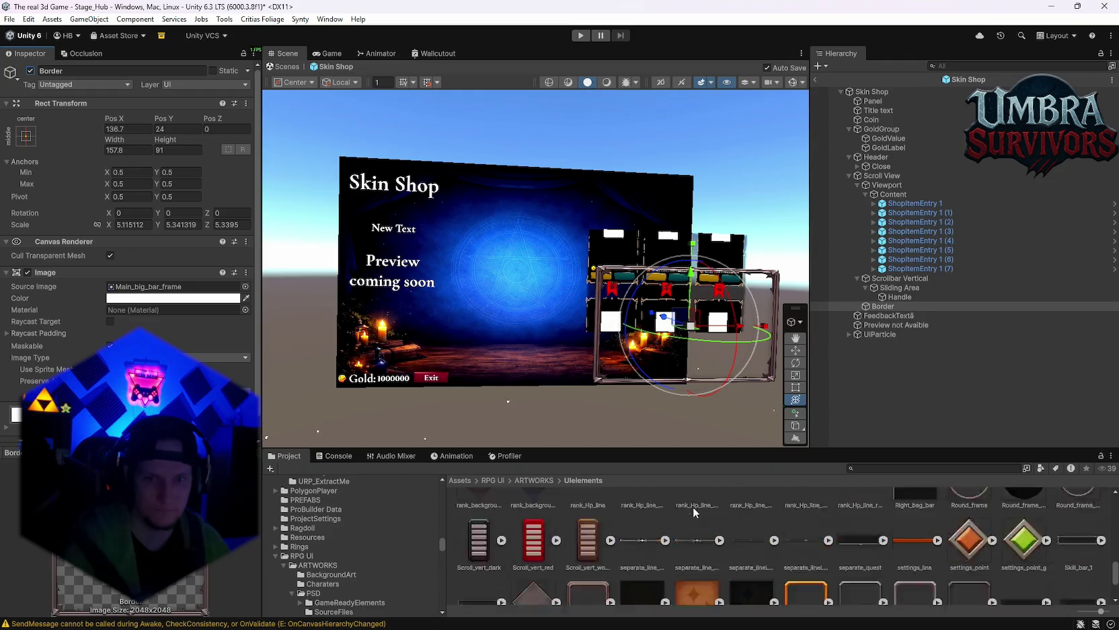
left_click_drag(861, 571, 144, 290)
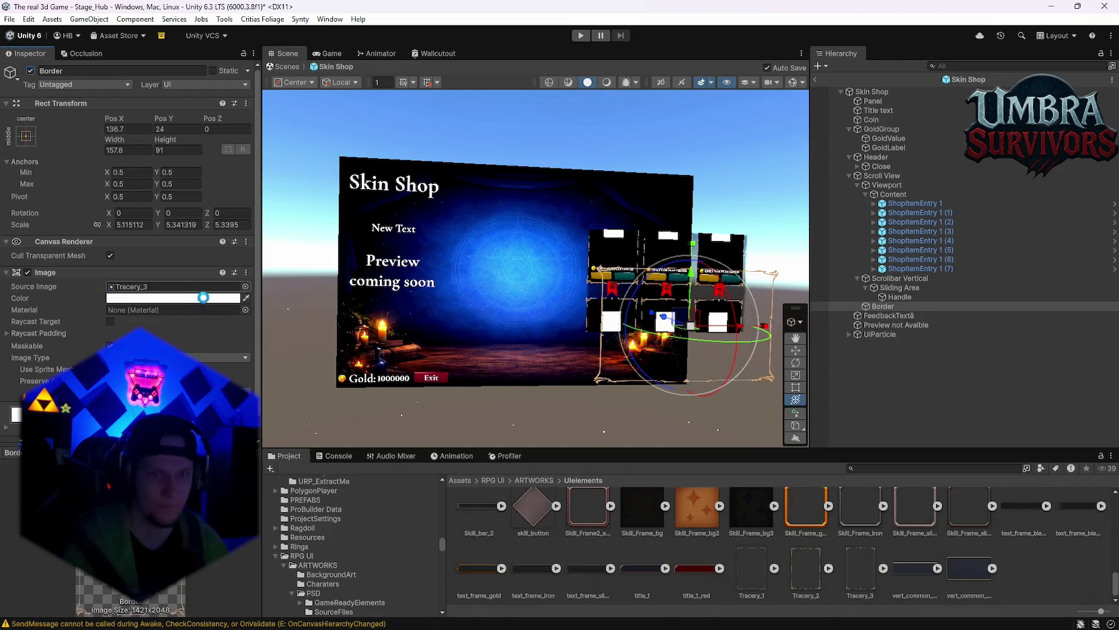
left_click(128, 129)
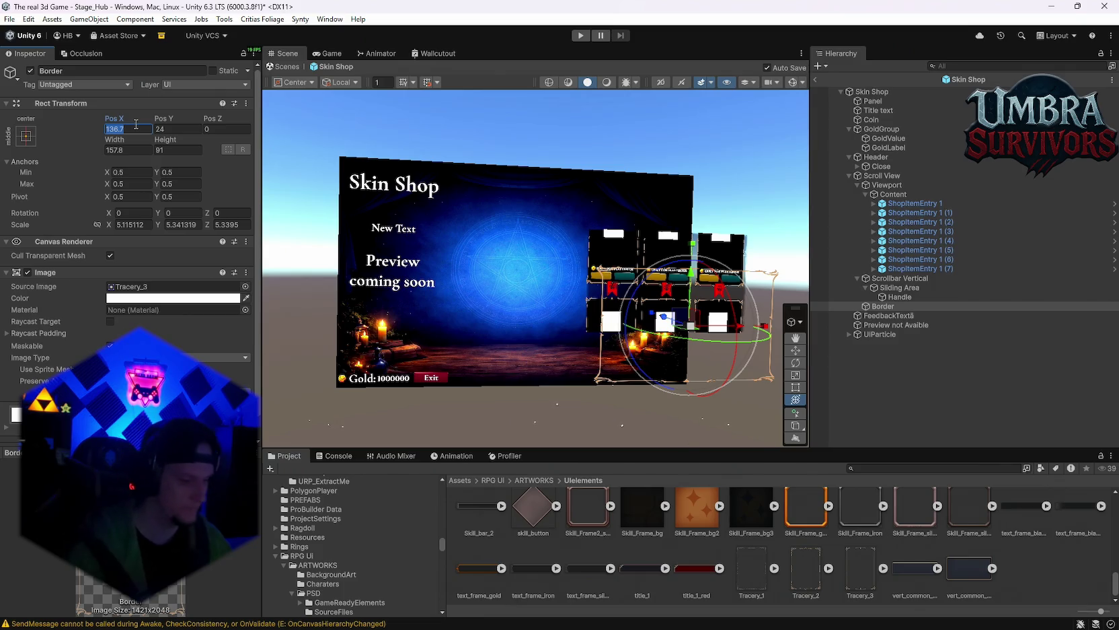
type("34.5")
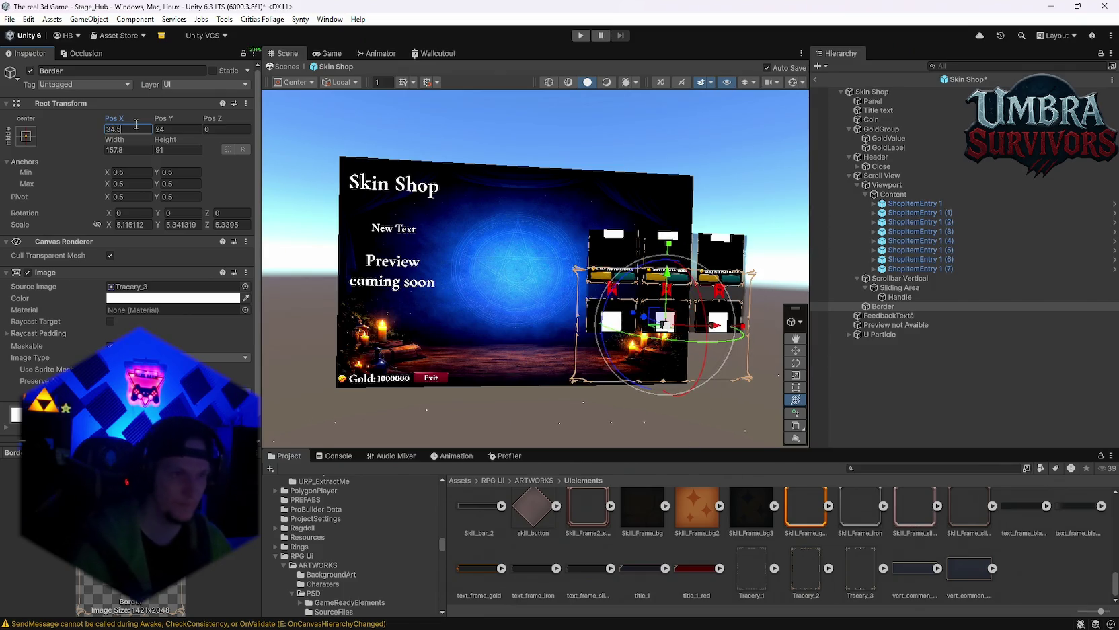
key("Tab")
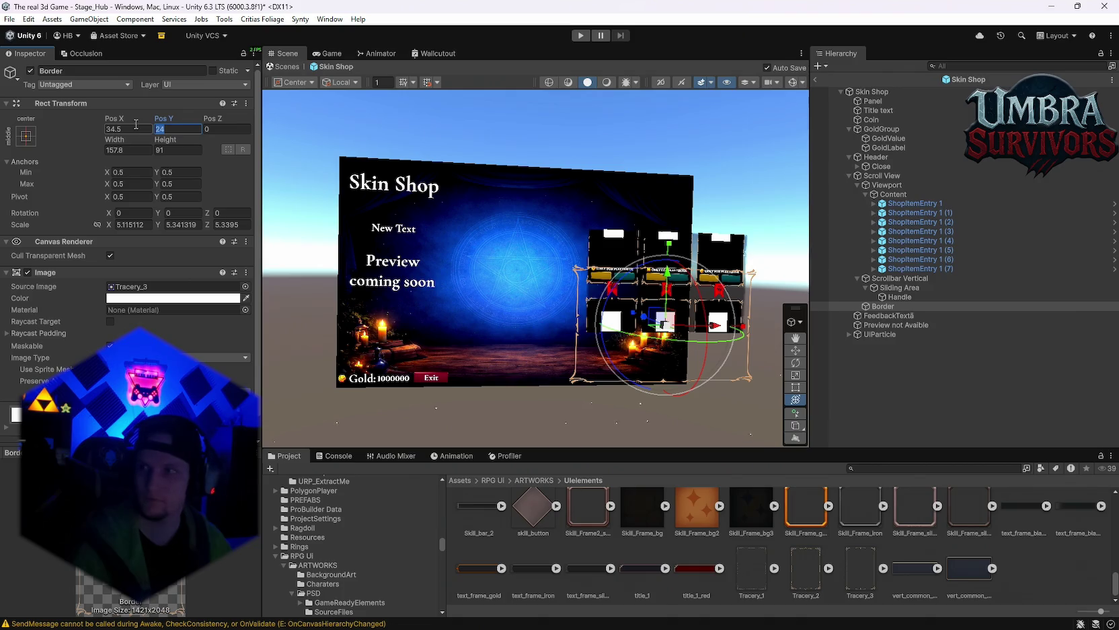
type("227")
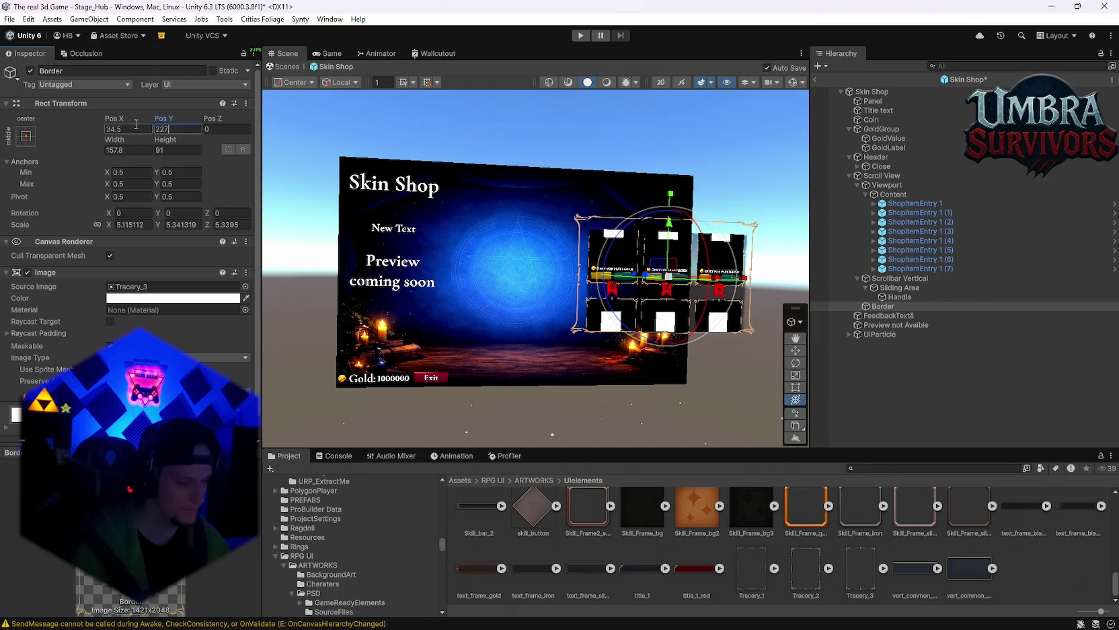
type(".84")
key("Tab")
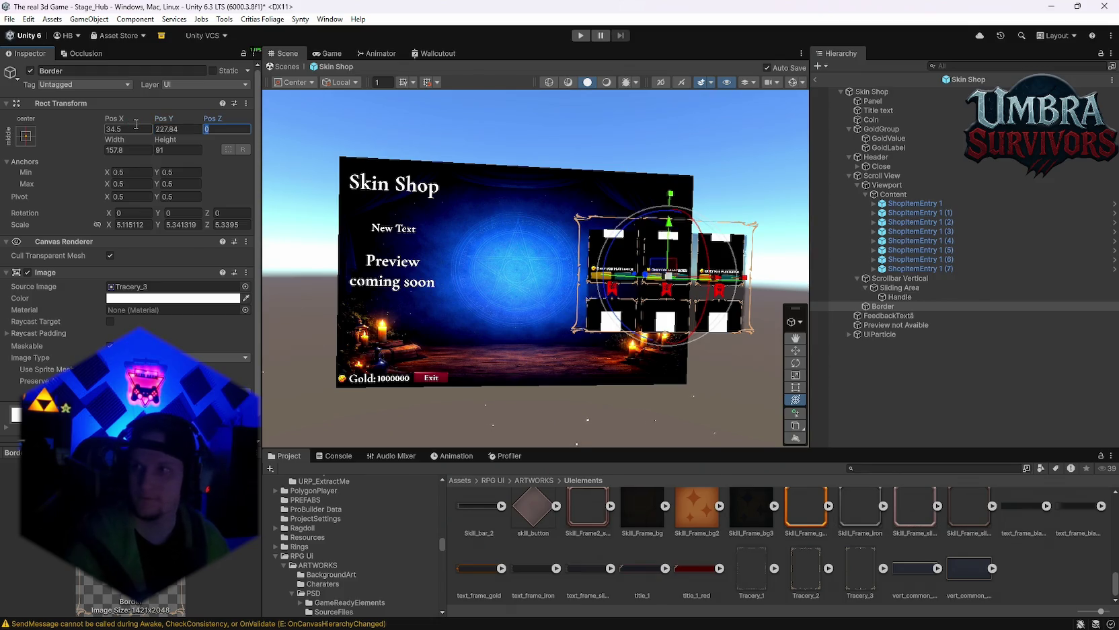
Step: Resize the Border to 160.5 × 139.7 and settle on the Tracery_2 source image
left_click(135, 151)
type("16")
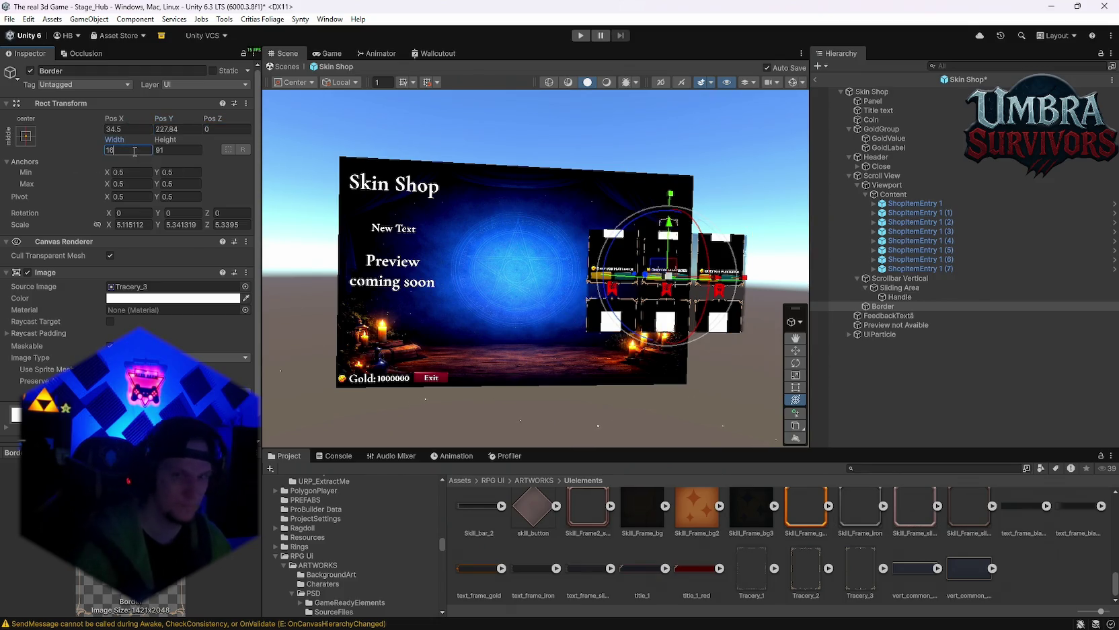
type("0.5")
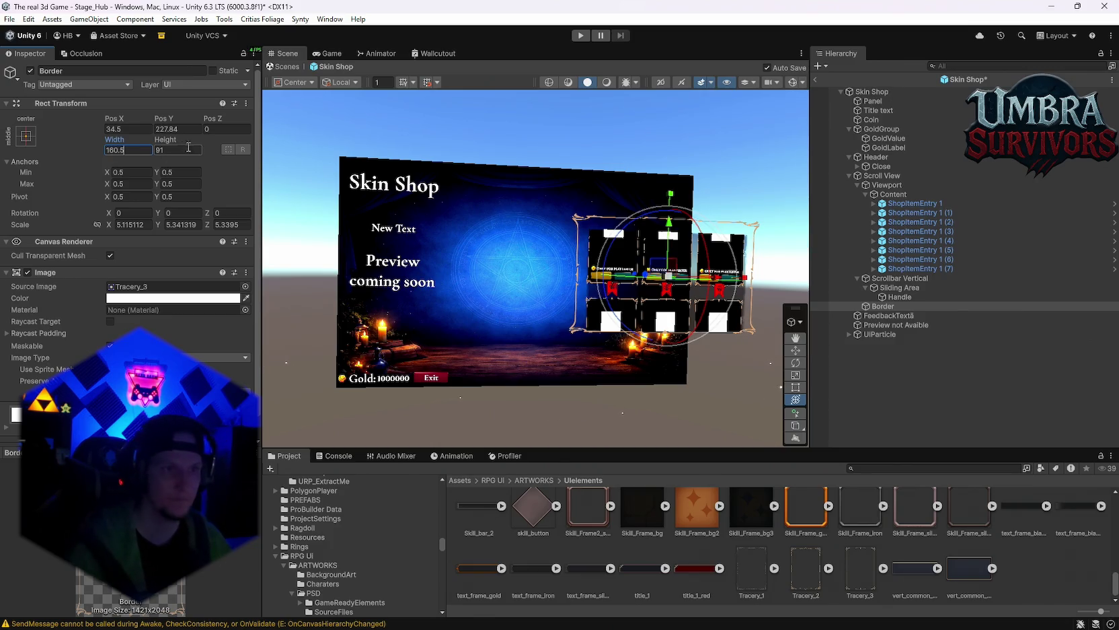
left_click(181, 147)
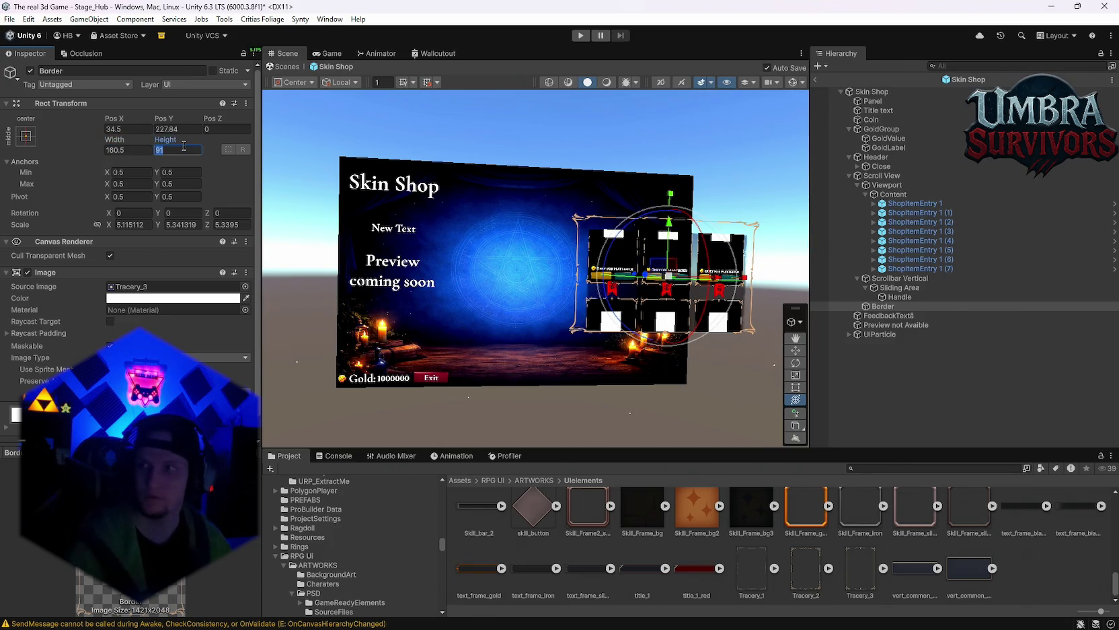
type("139")
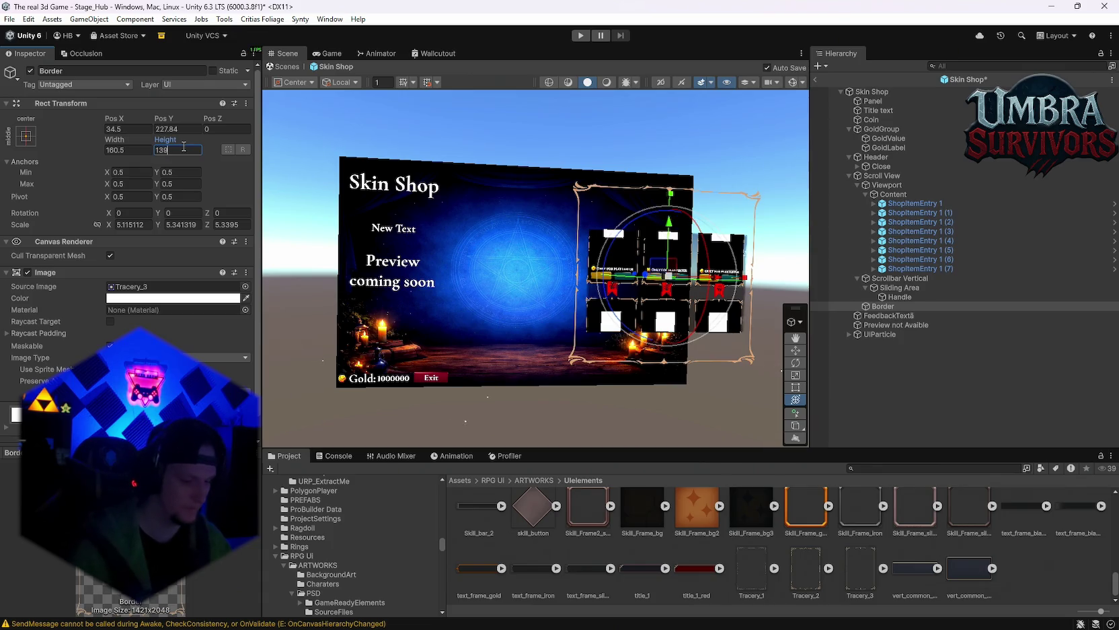
type(".7")
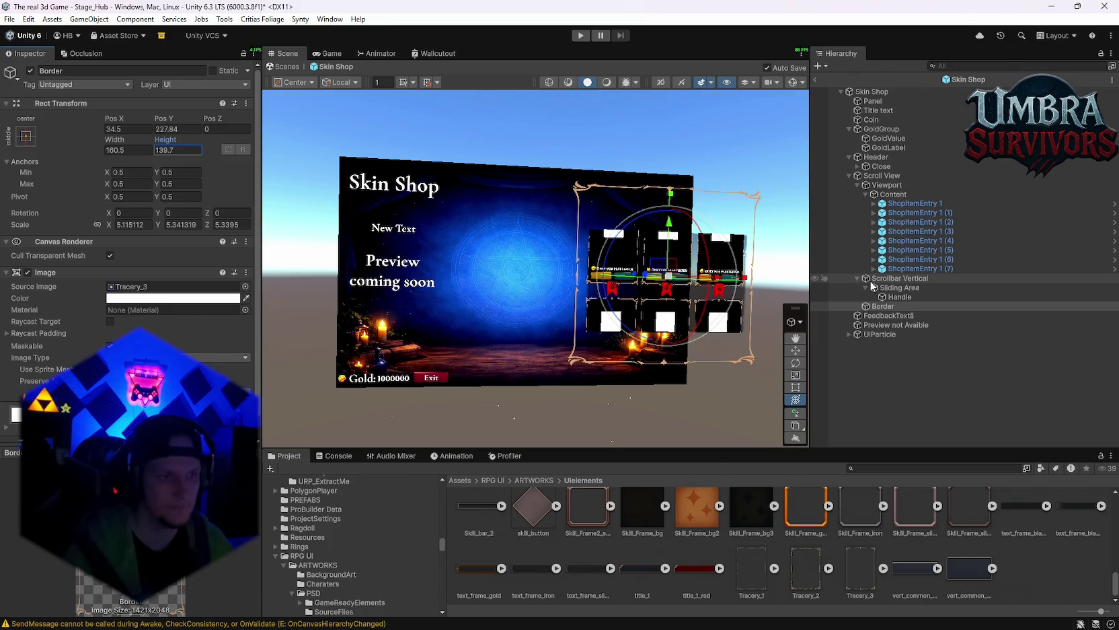
mouse_move(805, 572)
left_mouse_down()
mouse_move(404, 404)
mouse_move(175, 287)
left_mouse_up()
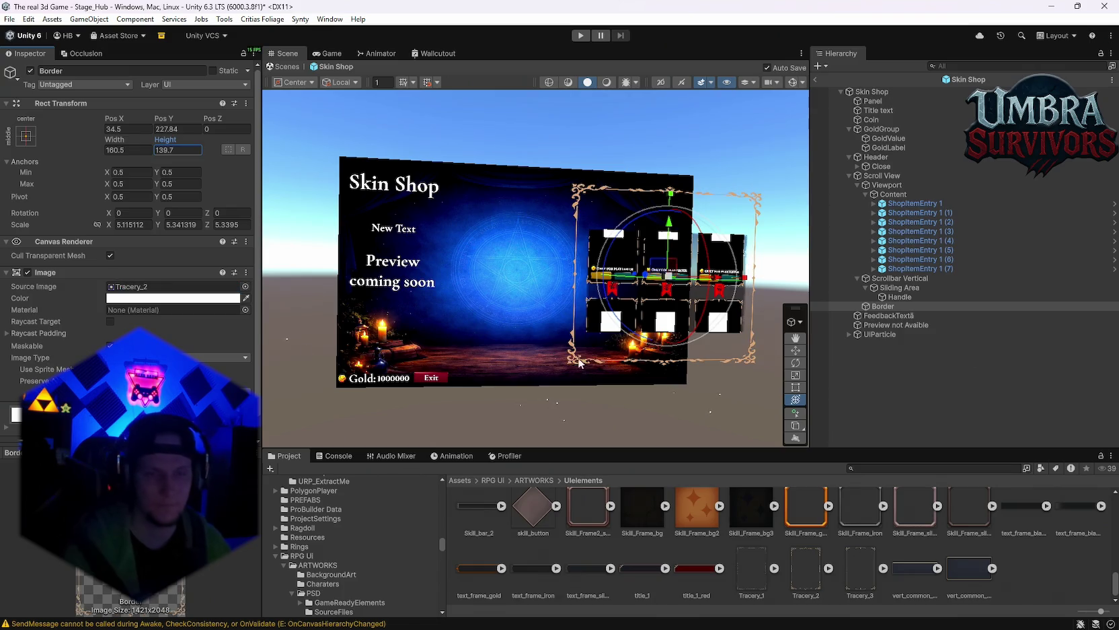
mouse_move(751, 572)
left_mouse_down()
mouse_move(471, 485)
mouse_move(202, 323)
mouse_move(141, 266)
mouse_move(155, 264)
left_mouse_up()
mouse_move(829, 573)
left_mouse_down()
mouse_move(404, 403)
mouse_move(155, 265)
left_mouse_up()
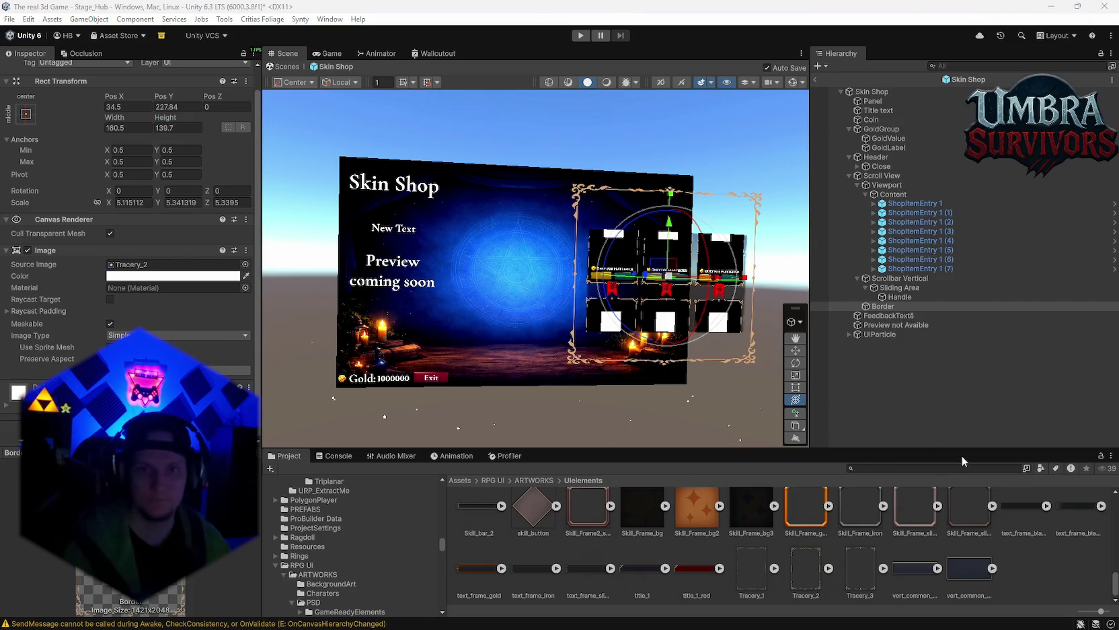
Step: Move the Scroll View left along X until Pos X is about -822
left_click(898, 176)
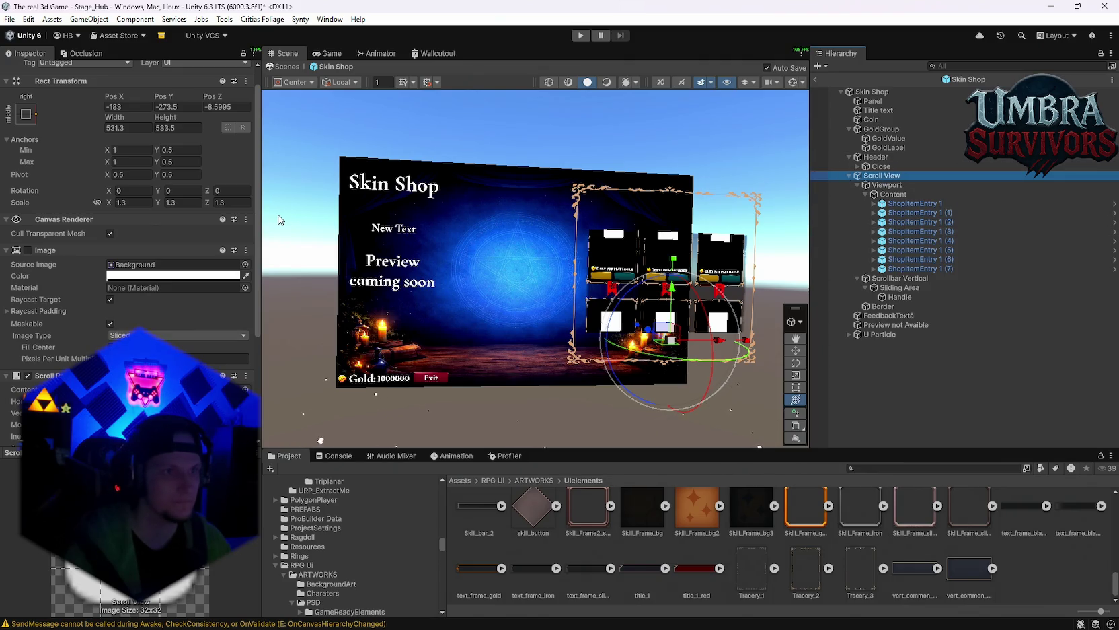
left_click(887, 185)
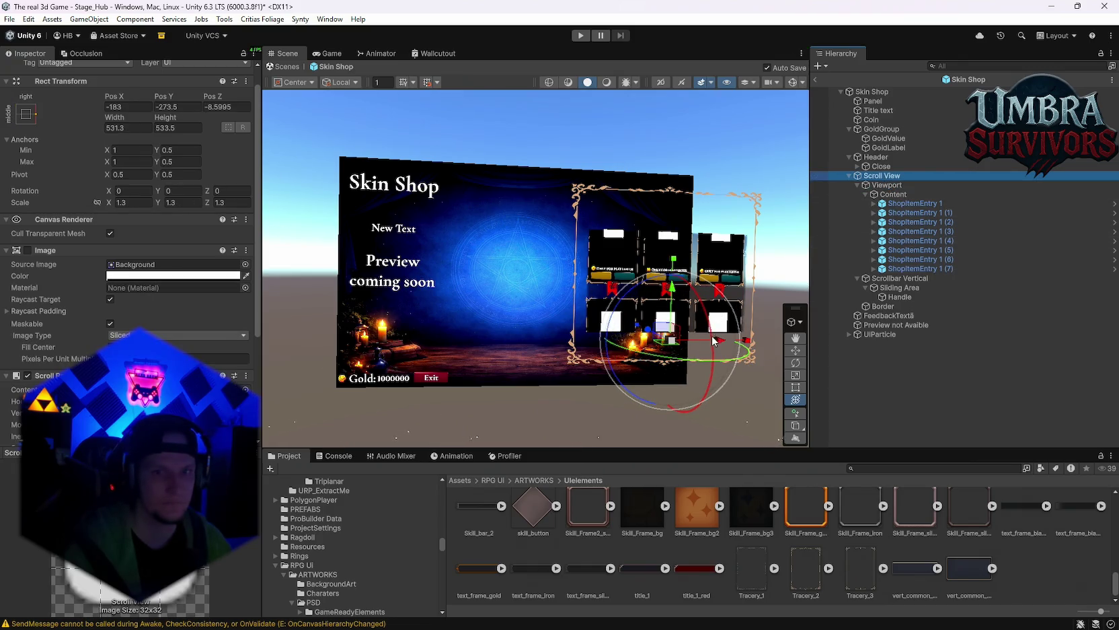
left_click_drag(717, 339, 704, 344)
left_click_drag(686, 344, 635, 344)
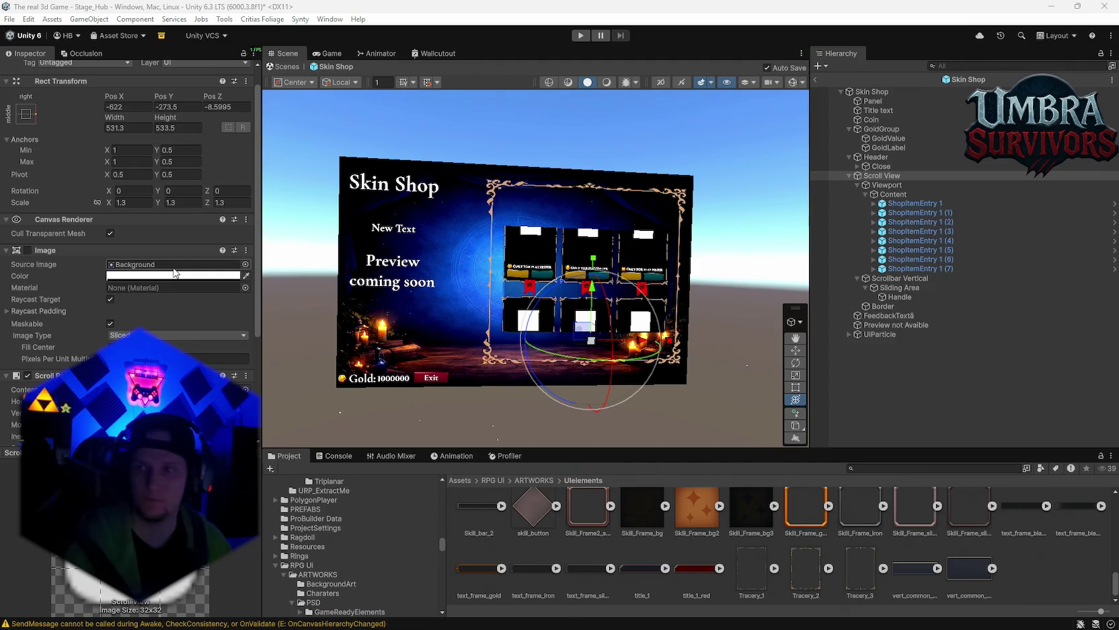
left_click(133, 127)
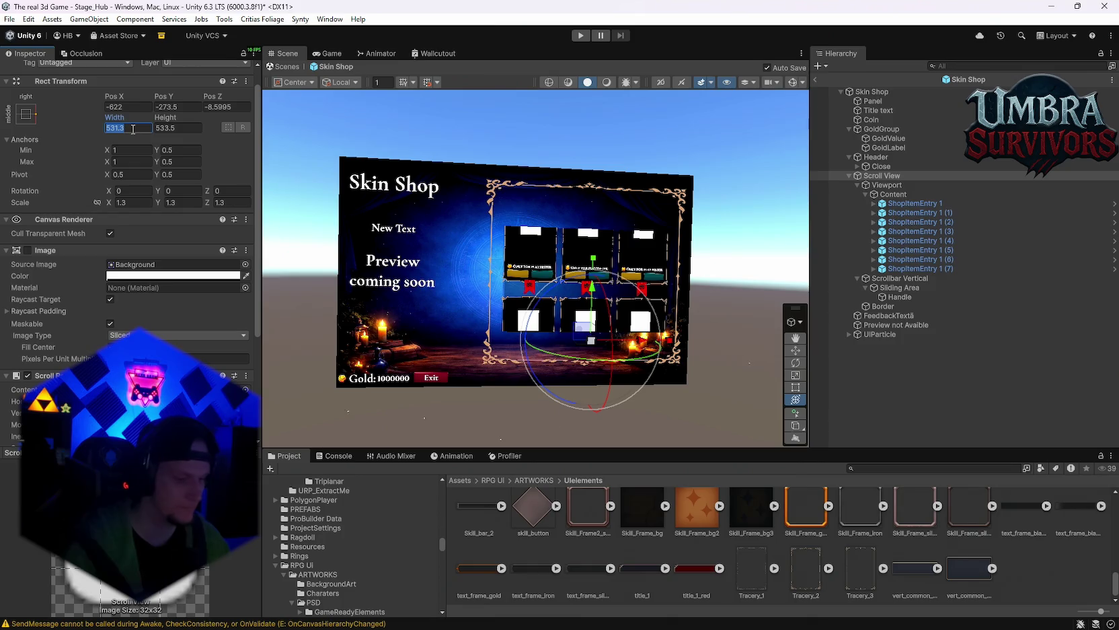
Step: Size the Scroll View to 638.6 wide by 851.7 high, then deselect it
type("6")
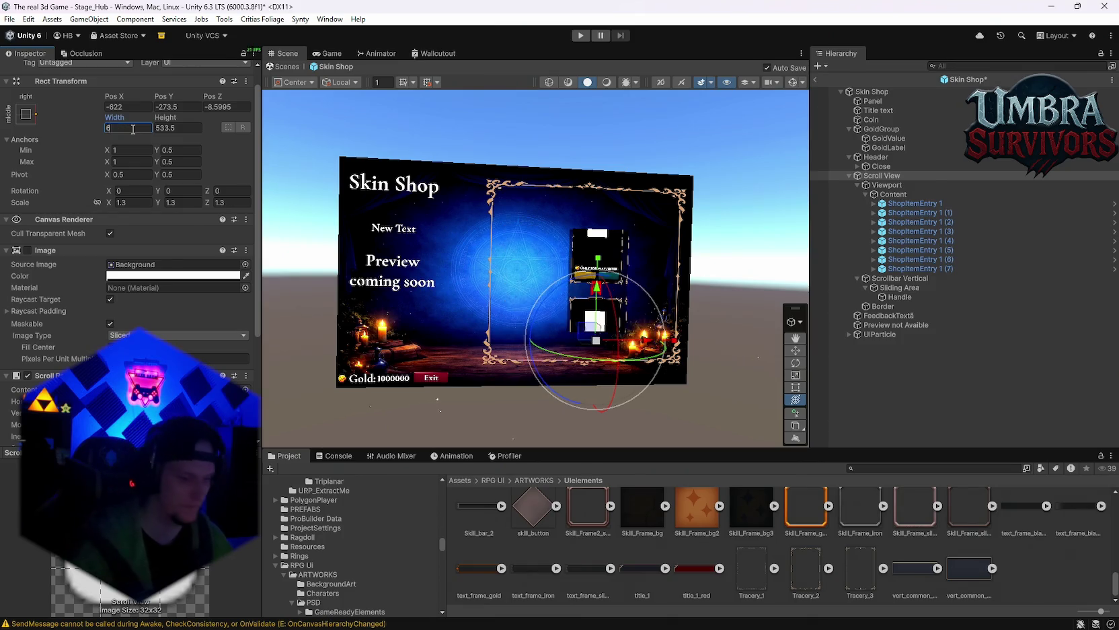
type("38.6")
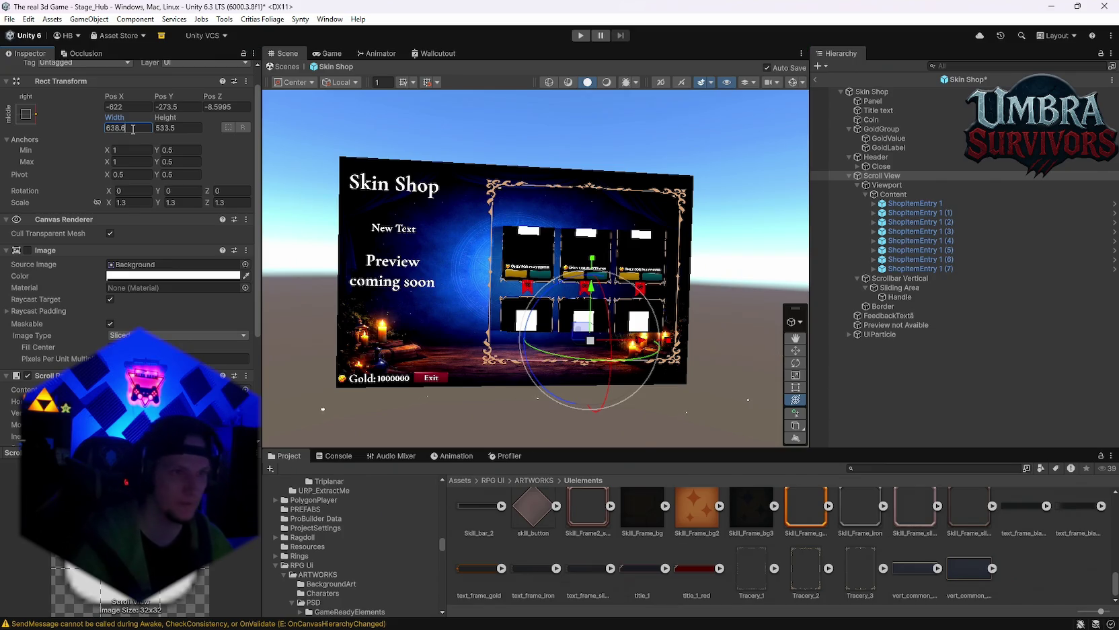
left_click(175, 128)
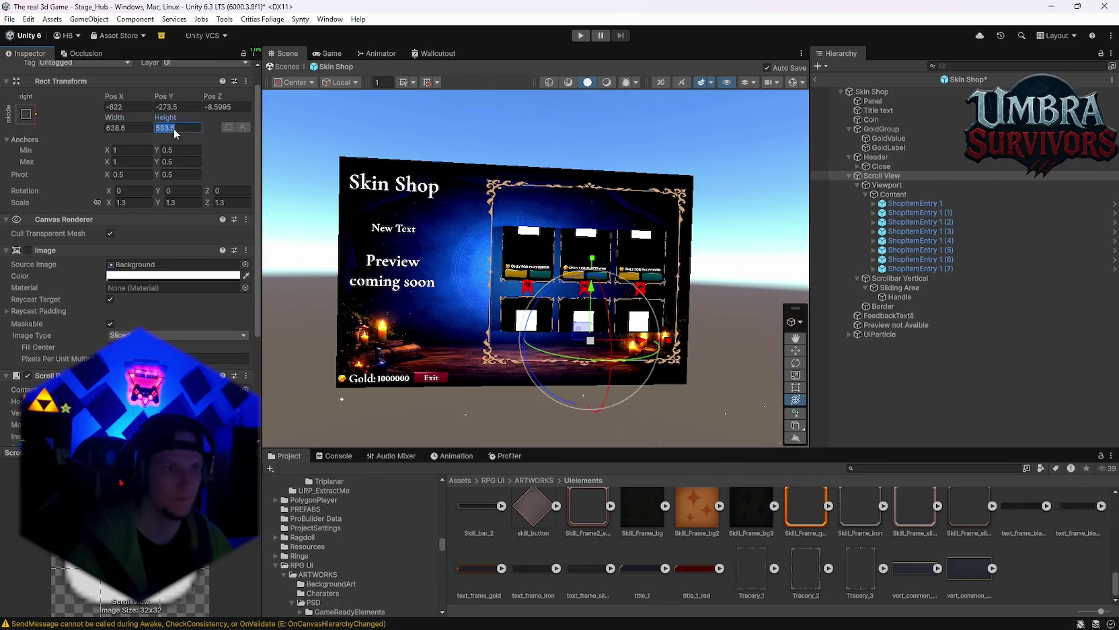
type("6")
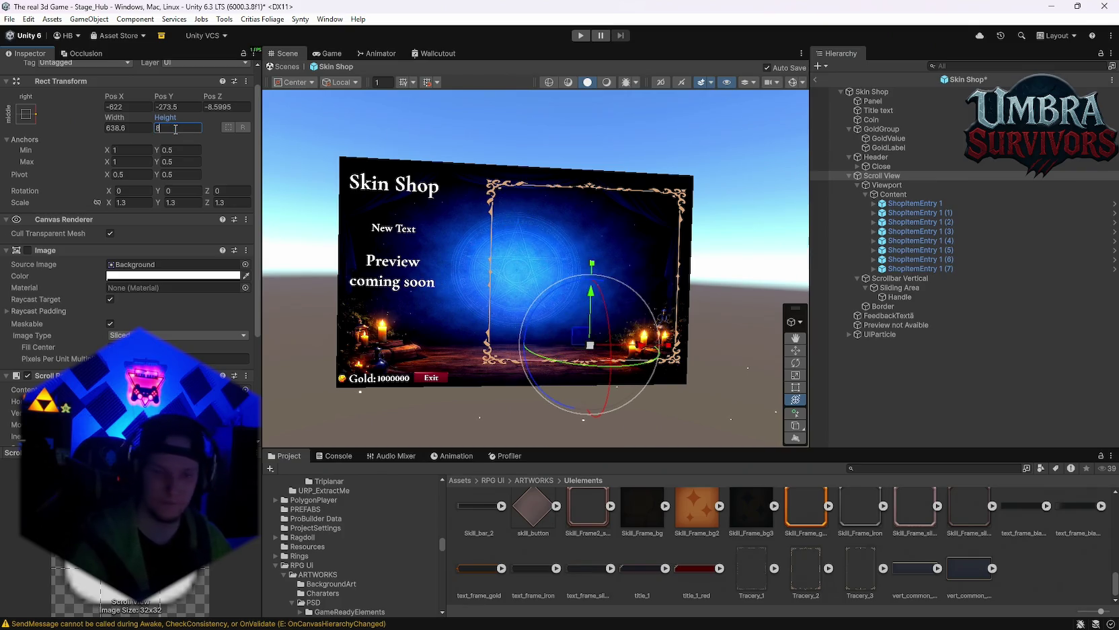
type("51.7")
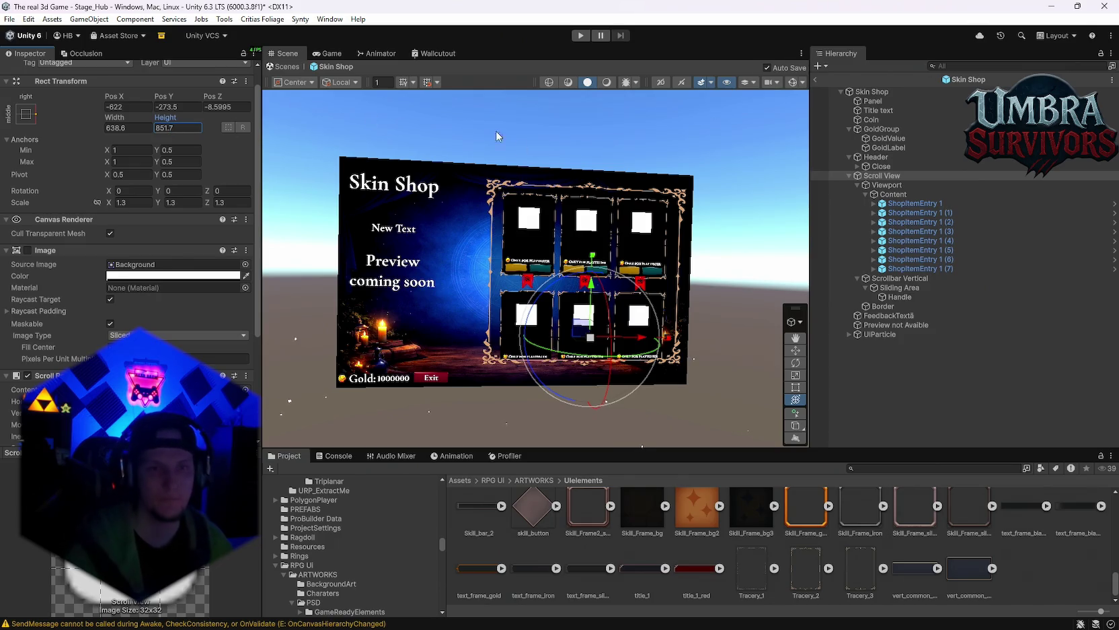
left_click(750, 151)
Step: Zoom in and raise UIParticle above the Skin Shop panel, undoing the overshoot
left_click_drag(749, 150, 584, 281)
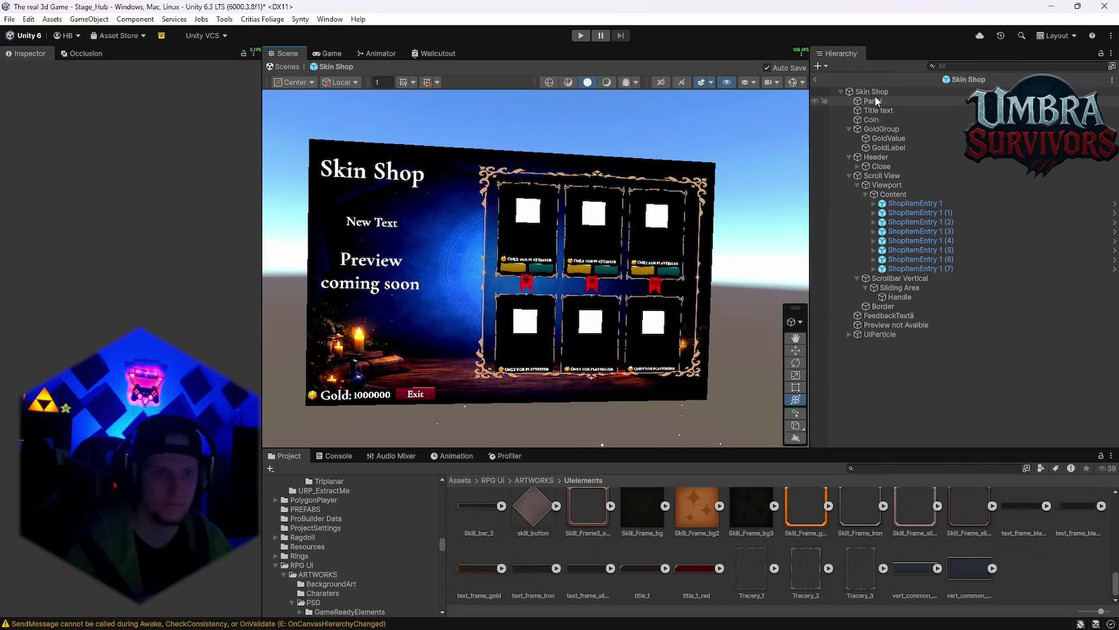
left_click(896, 332)
scroll(534, 128, "down", 3)
left_click_drag(534, 125, 546, 87)
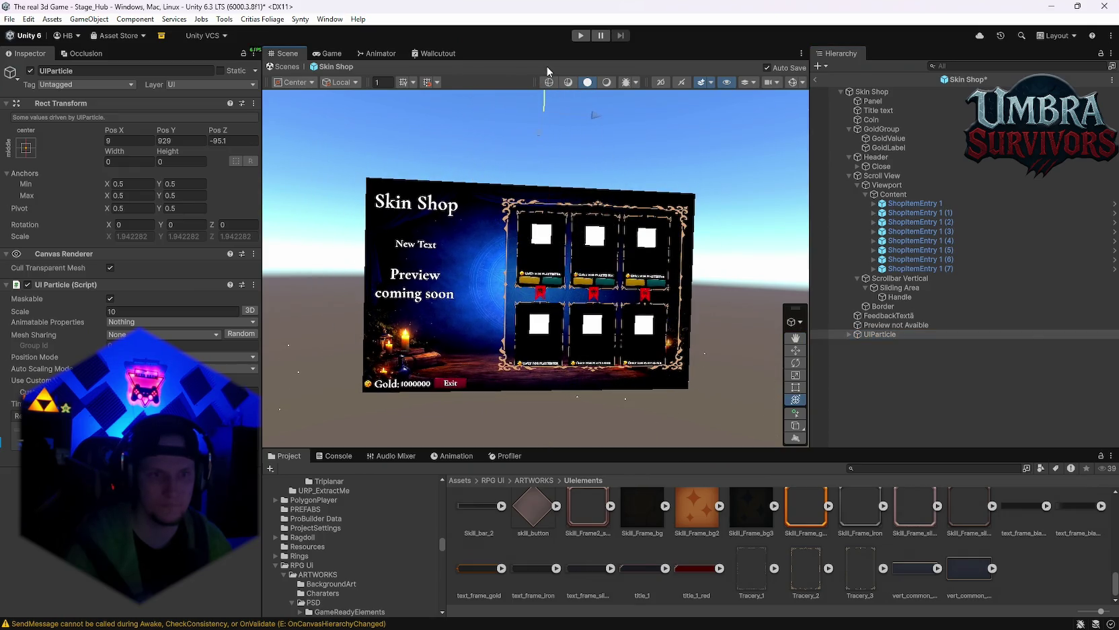
key("ctrl+z")
scroll(604, 216, "down", 4)
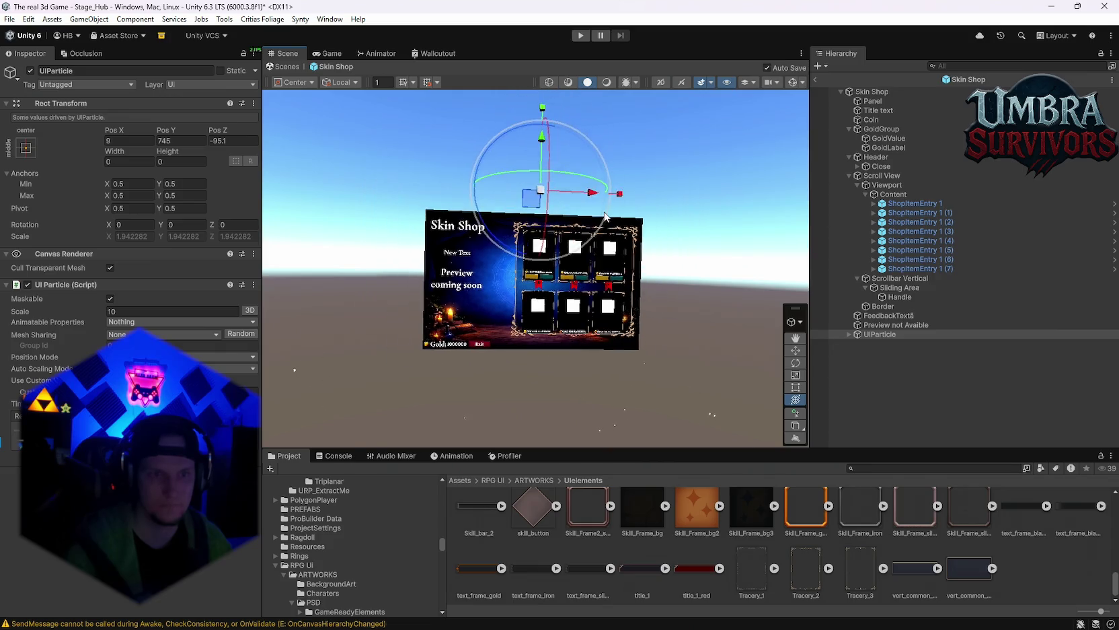
scroll(604, 217, "down", 2)
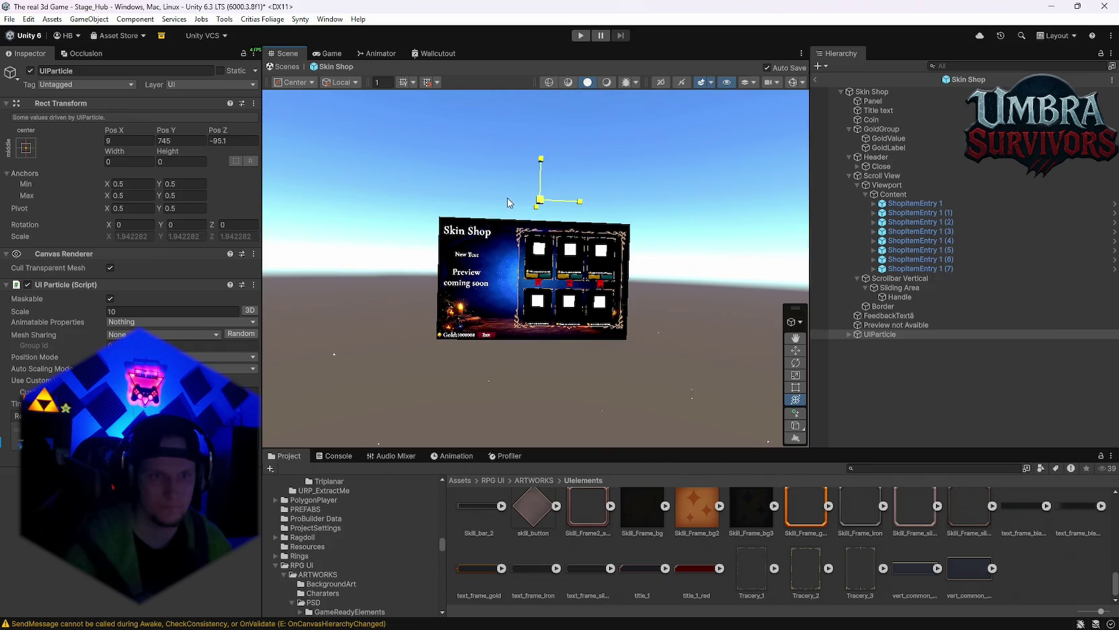
Step: Expand UIParticle and shift it left to position -44, 745
left_click(849, 335)
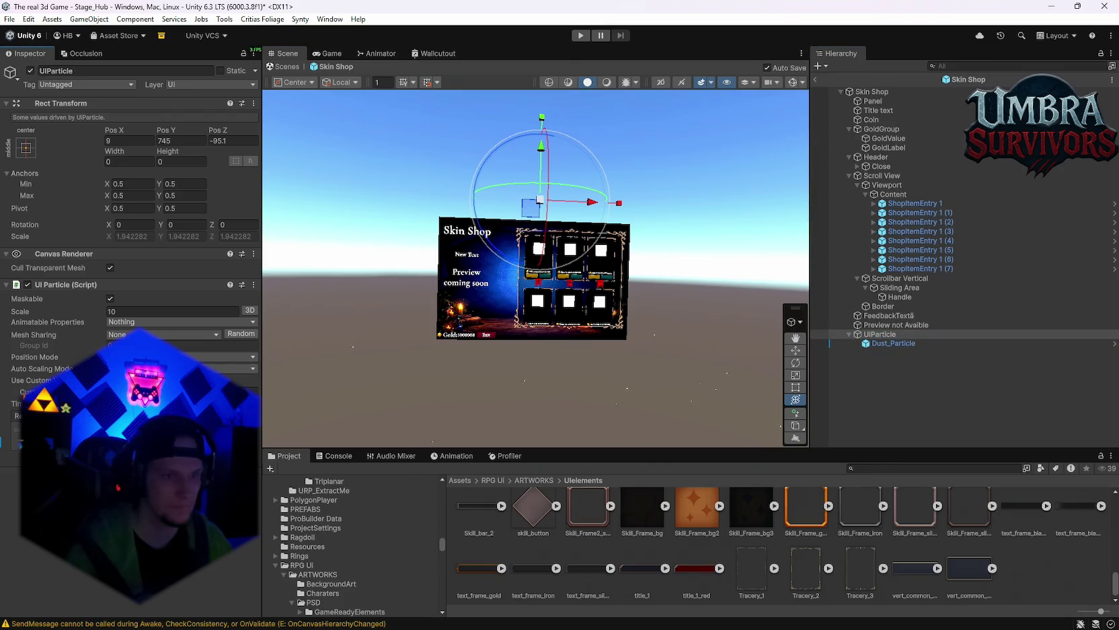
scroll(740, 337, "up", 2)
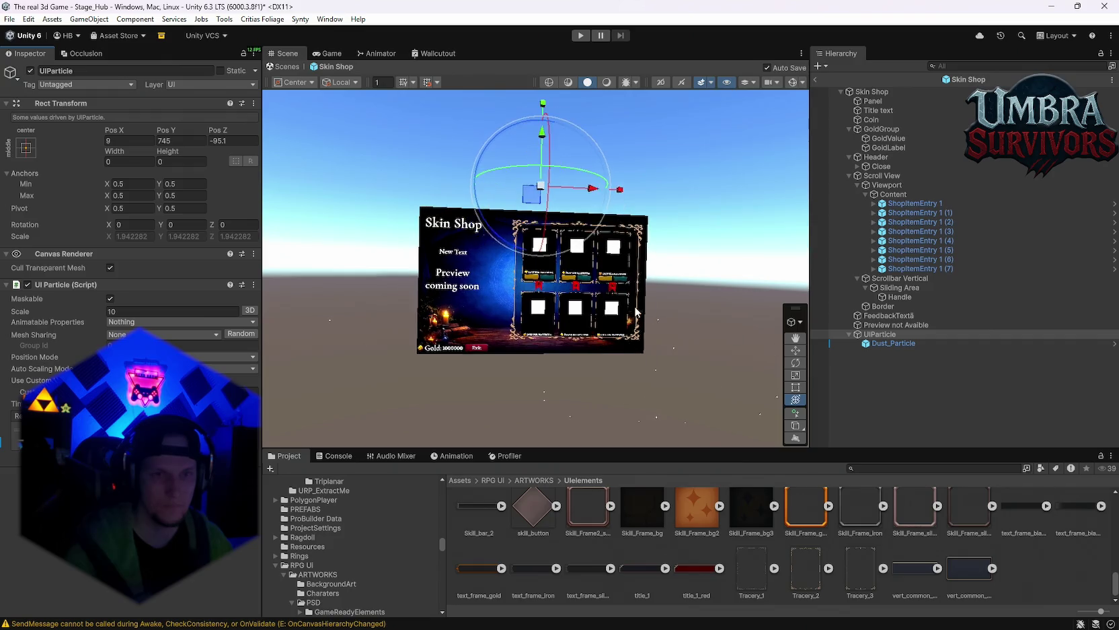
mouse_move(572, 176)
left_mouse_down()
mouse_move(438, 167)
mouse_move(580, 170)
mouse_move(534, 182)
left_mouse_up()
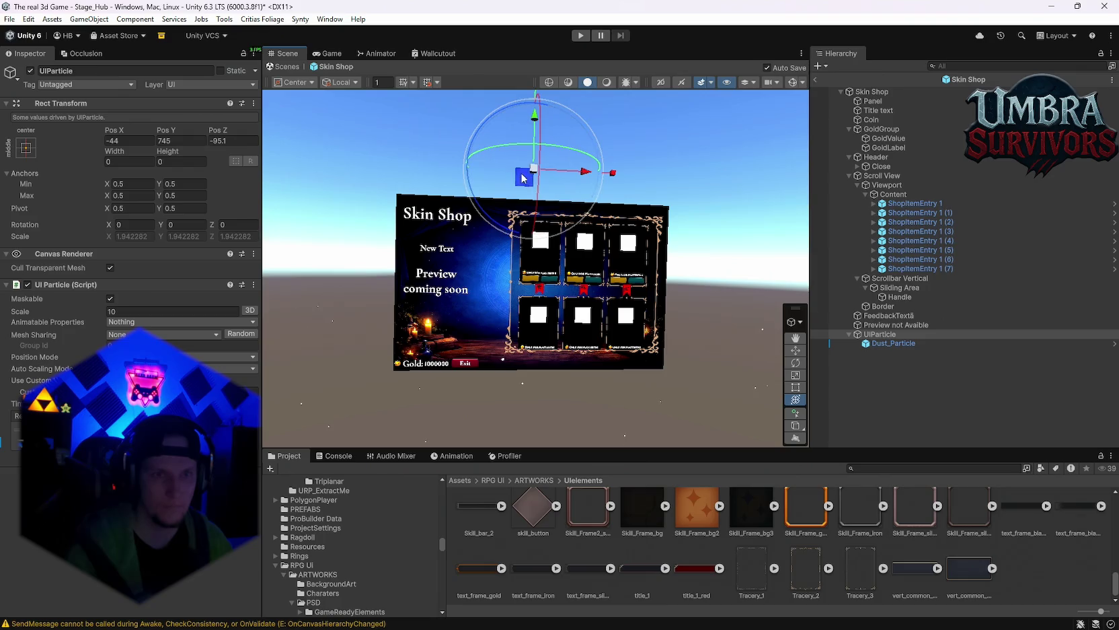
left_click_drag(540, 177, 536, 170)
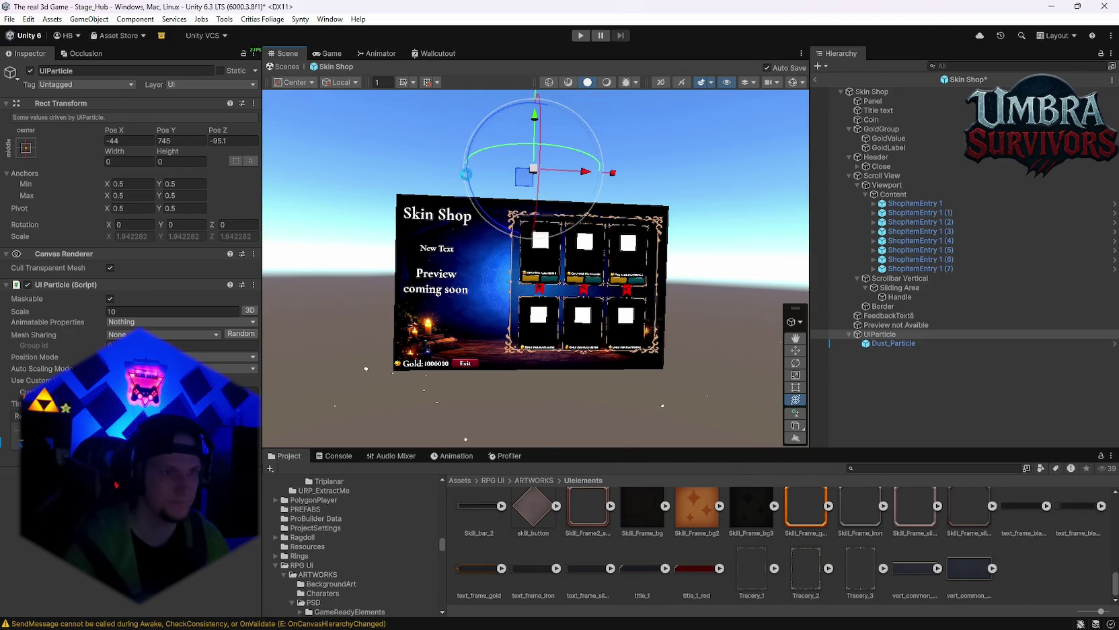
Step: Widen the UIParticle area to about 80.5, undoing a stray X-position nudge
key("ctrl+z")
left_click_drag(113, 155, 588, 256)
scroll(587, 256, "down", 5)
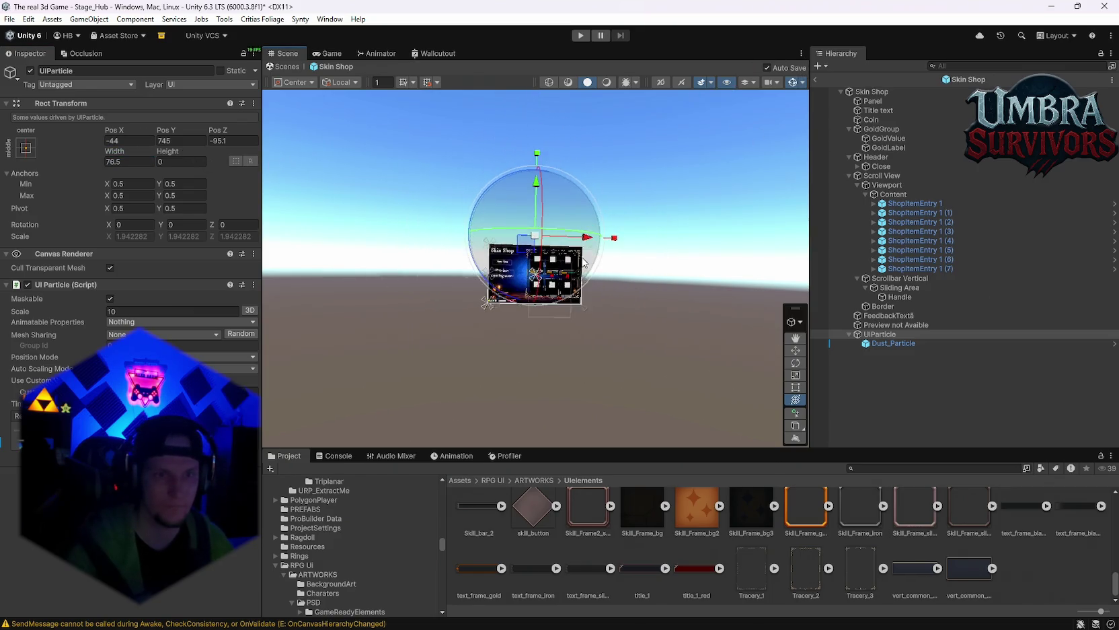
scroll(544, 275, "up", 6)
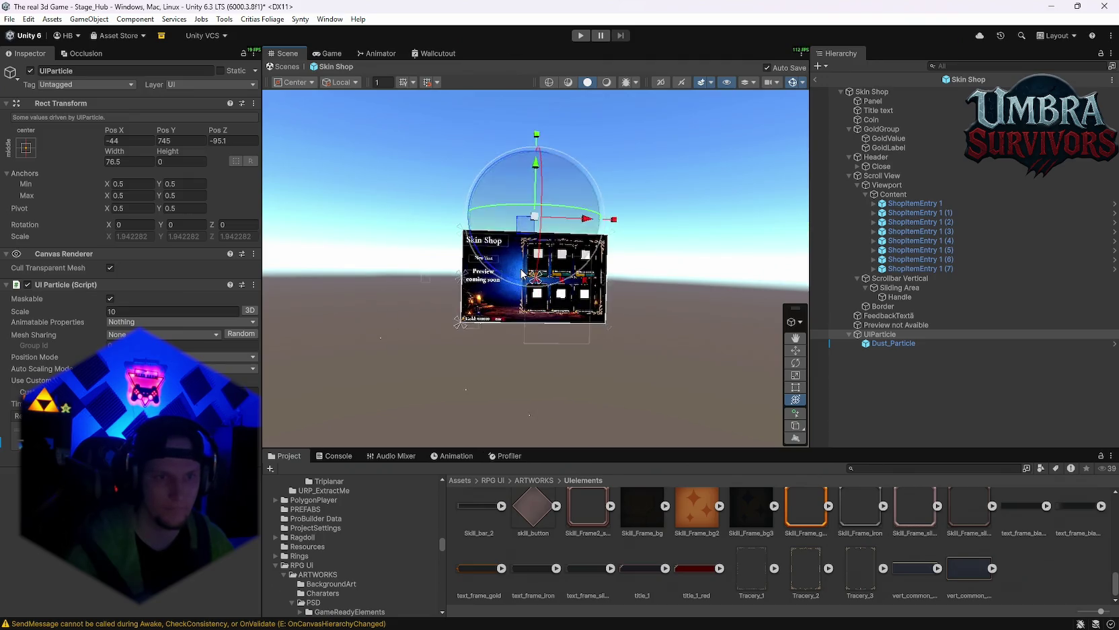
left_click_drag(113, 154, 199, 156)
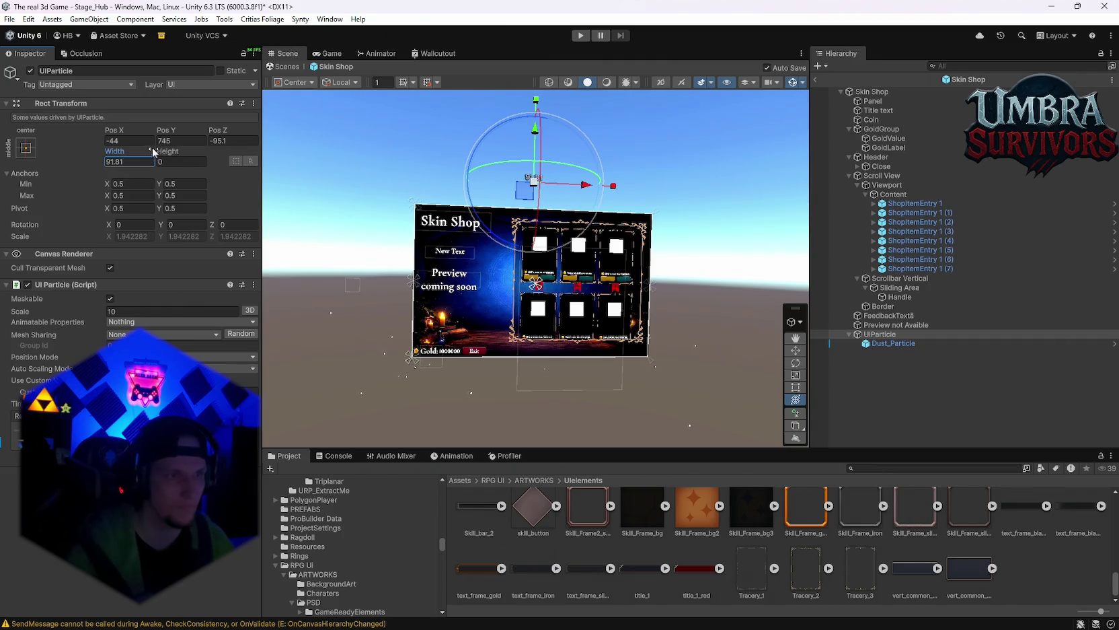
left_click_drag(113, 134, 121, 189)
key("ctrl+z")
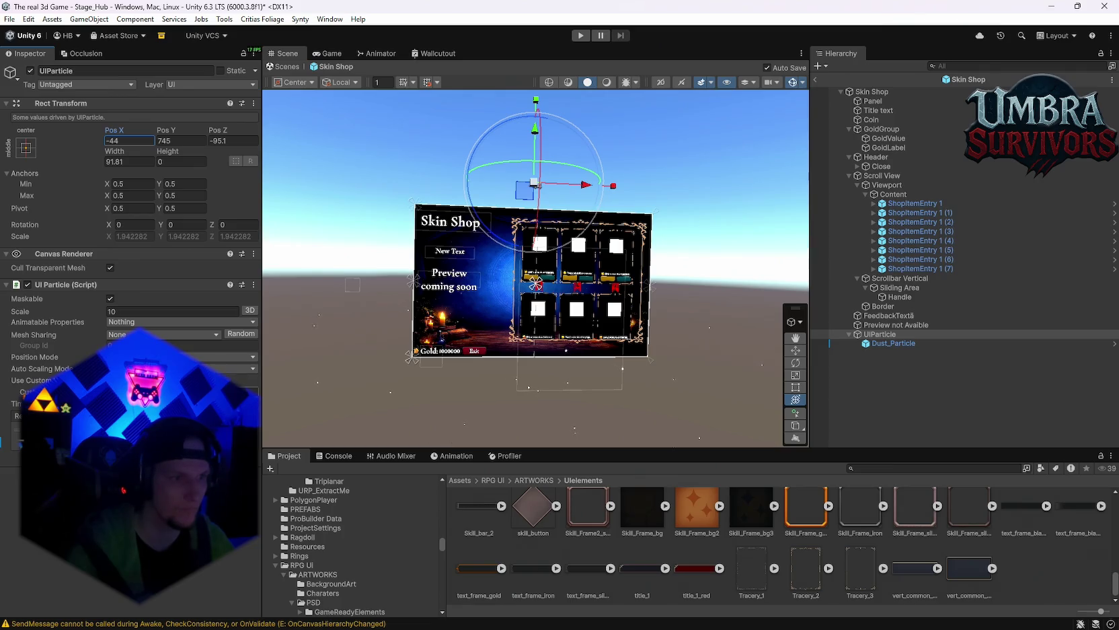
Step: Try another Auto Scaling Mode, restore UIParticle-driven scaling, and select Dust_Particle
left_click(110, 380)
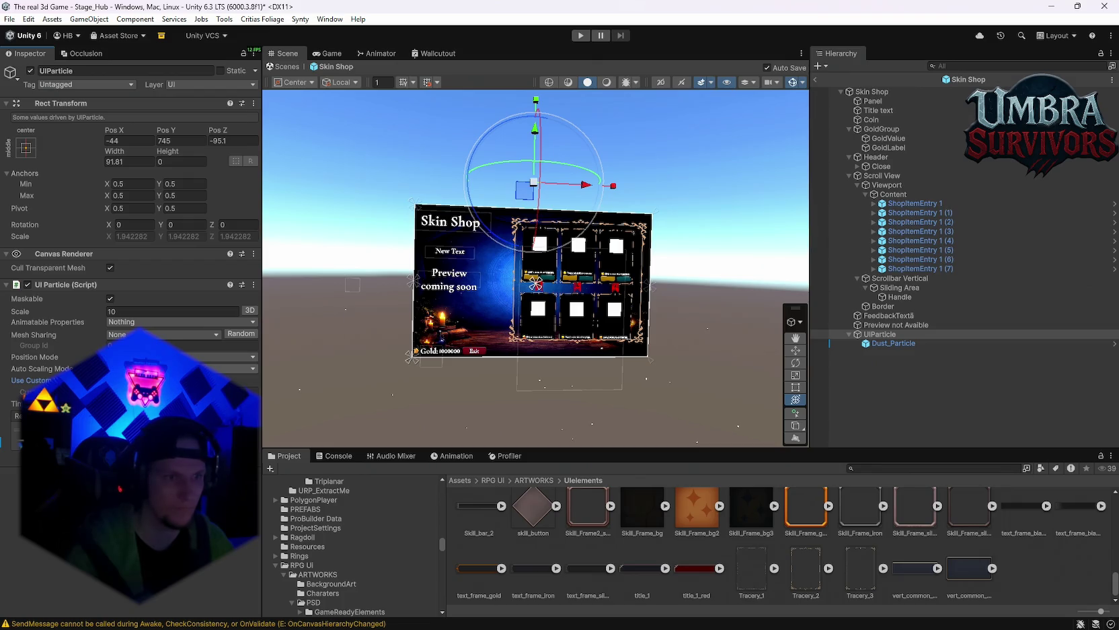
left_click(148, 380)
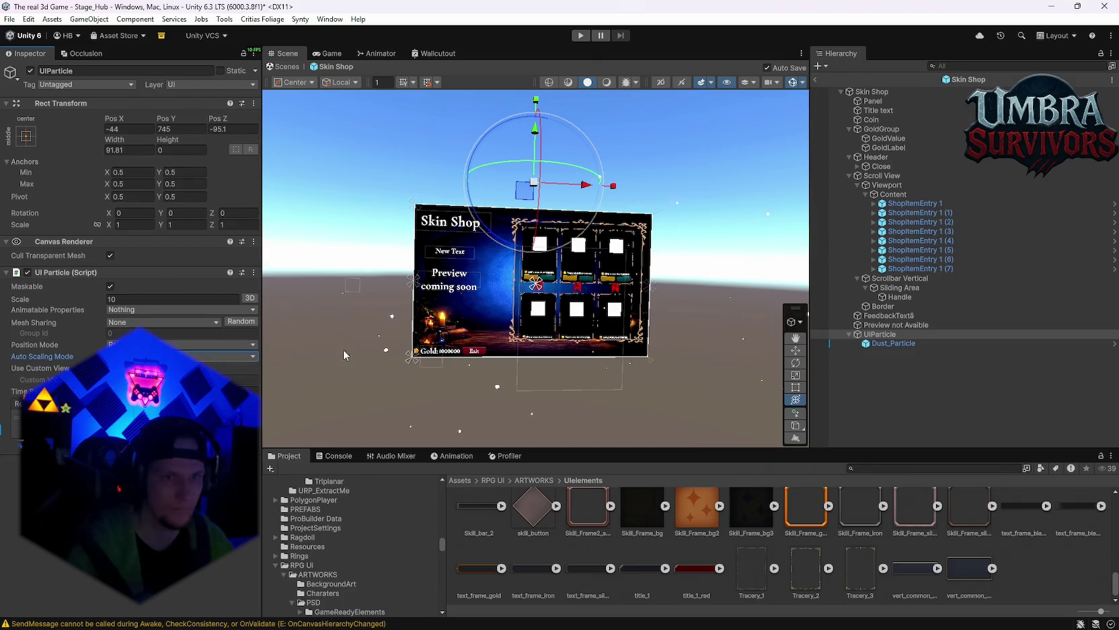
scroll(524, 296, "up", 5)
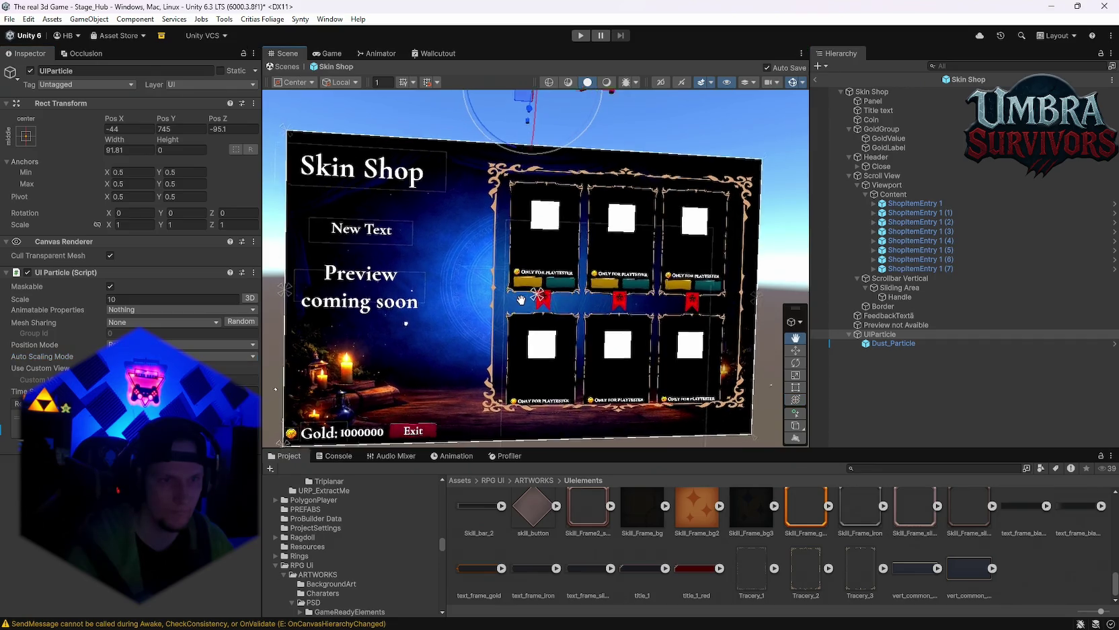
scroll(521, 300, "up", 5)
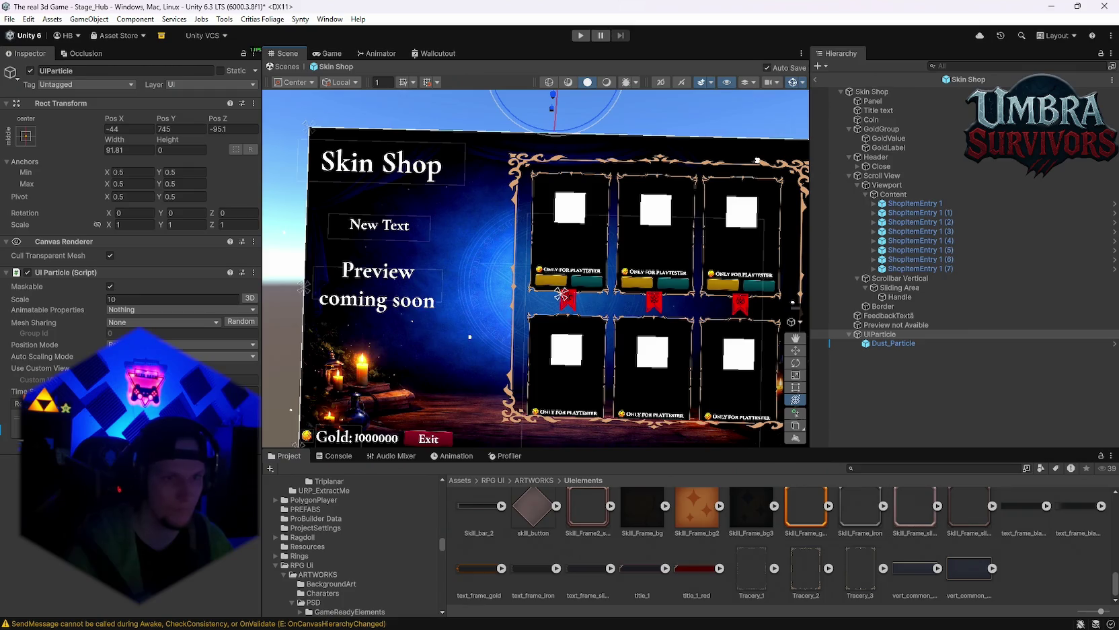
left_click(201, 356)
scroll(486, 334, "down", 5)
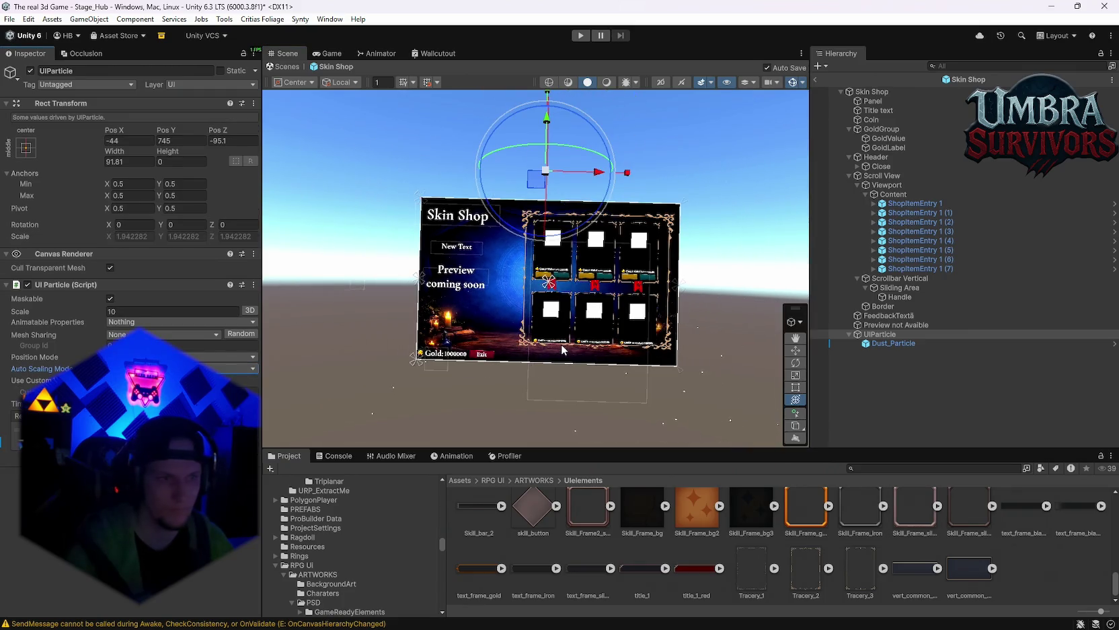
left_click(887, 343)
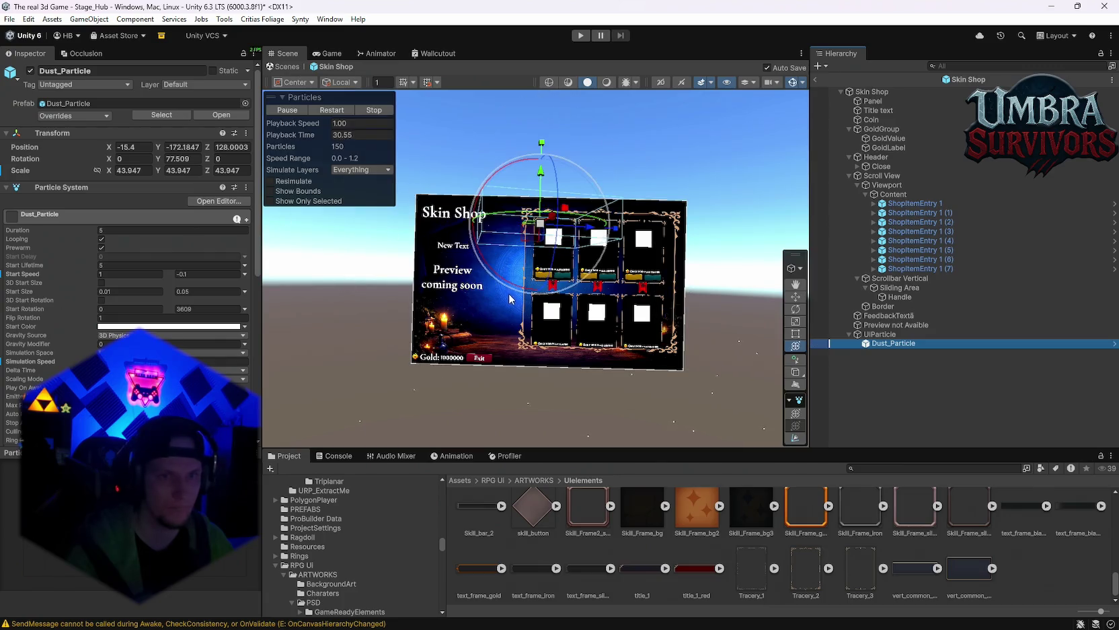
Step: Resize and raise the Dust_Particle emitter, then expand its Emission settings
left_click_drag(540, 223, 529, 228)
left_click_drag(544, 181, 542, 154)
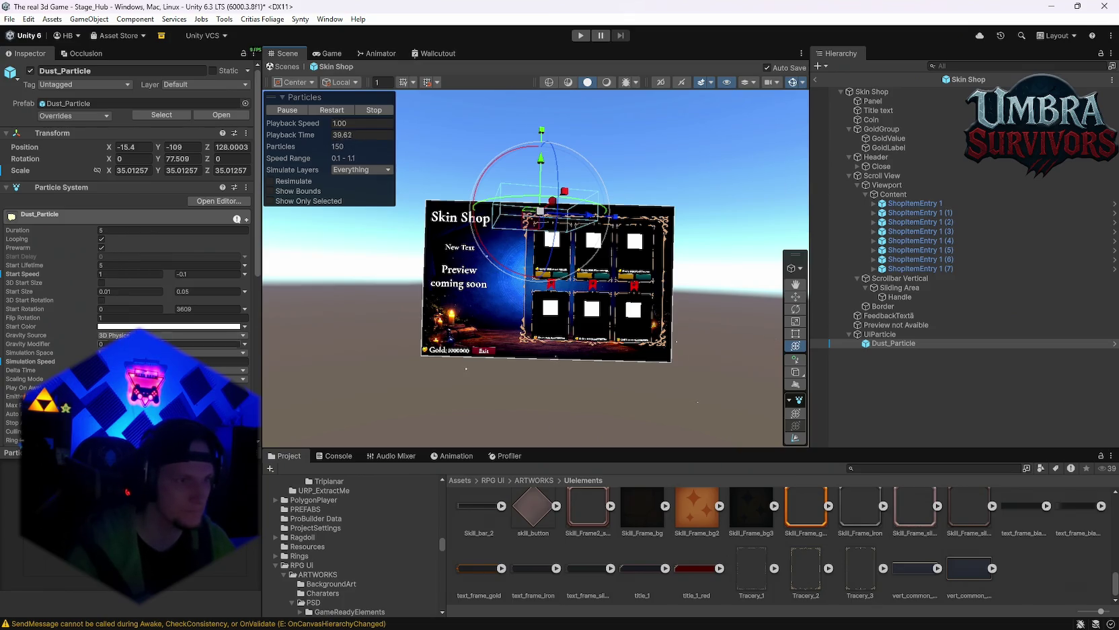
scroll(120, 302, "down", 3)
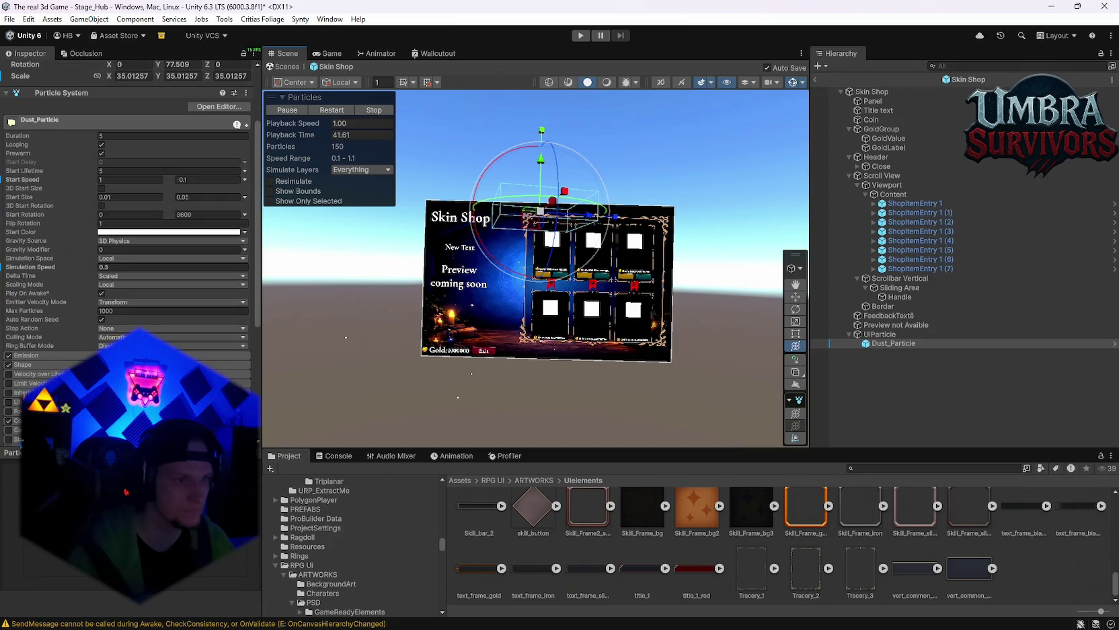
left_click(50, 357)
left_click(168, 366)
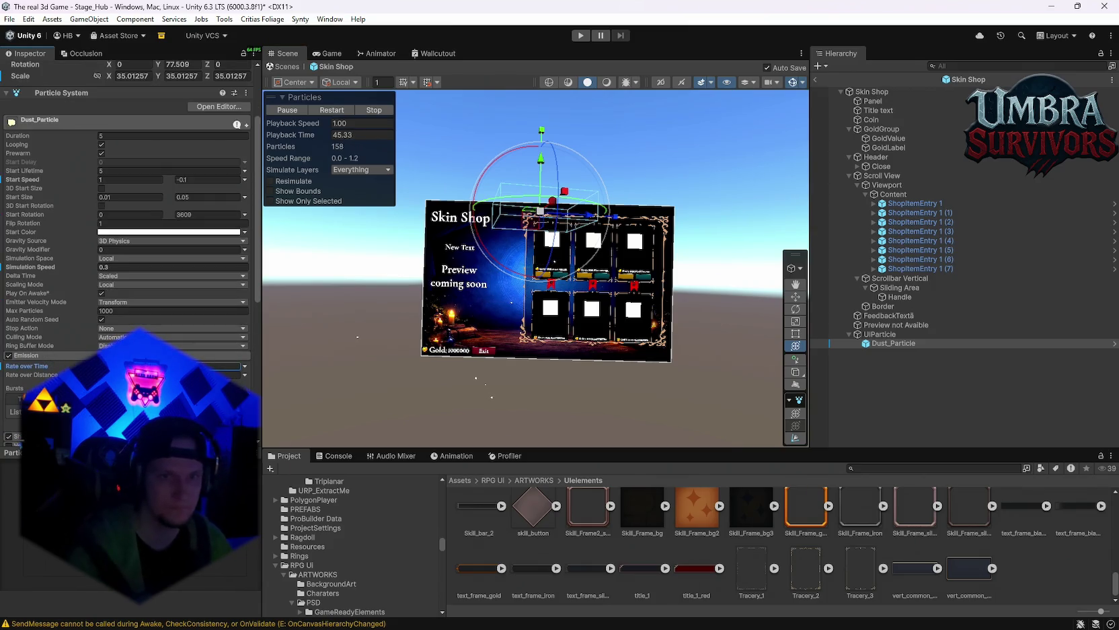
scroll(531, 326, "up", 5)
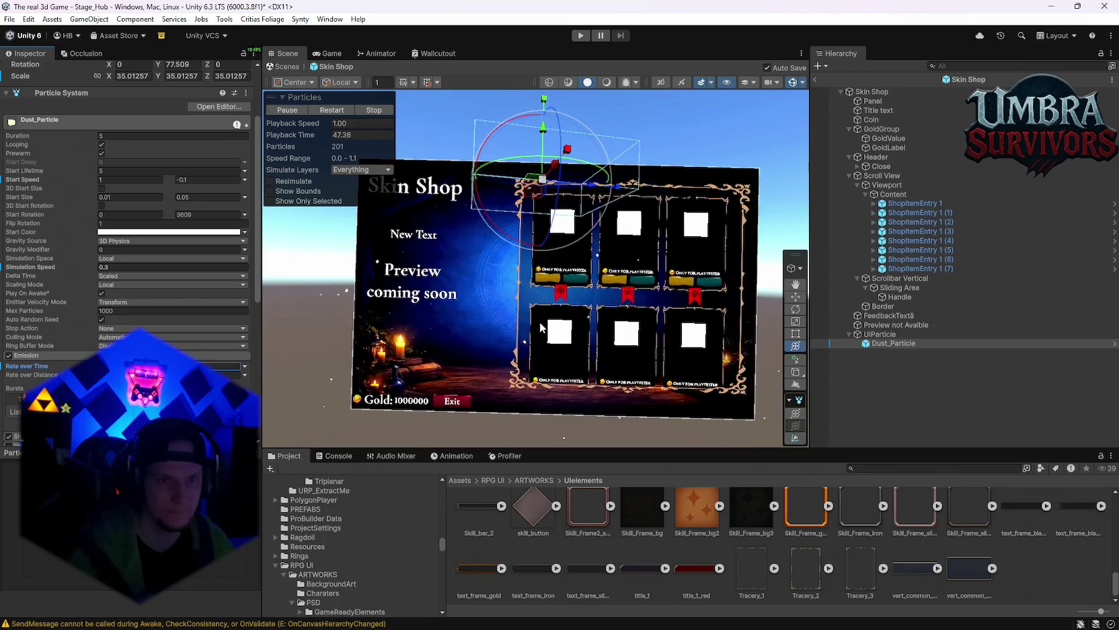
scroll(569, 327, "down", 1)
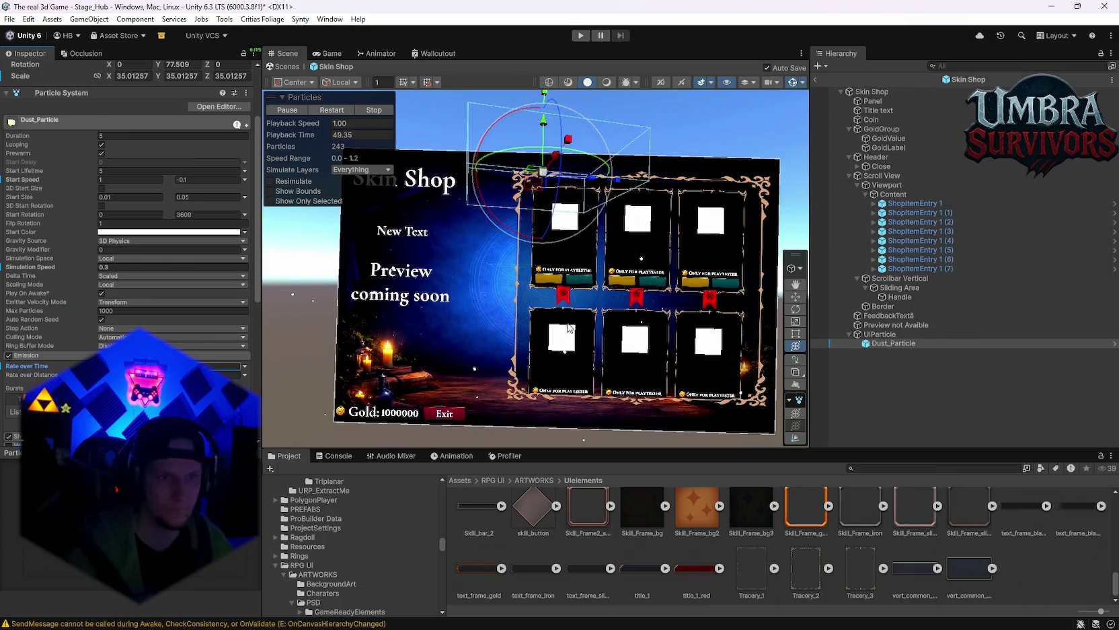
scroll(584, 326, "down", 3)
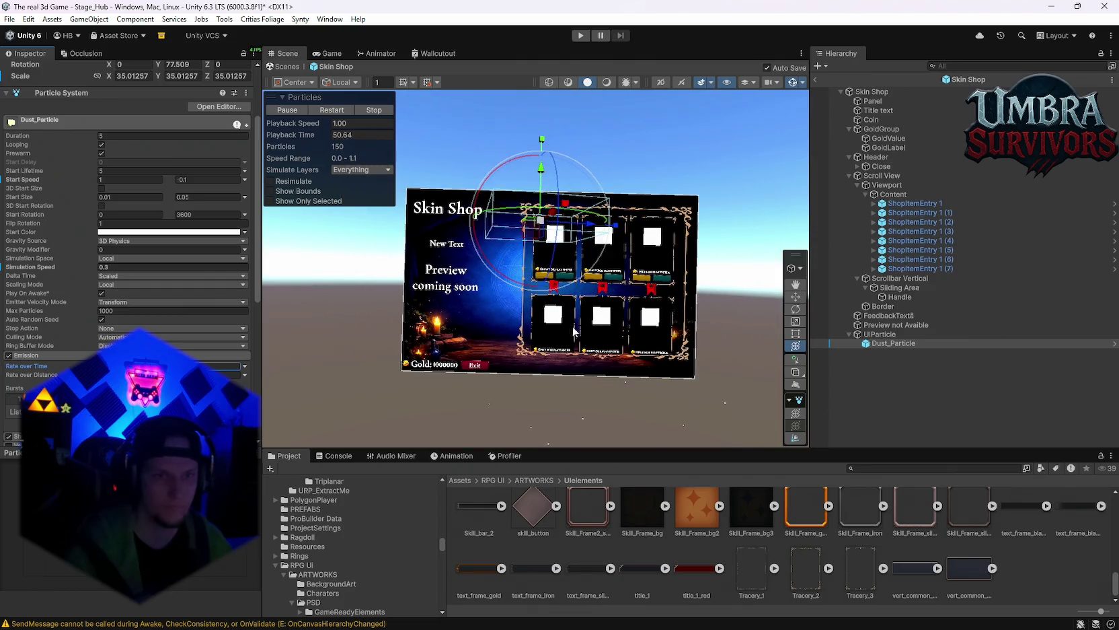
Step: Set Dust_Particle's Emission Rate over Time to 70 and view the denser dust
left_click(518, 313)
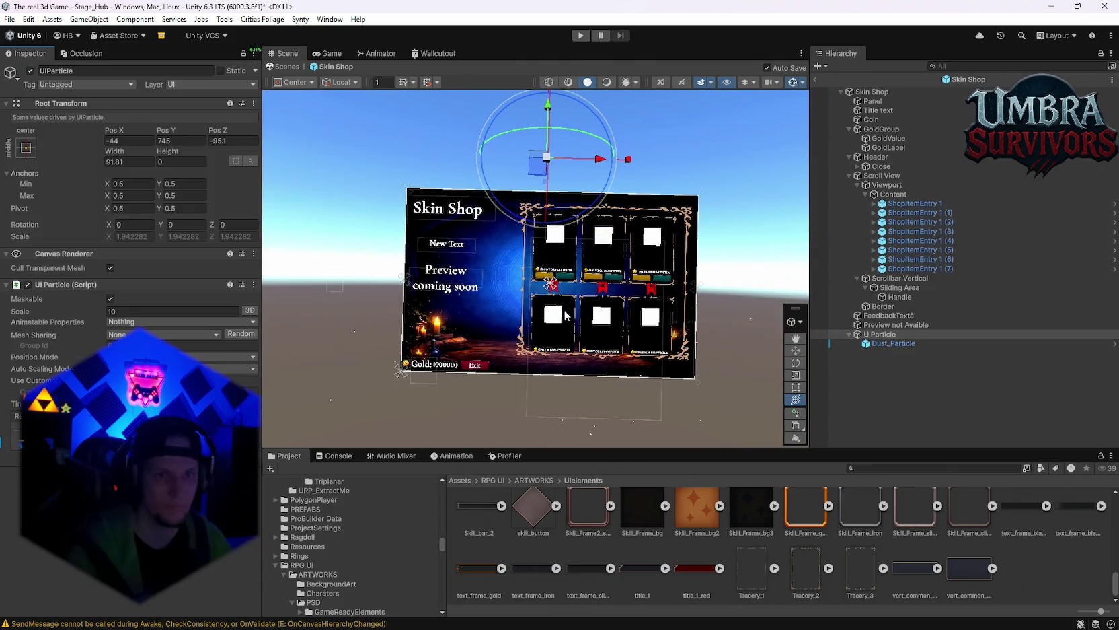
left_click(905, 343)
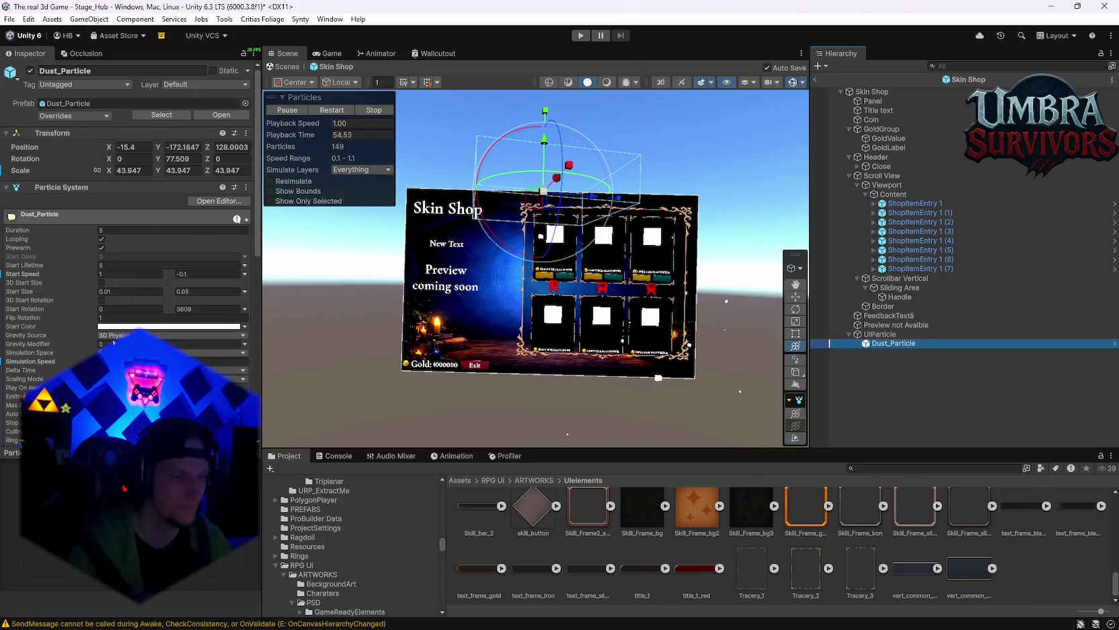
scroll(110, 328, "down", 8)
left_click(133, 240)
type("70")
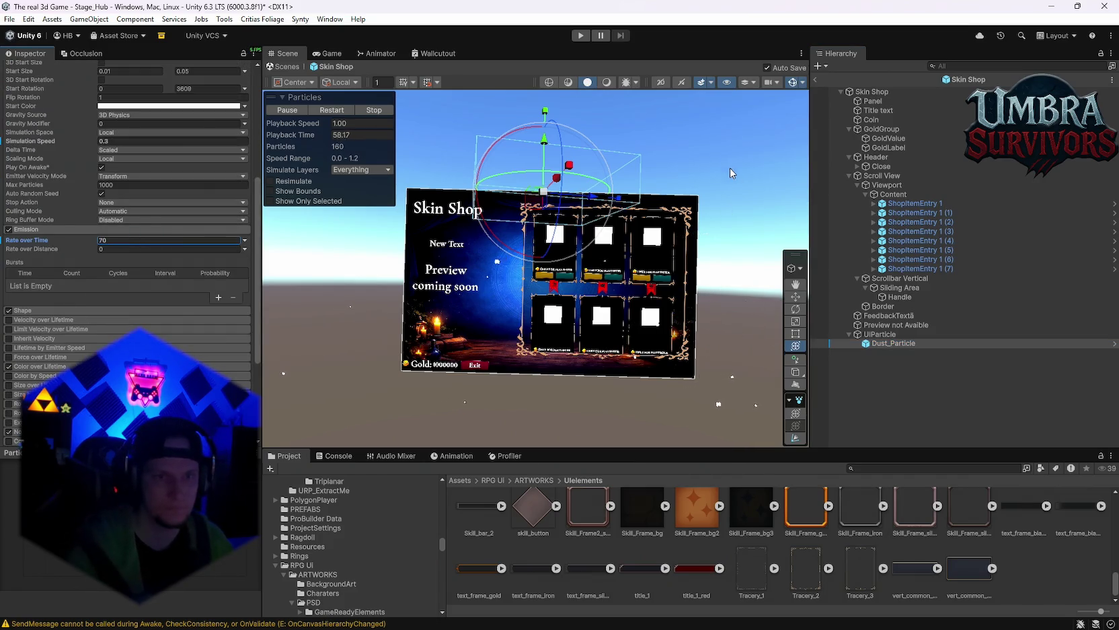
left_click(659, 227)
scroll(657, 252, "up", 5)
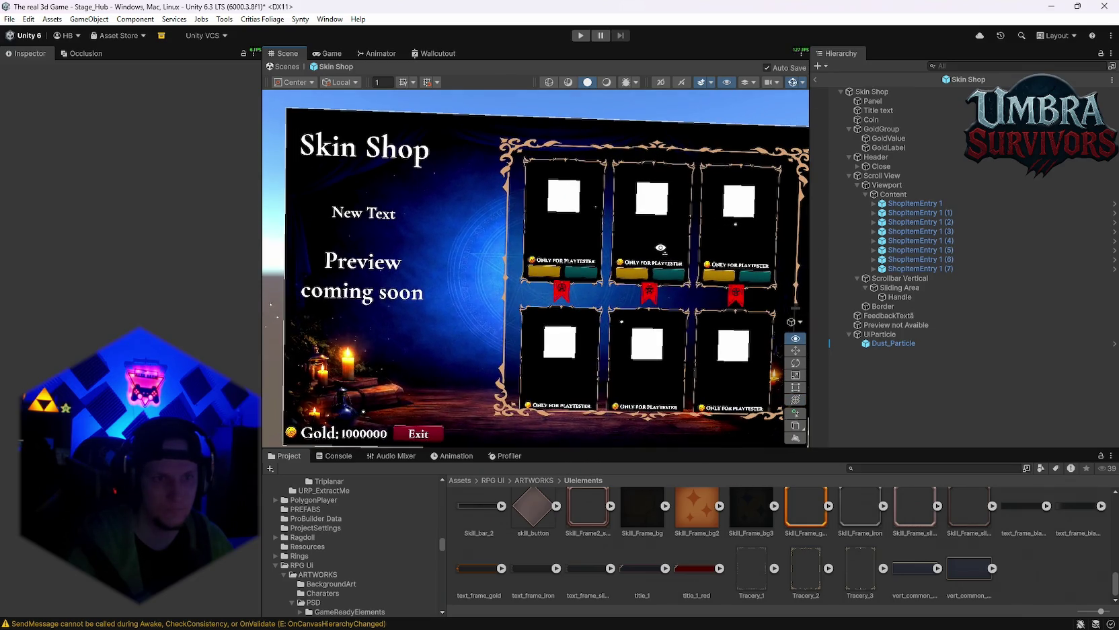
left_click_drag(651, 236, 639, 236)
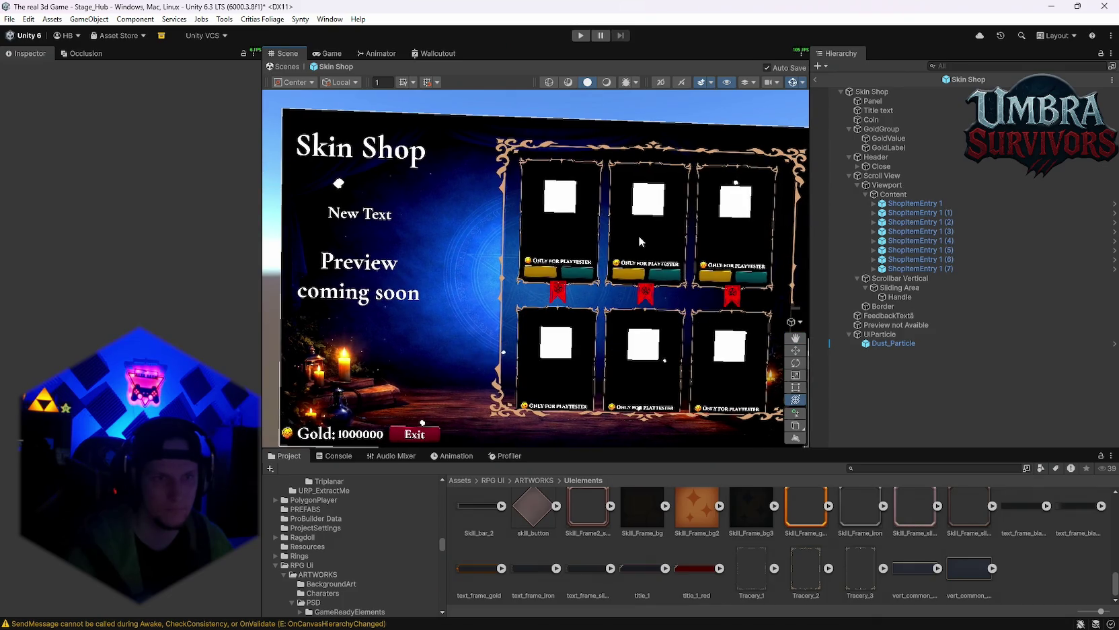
left_click(878, 343)
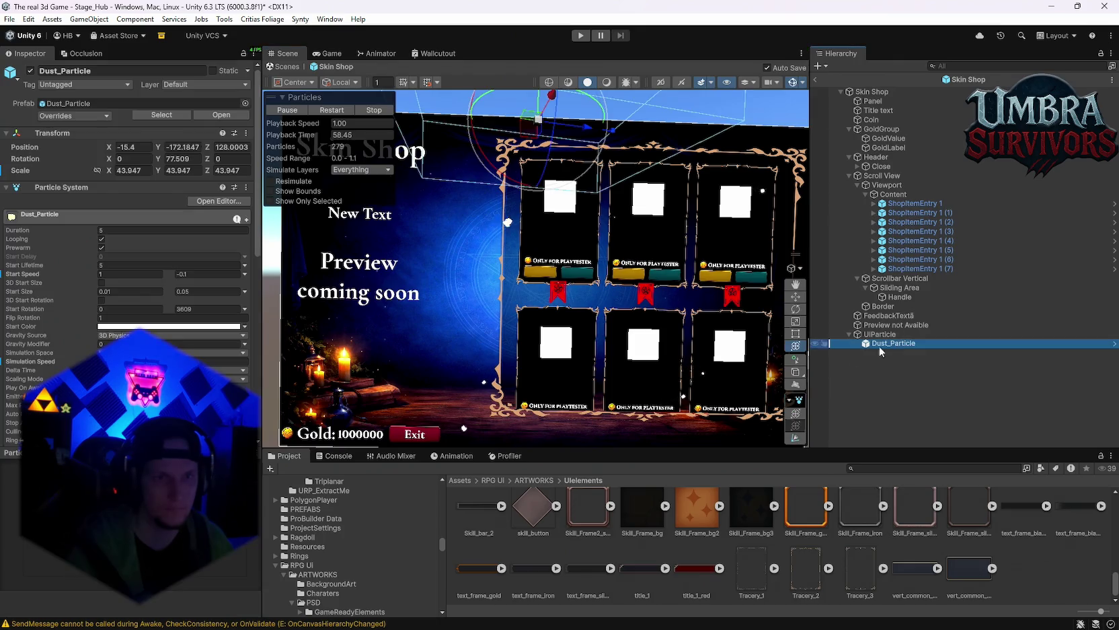
Step: Select UIParticle, set its Mesh Sharing to Auto, and keep Auto Scaling Mode enabled
scroll(109, 244, "down", 10)
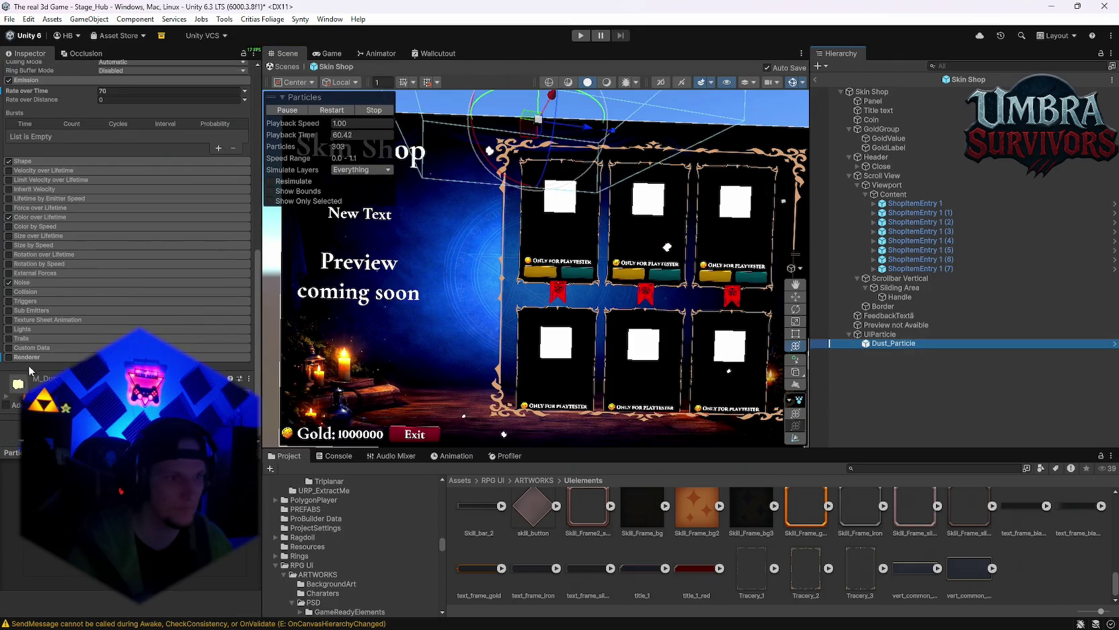
left_click(874, 334)
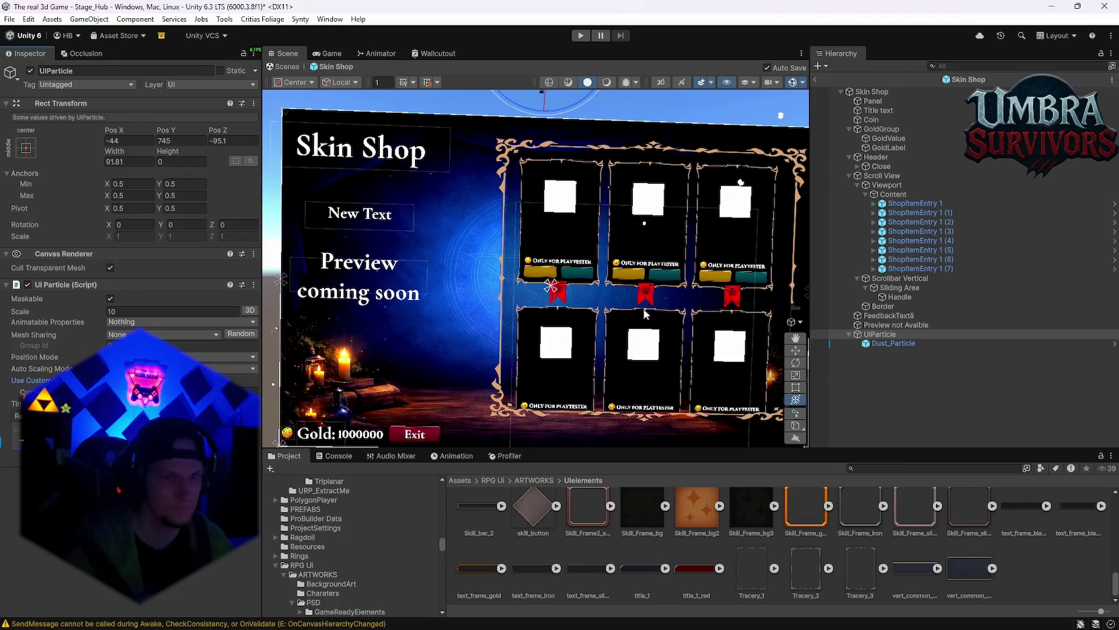
scroll(644, 314, "down", 5)
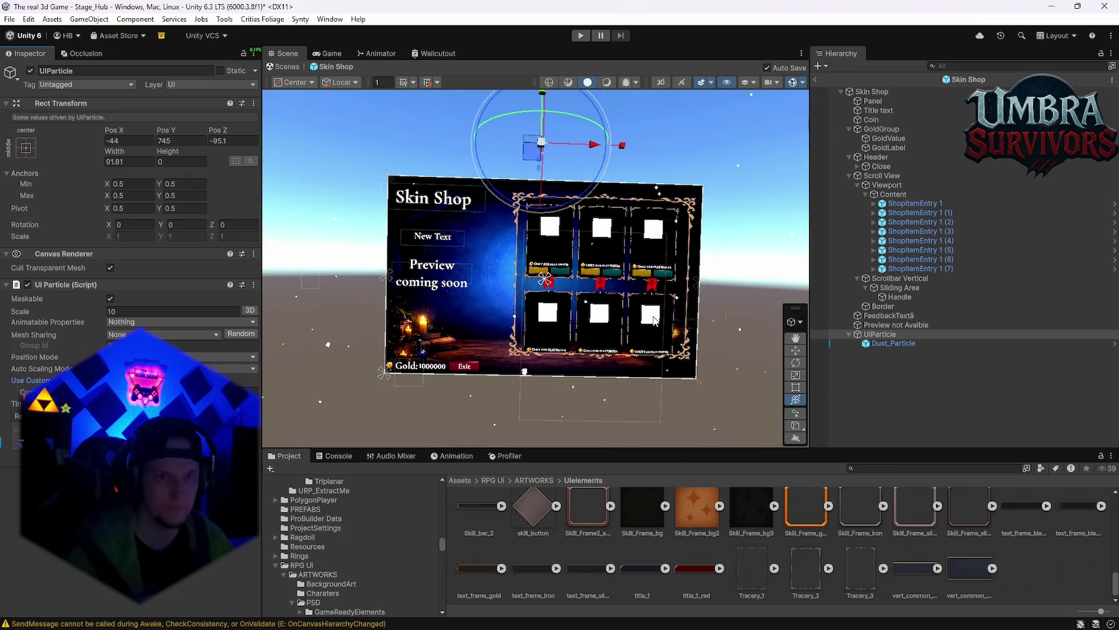
scroll(534, 273, "up", 5)
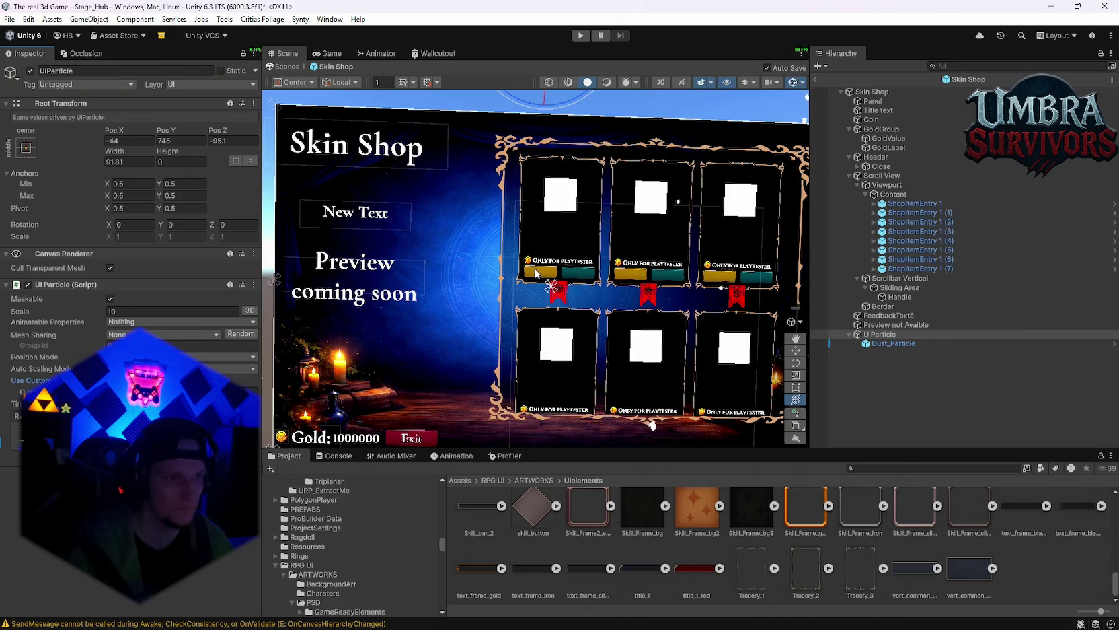
left_click(162, 335)
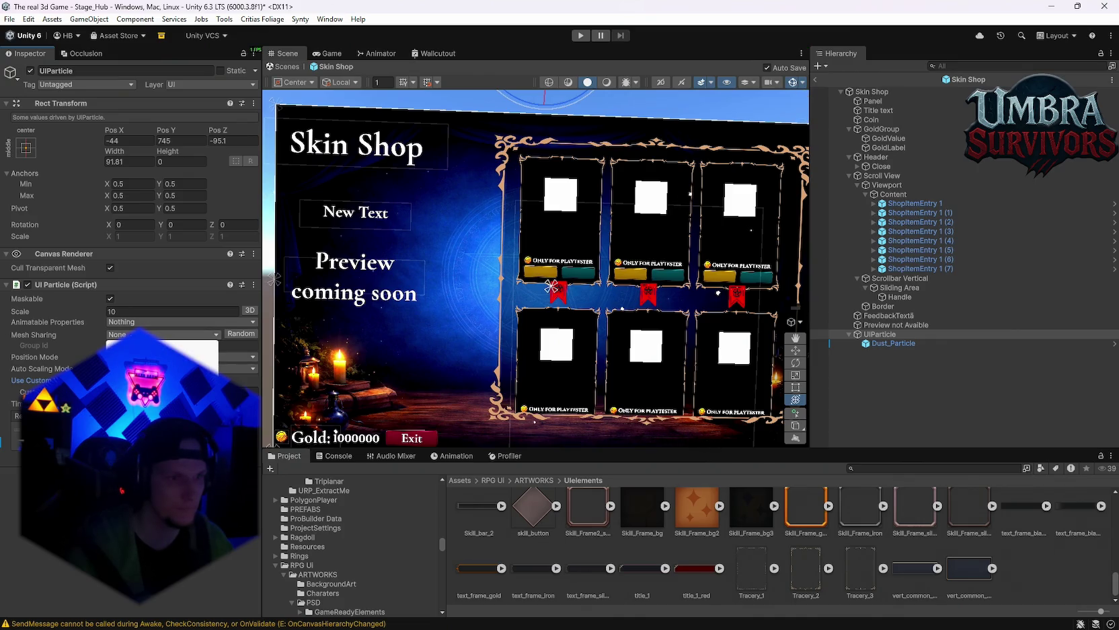
left_click(154, 356)
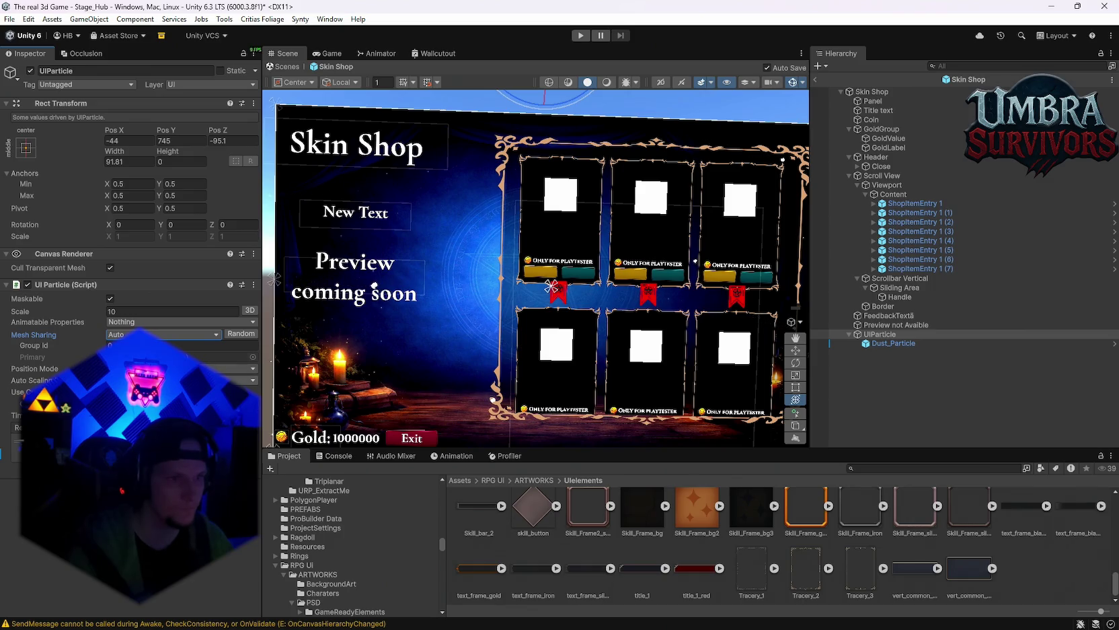
left_click(182, 380)
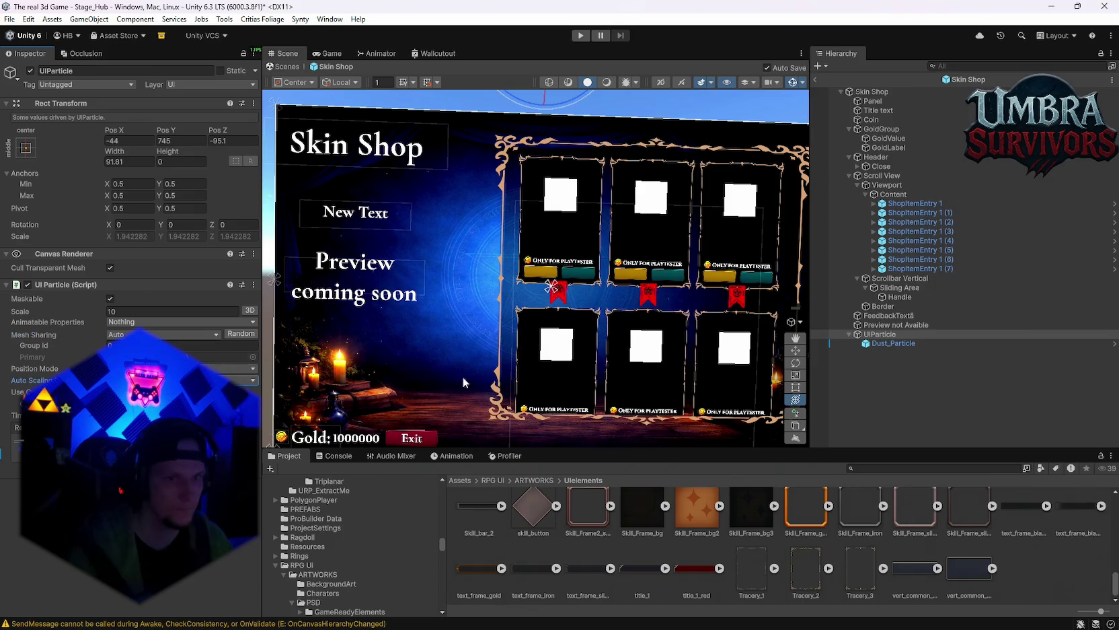
Step: Drag the UIParticle higher above the canvas to Pos Y 929
scroll(463, 382, "down", 3)
scroll(586, 340, "down", 2)
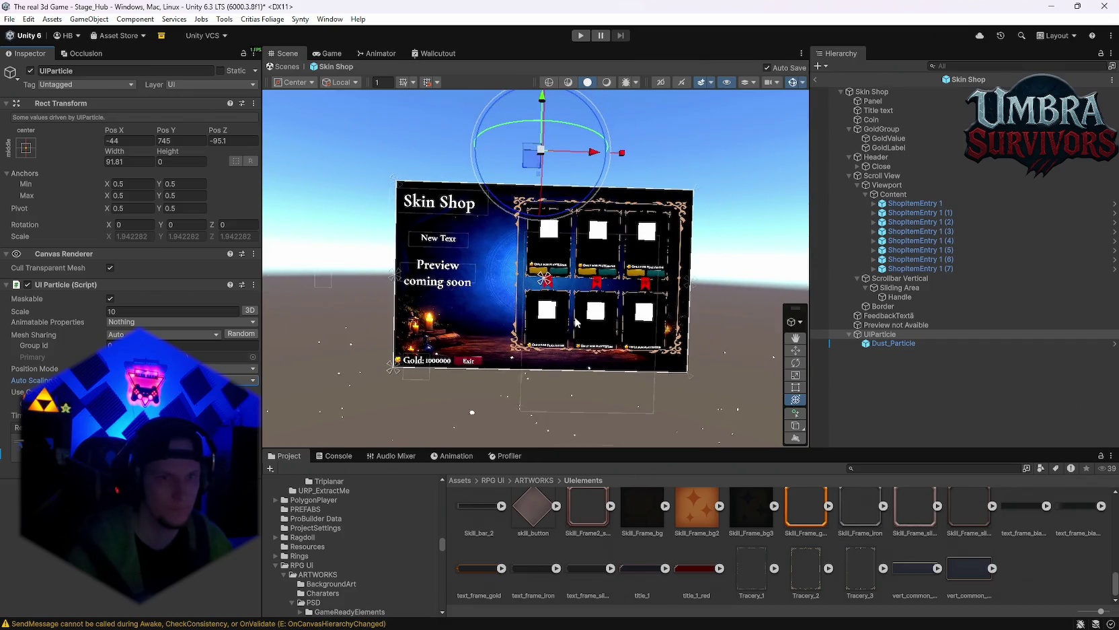
left_click_drag(544, 114, 544, 85)
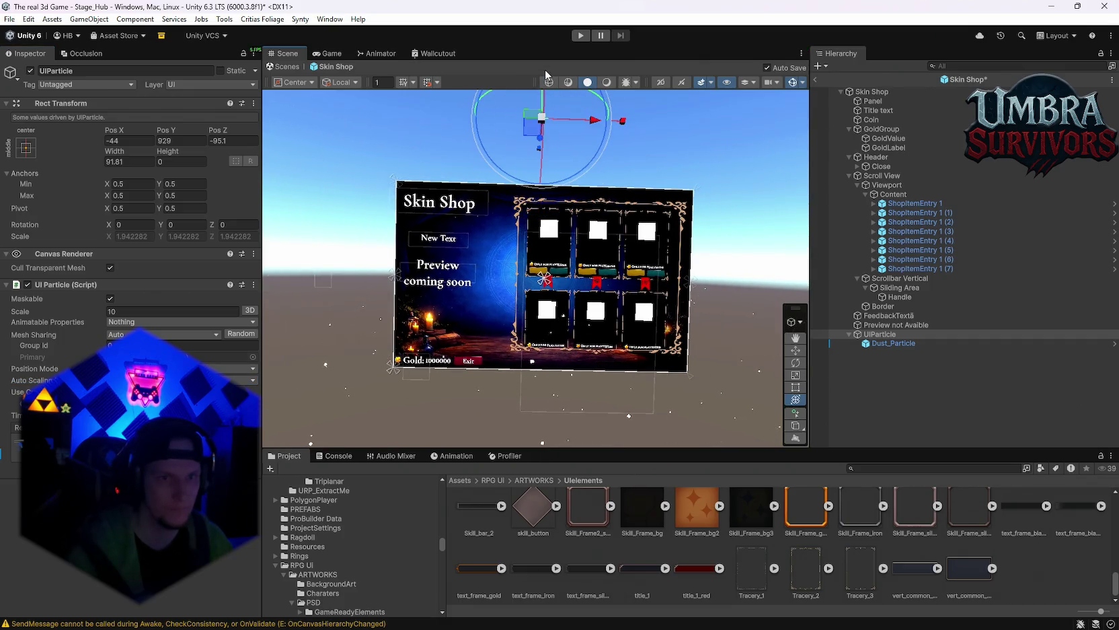
scroll(570, 285, "up", 2)
scroll(570, 284, "up", 3)
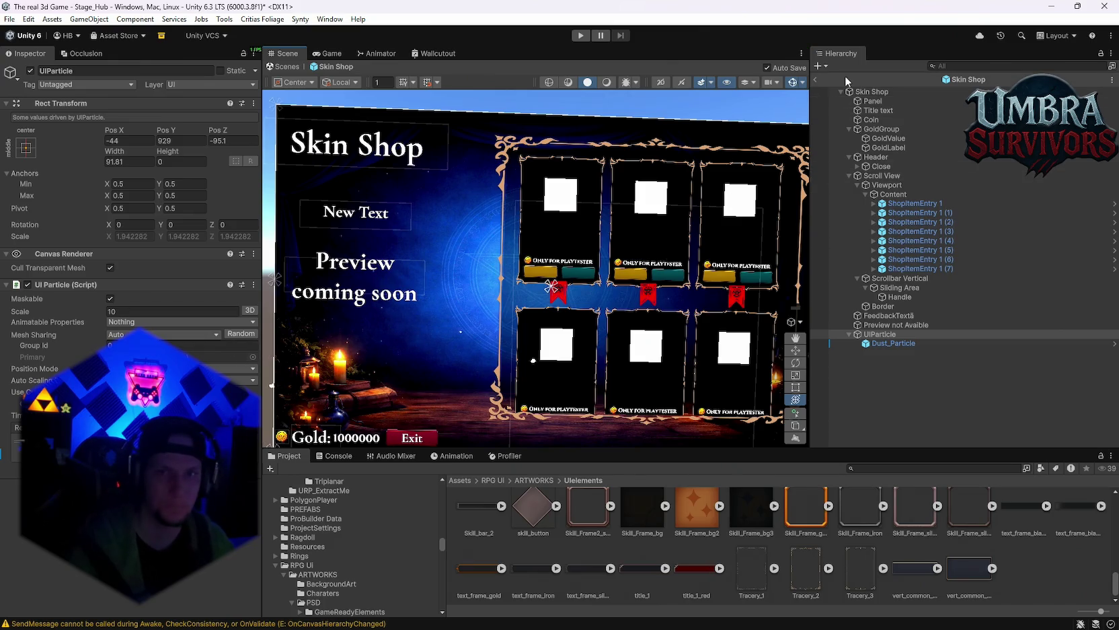
Step: Save the whole project from the File menu
left_click(9, 19)
left_click(9, 19)
left_click(8, 20)
left_click(40, 145)
Step: Leave Skin Shop prefab editing and apply all pending overrides to the prefab
left_click(815, 80)
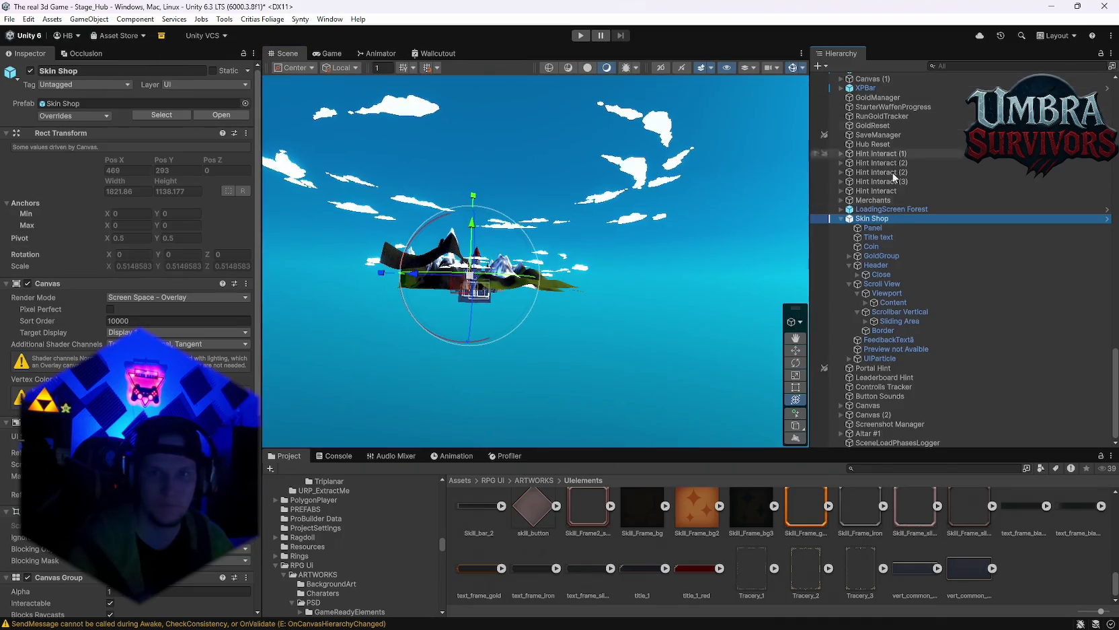
left_click(101, 116)
left_click(175, 229)
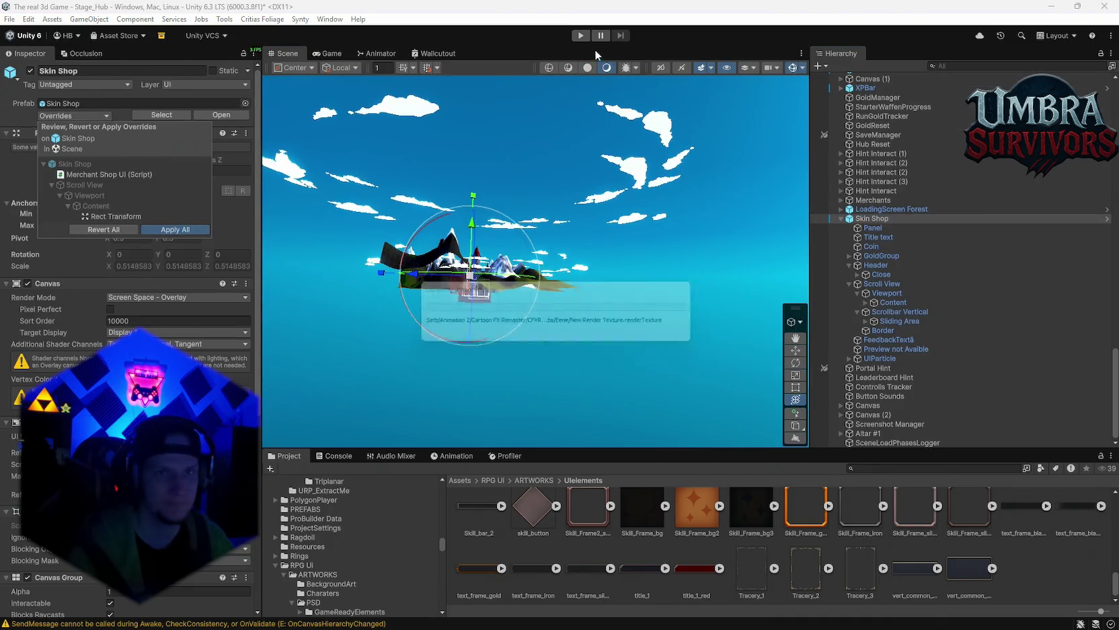
Step: Play-test the Skin Shop in play mode, then stop and return to edit mode
left_click(581, 39)
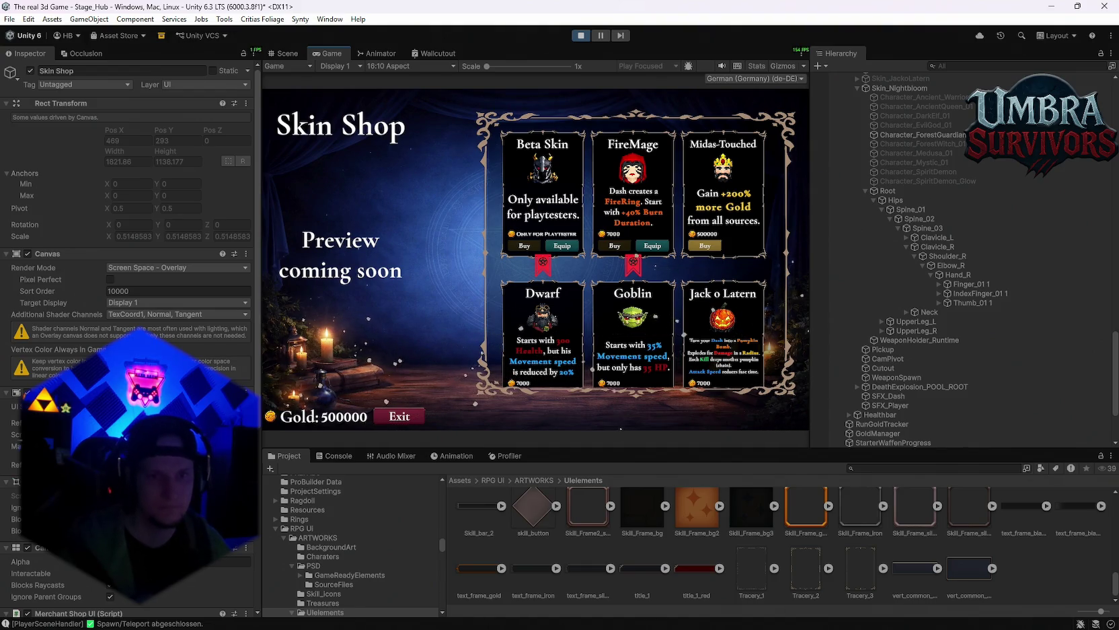
left_click(581, 35)
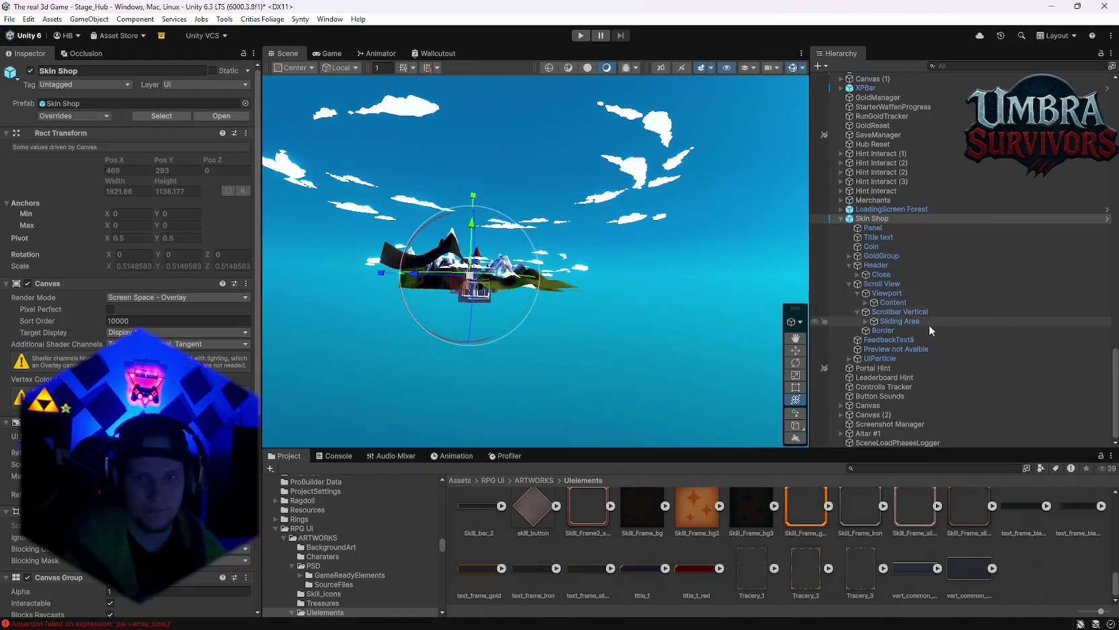
Step: Select the Dust_Particle child of UIParticle and set its Start Size maximum to 0.03
left_click(878, 358)
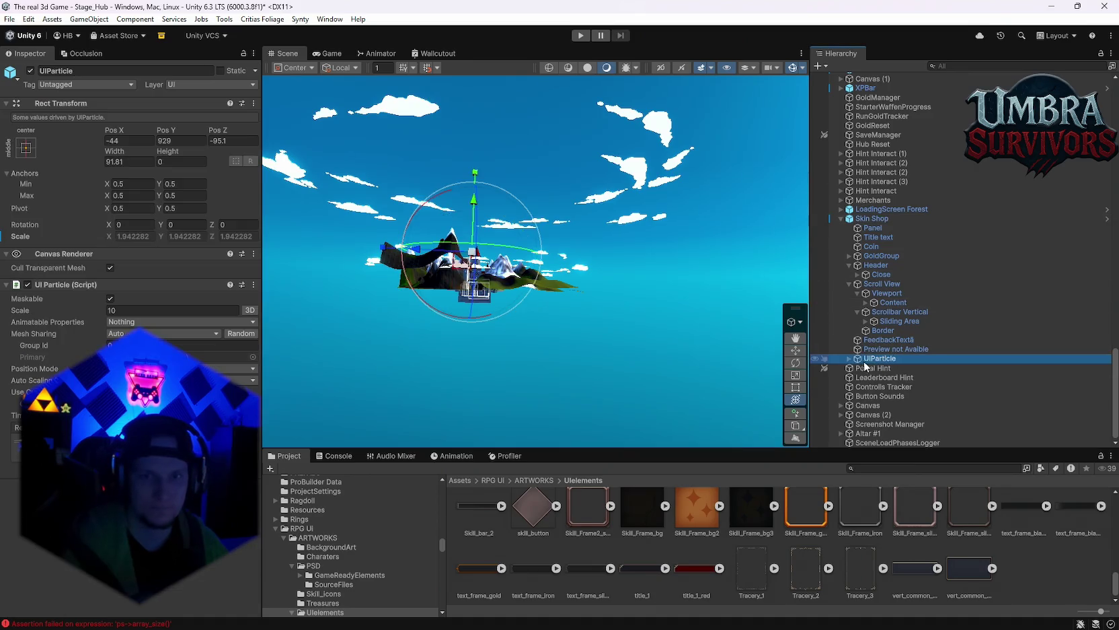
left_click(849, 359)
left_click(875, 367)
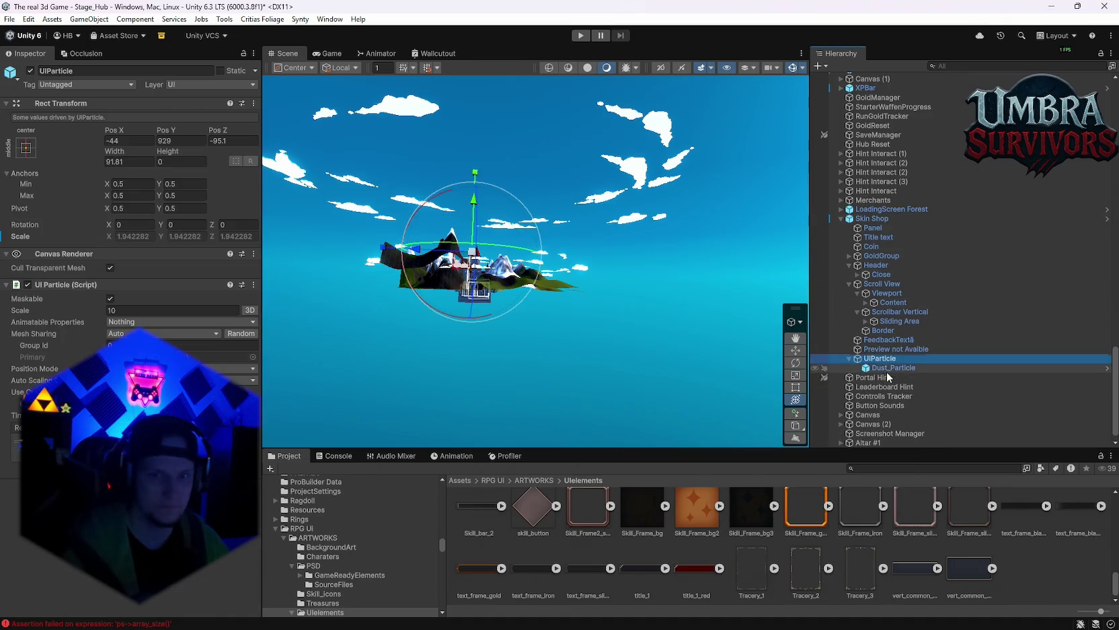
scroll(151, 312, "up", 2)
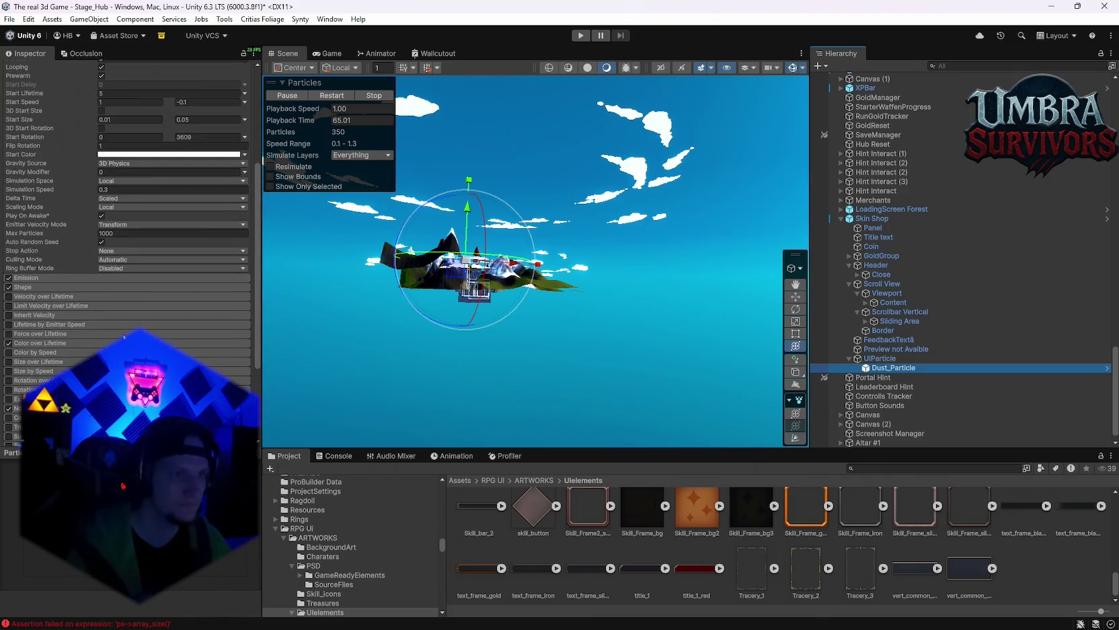
scroll(133, 311, "down", 3)
left_click(41, 277)
left_click(117, 289)
scroll(116, 228, "up", 3)
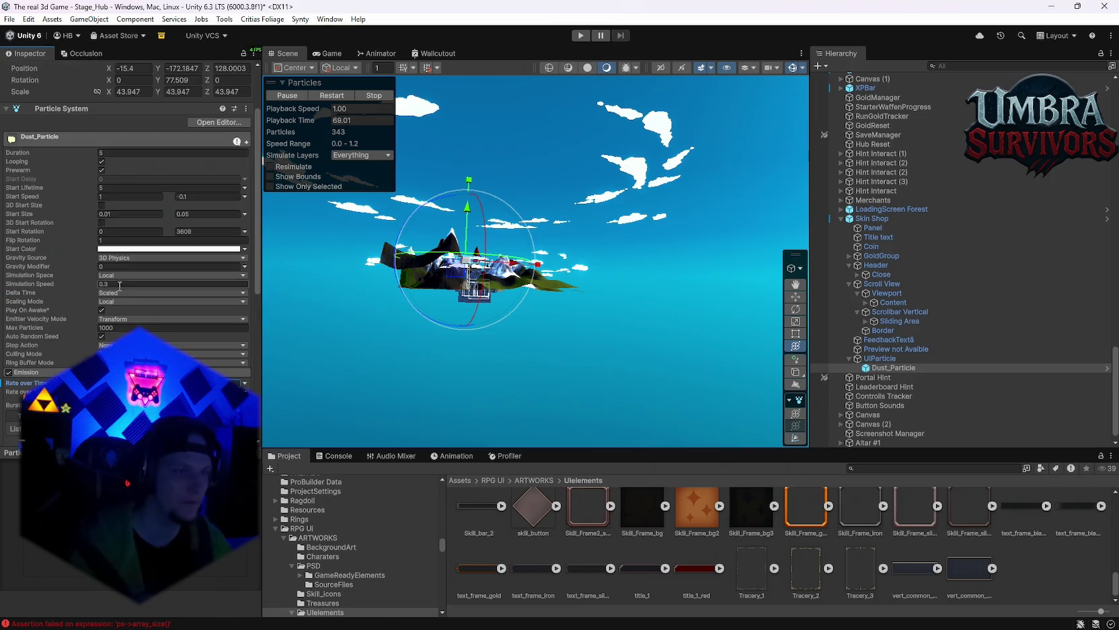
left_click(211, 214)
type("0.04")
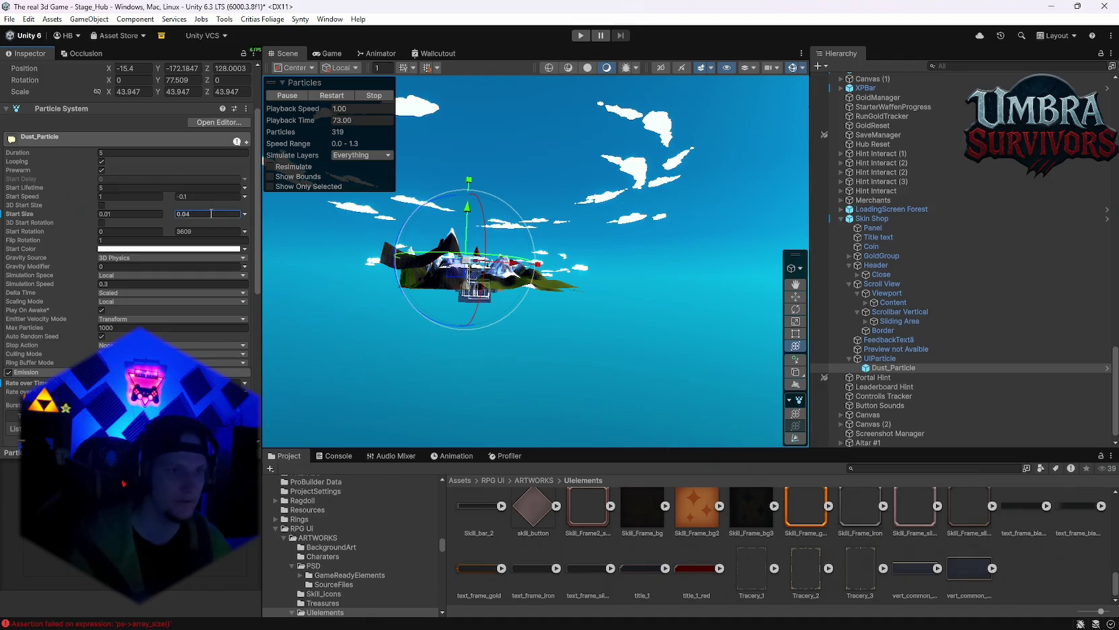
key("BackSpace")
type("3")
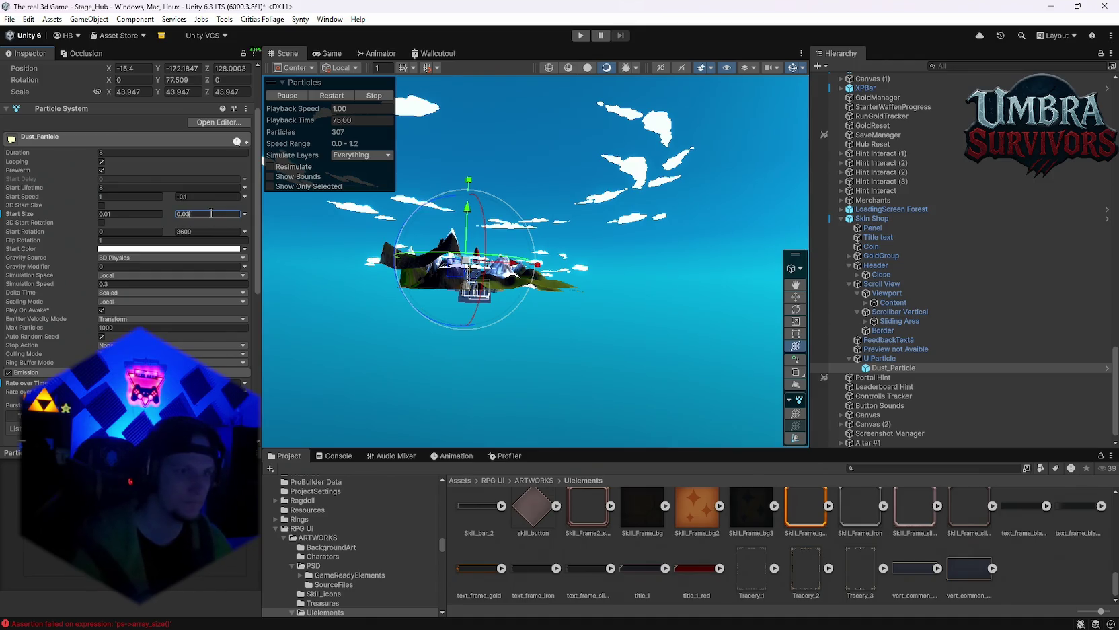
Step: Apply the particle change to the Skin Shop prefab, deactivate Skin Shop, and enter play mode
left_click(874, 219)
scroll(104, 122, "up", 3)
left_click(75, 100)
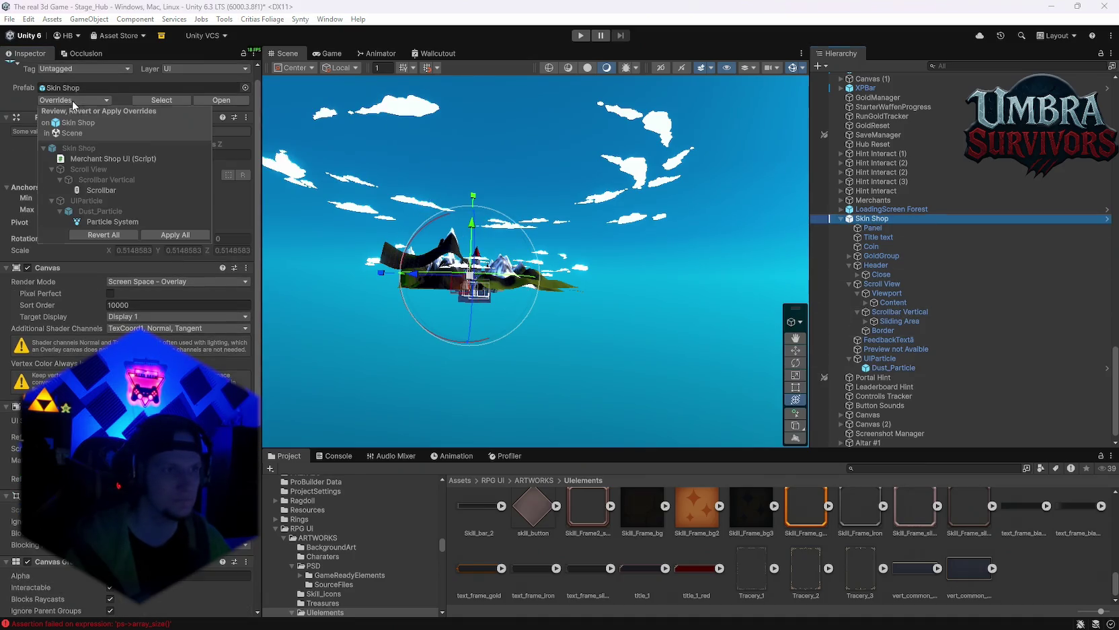
left_click(160, 234)
left_click(30, 70)
left_click(580, 36)
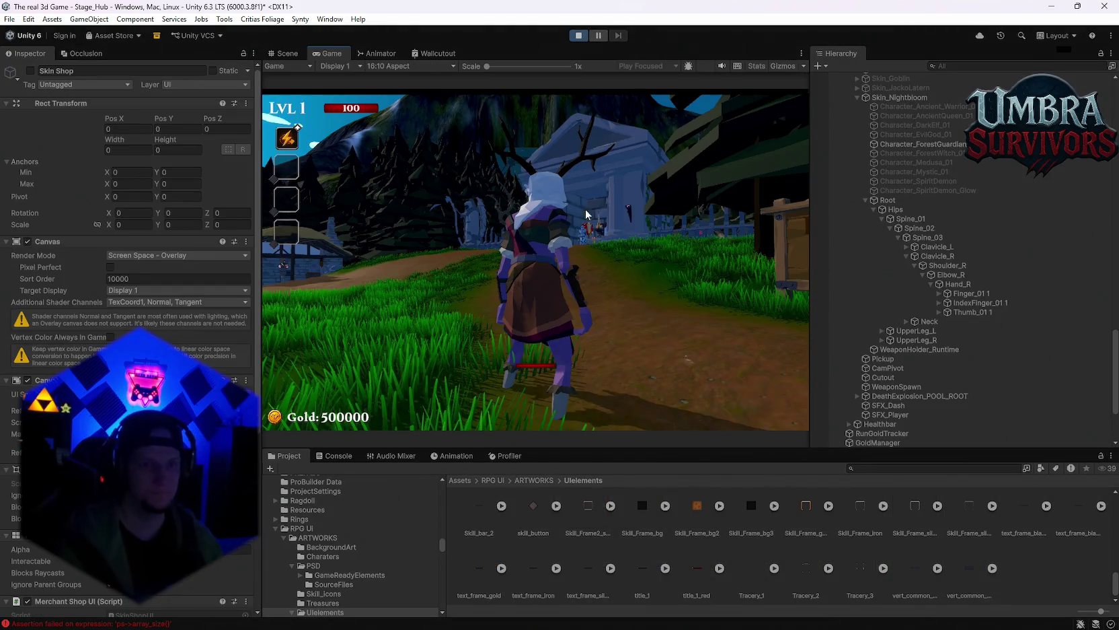
Step: Run the character to the merchant stall and open the Skin Shop
left_click(551, 235)
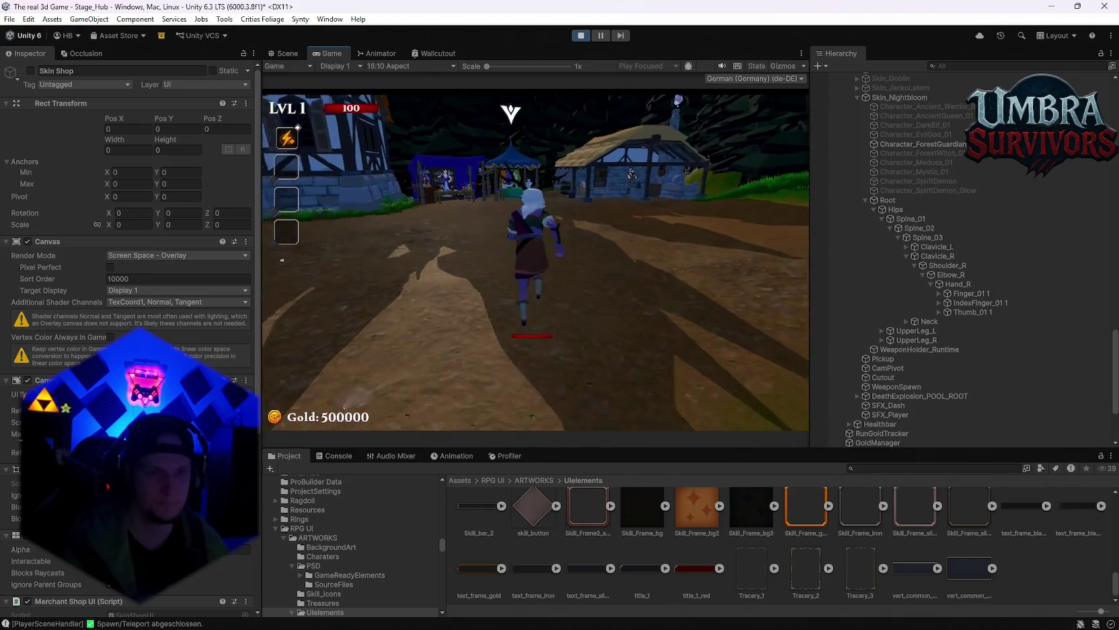
key("w")
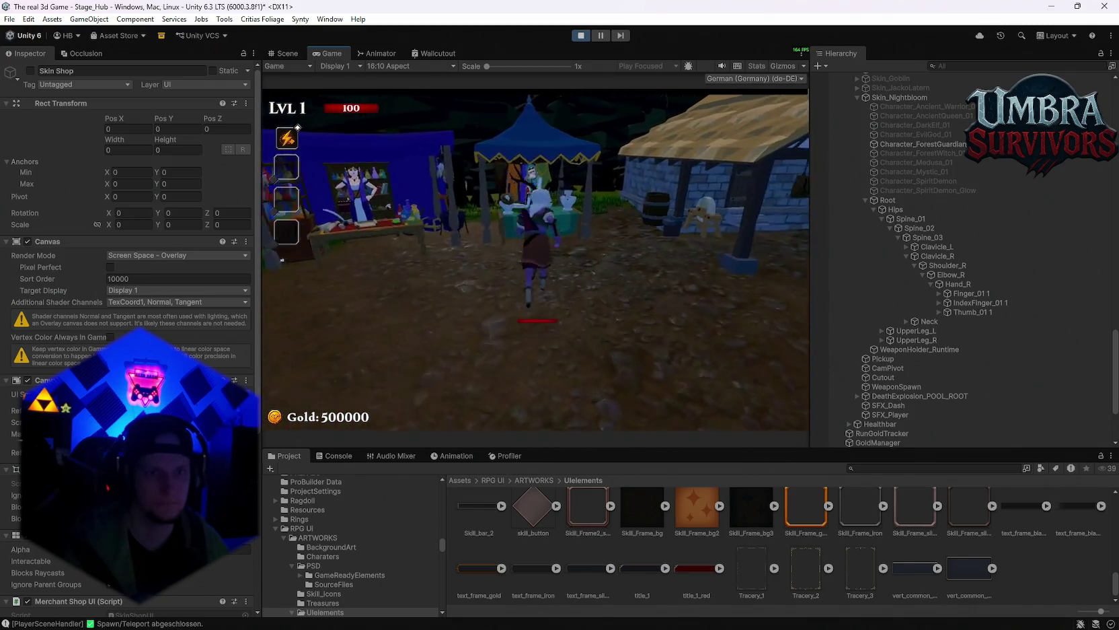
key("e")
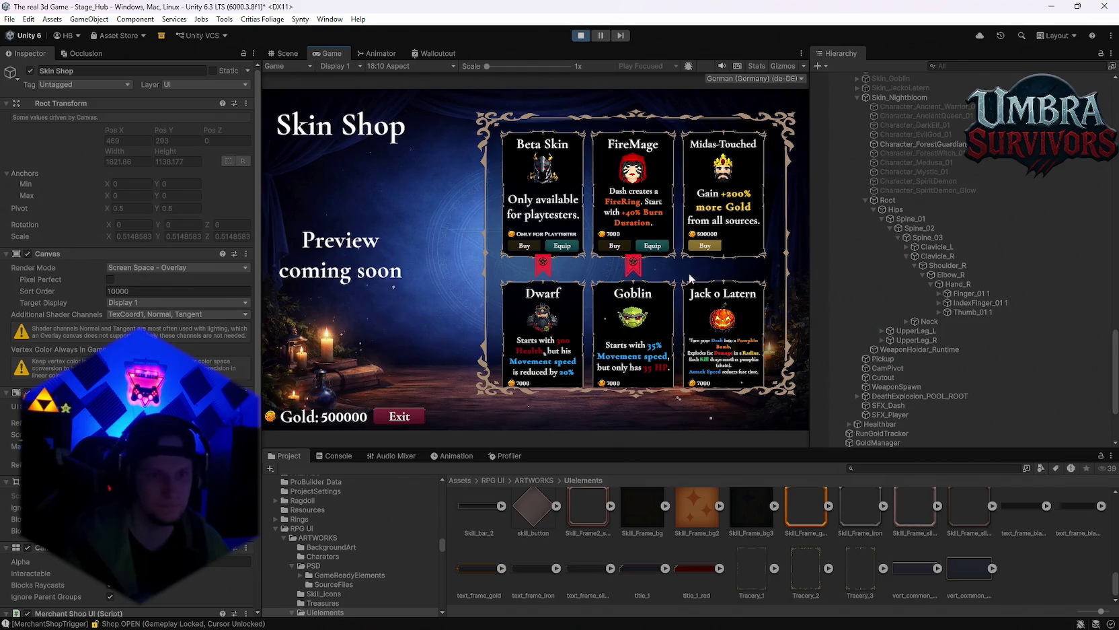
scroll(646, 309, "down", 3)
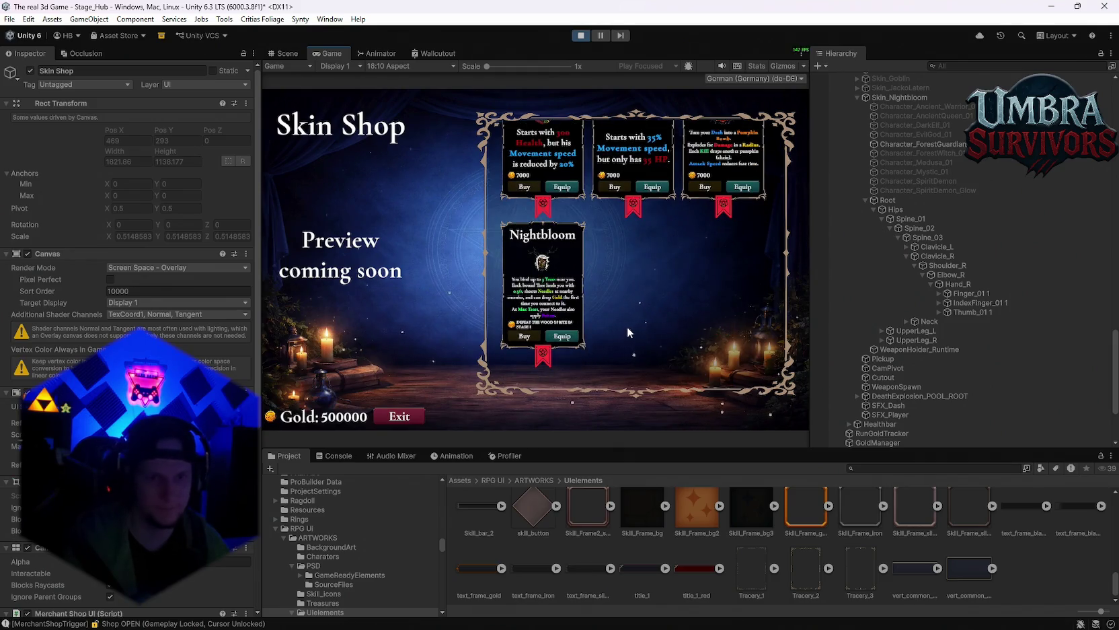
scroll(615, 331, "up", 5)
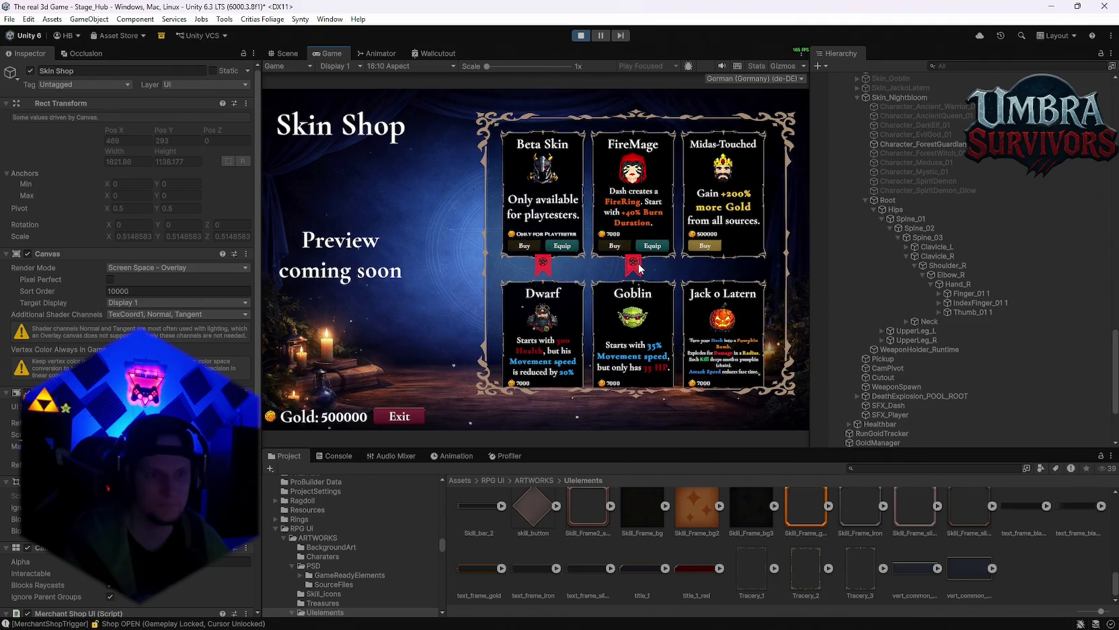
scroll(654, 307, "down", 2)
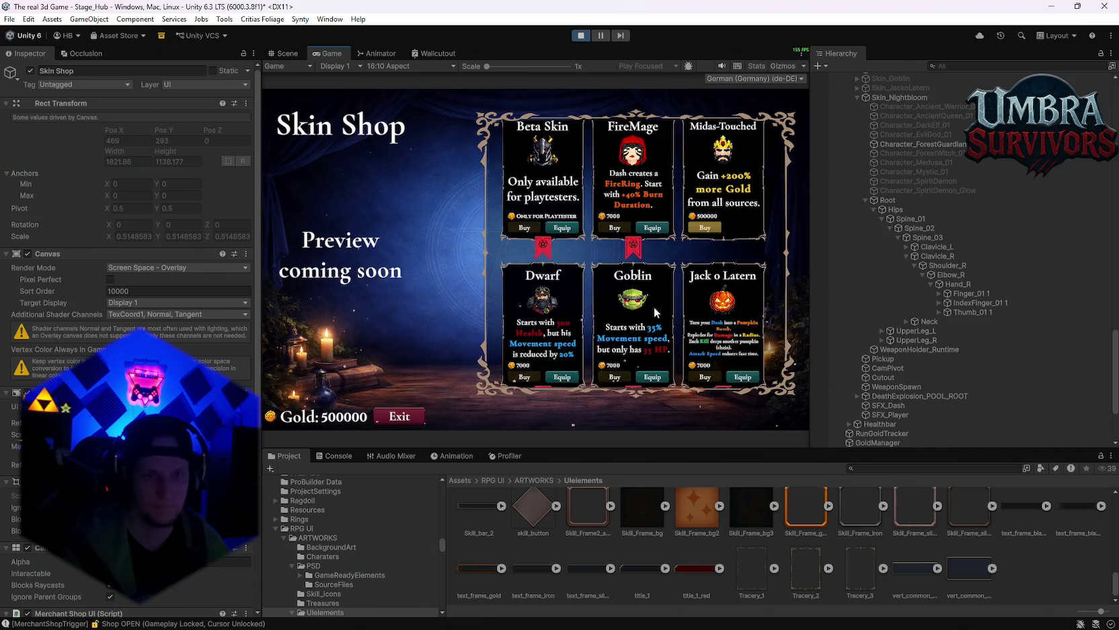
scroll(654, 307, "down", 5)
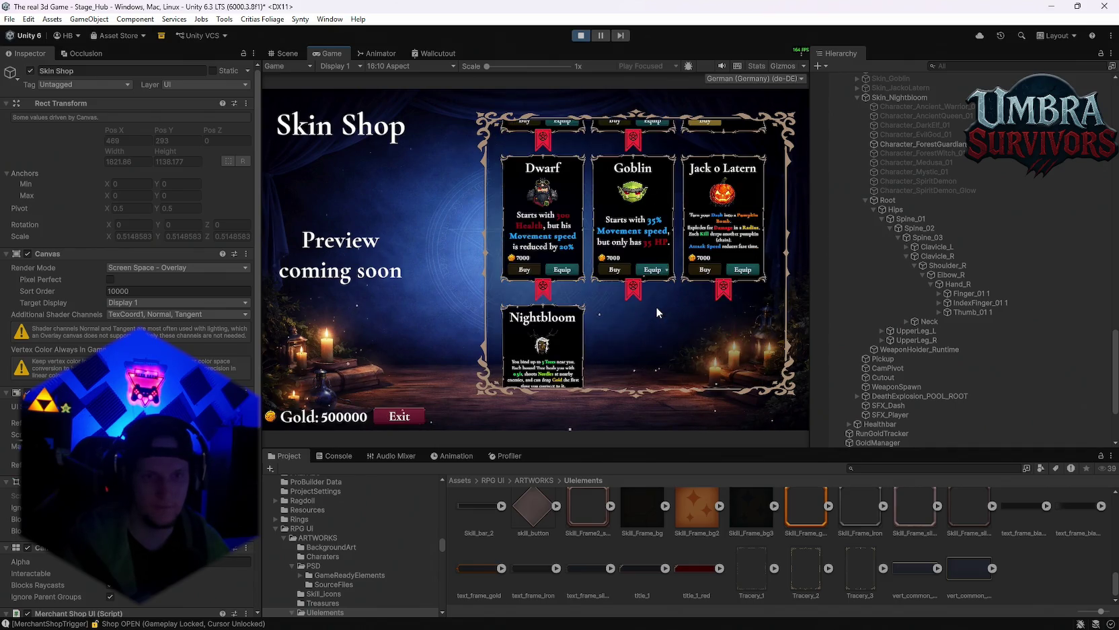
Step: Maximize the Game view, scroll the skin cards down to Nightbloom, then stop play mode
double_click(311, 51)
scroll(578, 434, "down", 3)
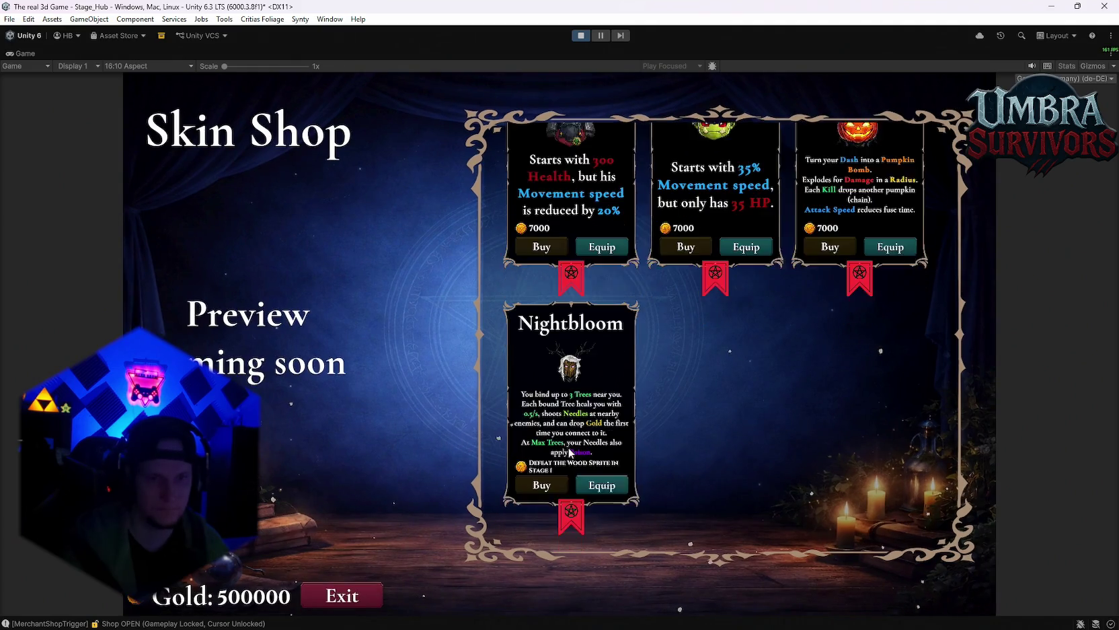
scroll(585, 431, "up", 4)
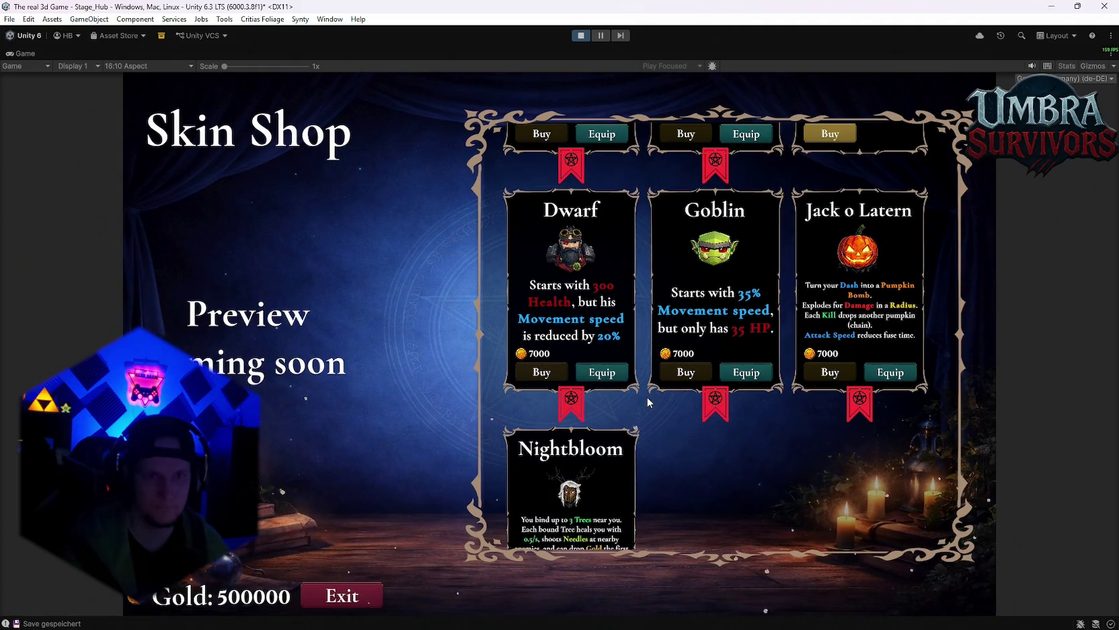
scroll(647, 401, "up", 5)
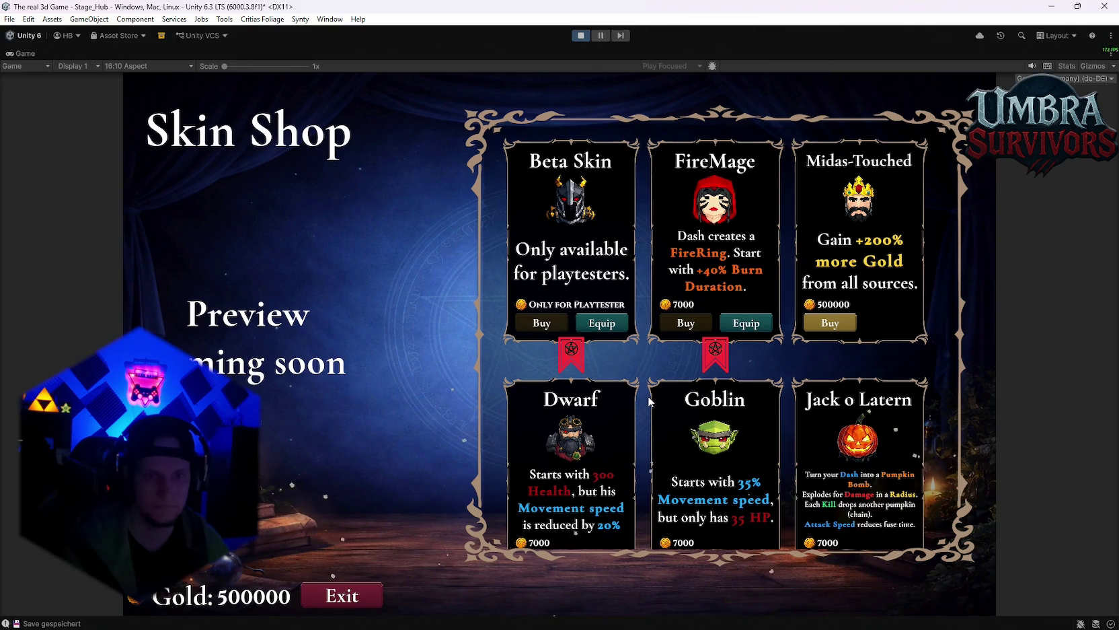
scroll(649, 402, "down", 8)
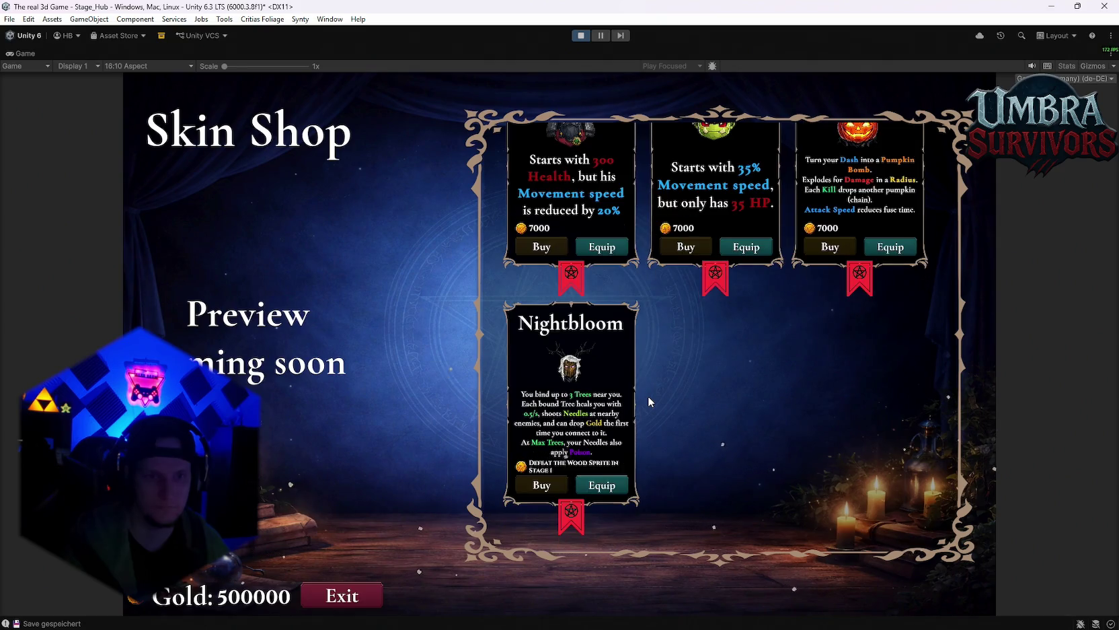
scroll(649, 401, "up", 3)
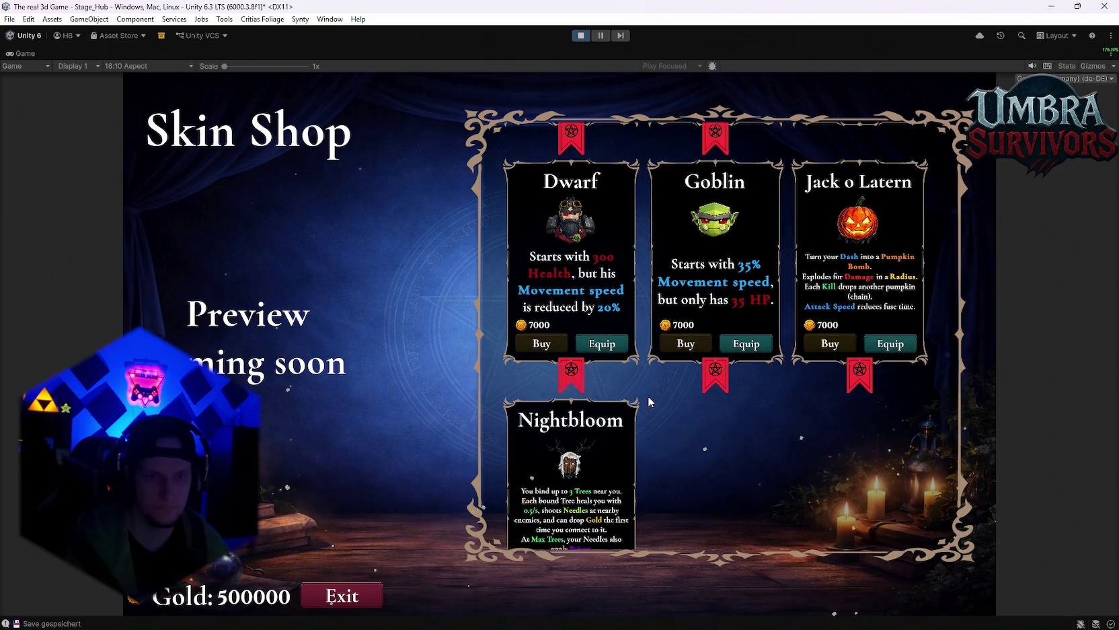
scroll(649, 401, "up", 3)
left_click(581, 37)
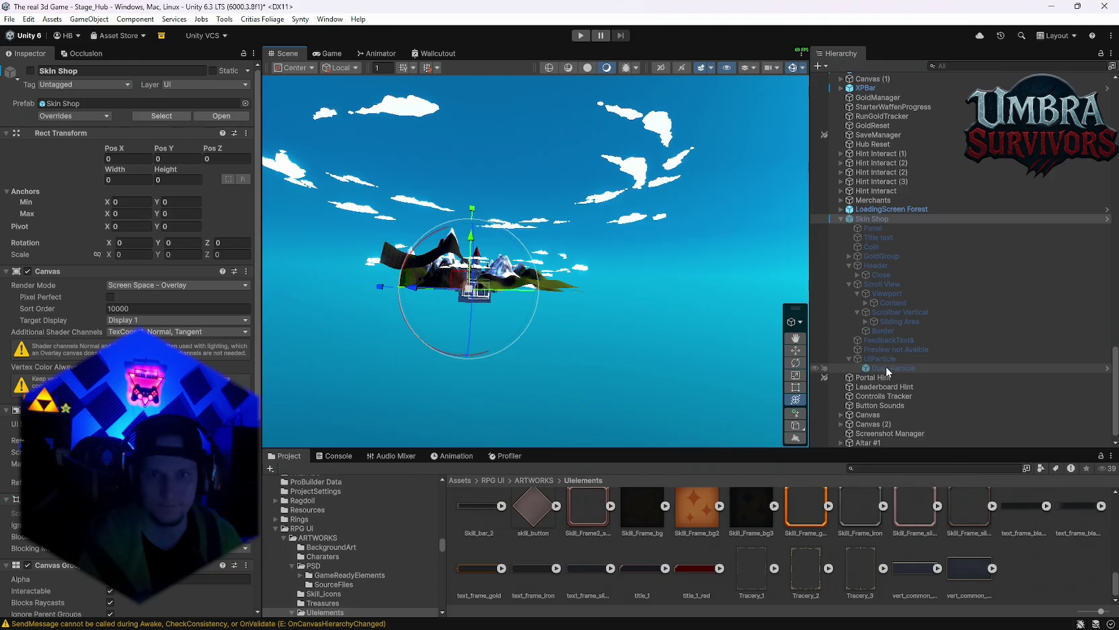
Step: Move UIParticle to sit just below the Title text inside the Skin Shop prefab
mouse_move(881, 358)
left_mouse_down()
mouse_move(874, 225)
mouse_move(877, 234)
left_mouse_up()
left_click(589, 351)
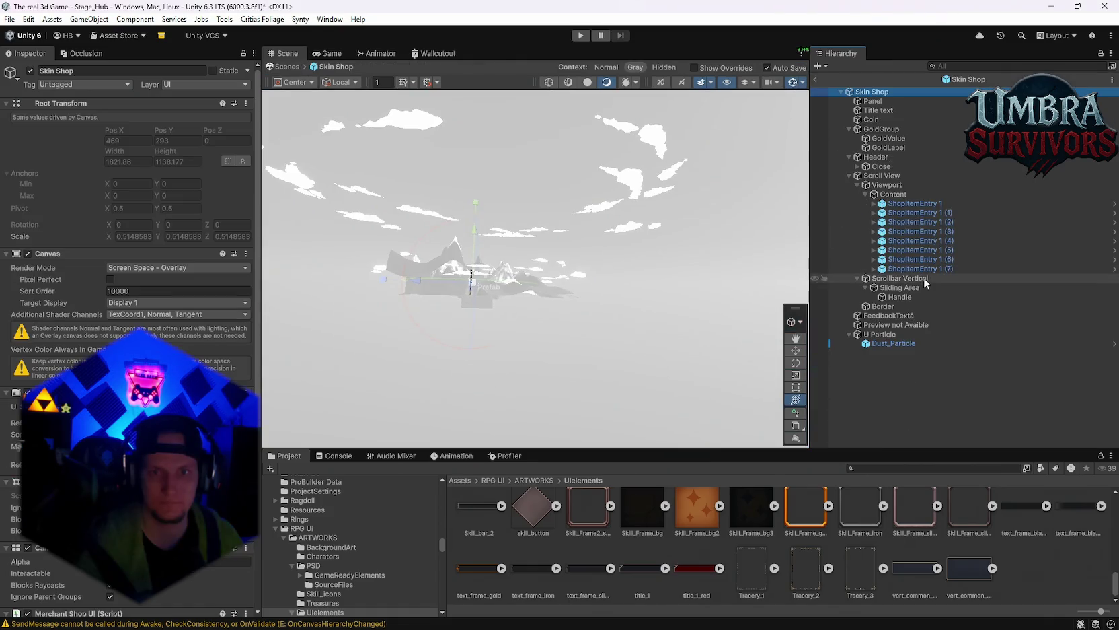
left_click_drag(879, 334, 877, 119)
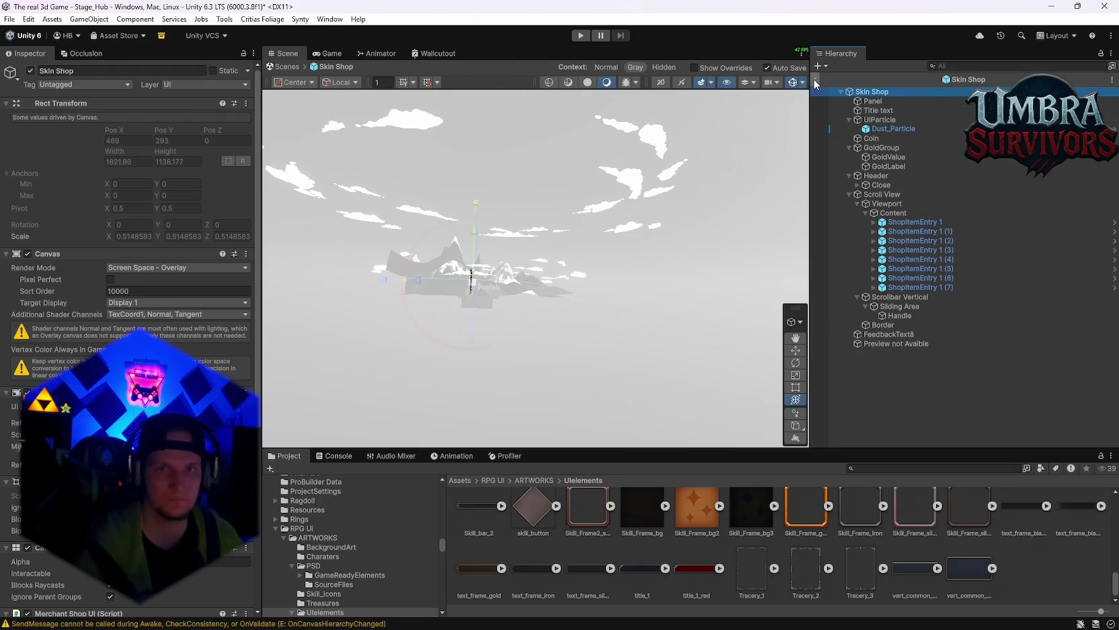
left_click(815, 82)
Step: Check the Skin Shop's pending overrides, dismiss the list, and enter play mode
left_click(74, 116)
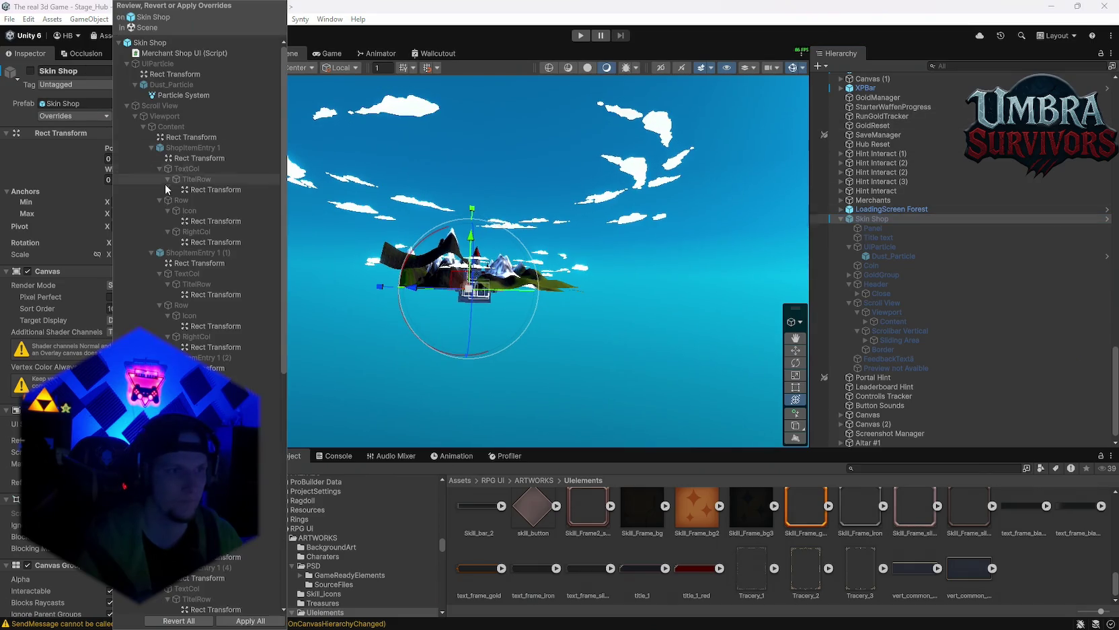
left_click(752, 221)
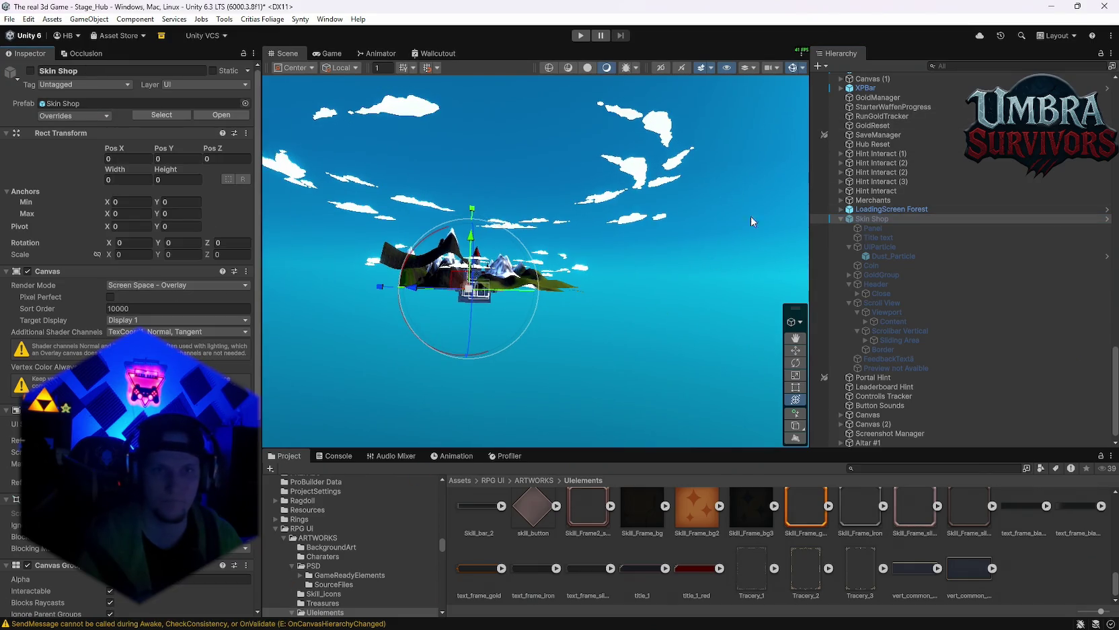
left_click(580, 35)
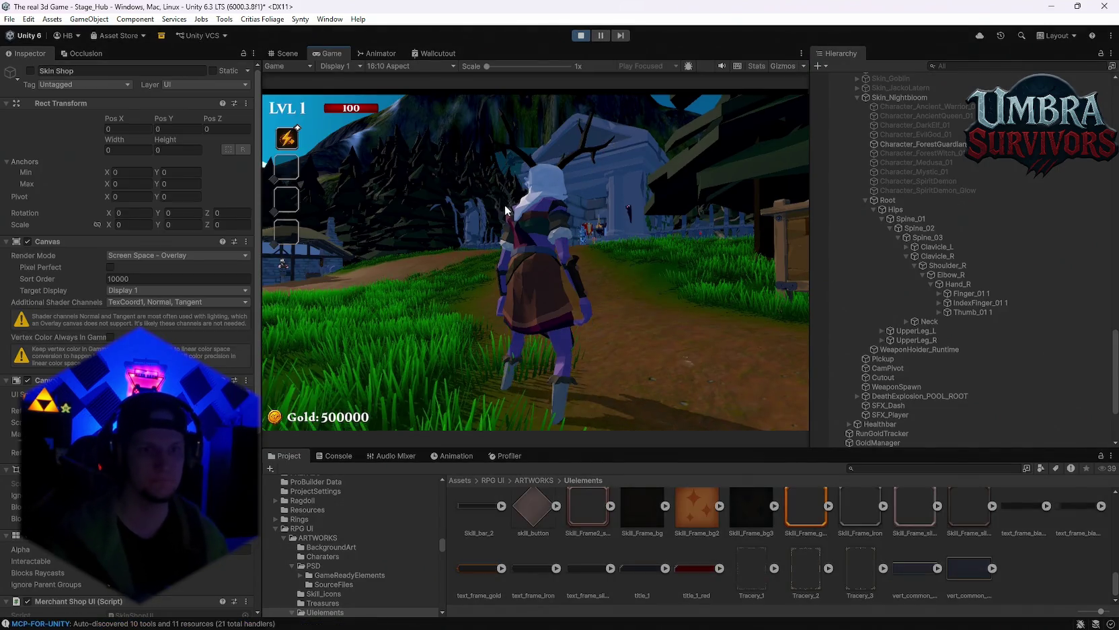
Step: Run to the merchant and equip the Nightbloom, Dwarf, Beta Skin and FireMage skins
key("w")
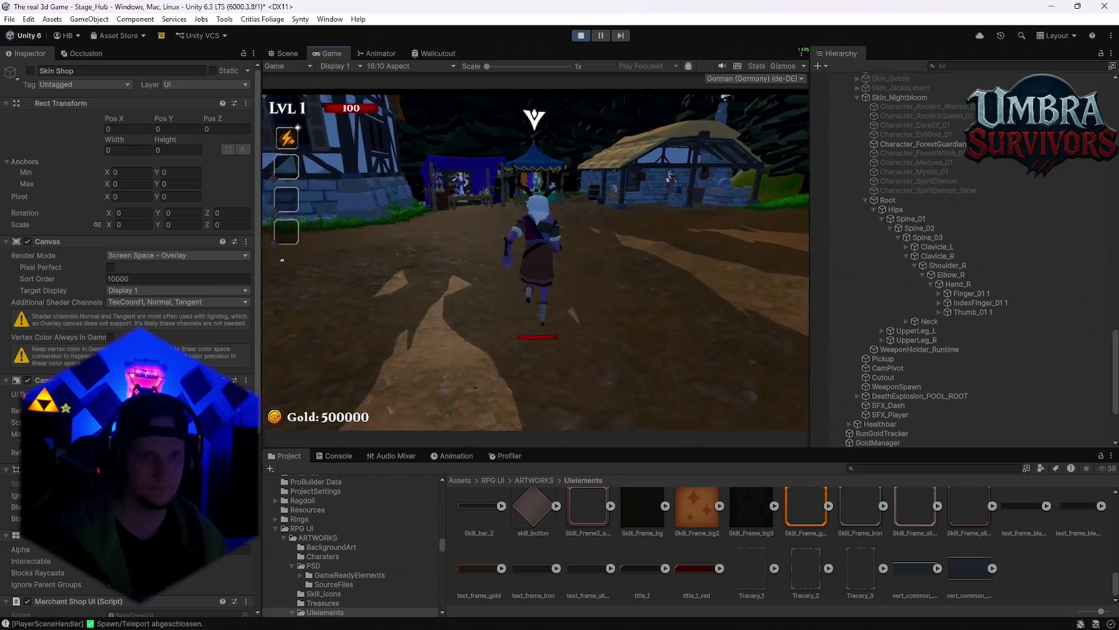
key("w")
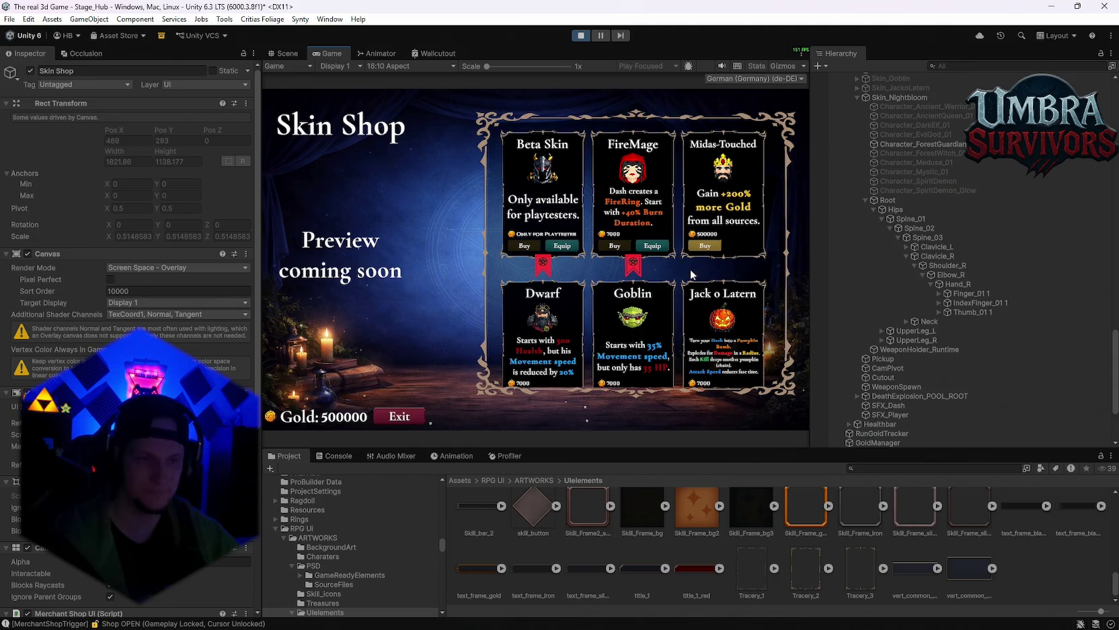
scroll(643, 278, "down", 3)
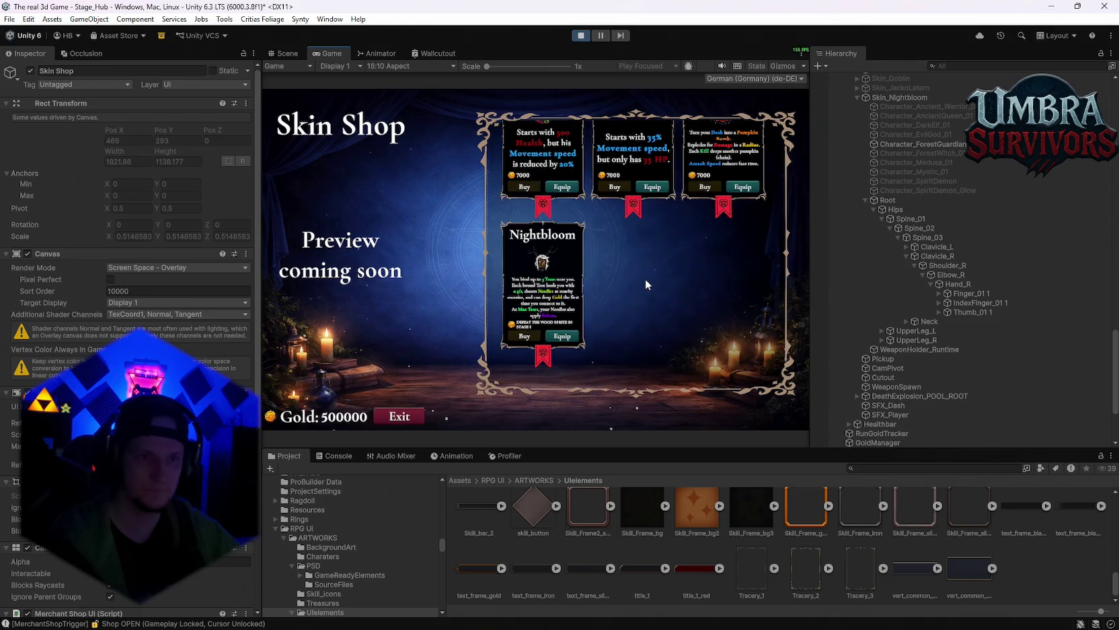
left_click(563, 335)
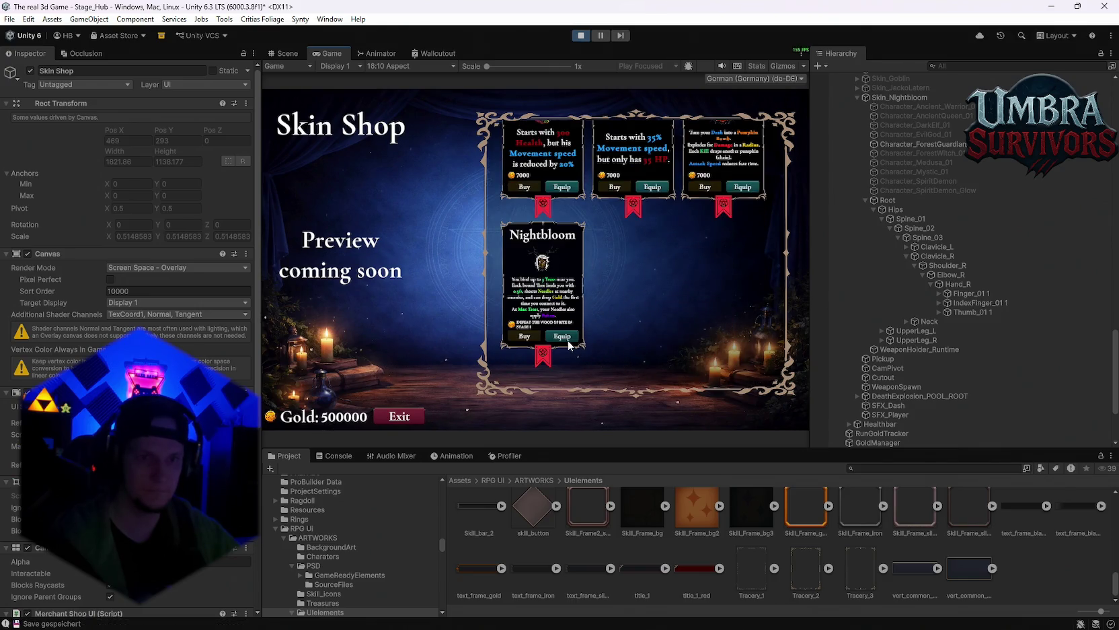
left_click(563, 300)
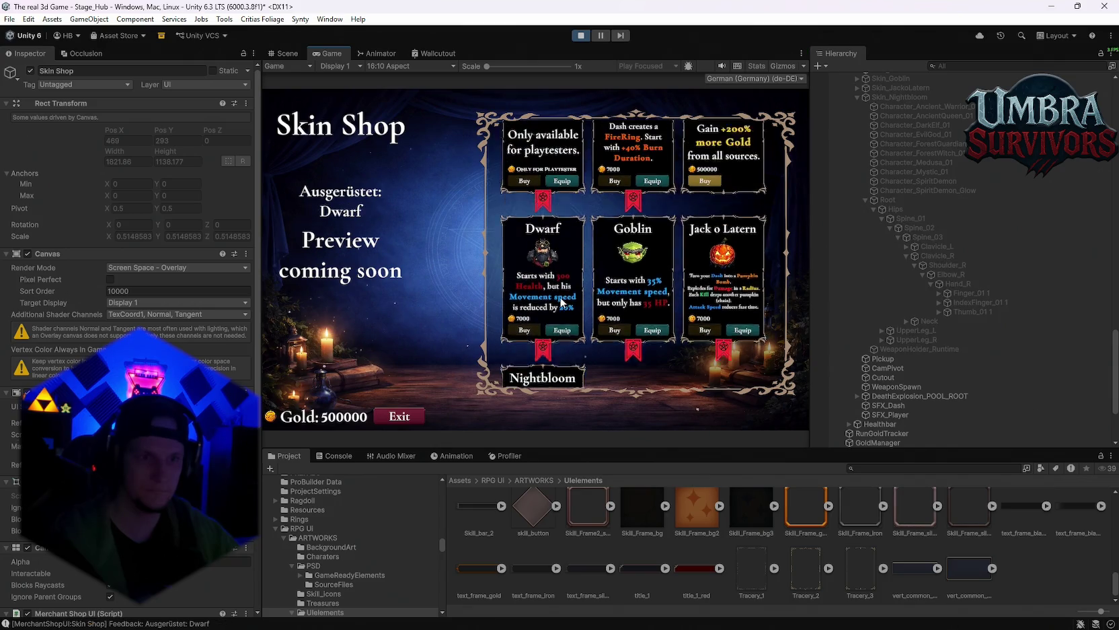
left_click(567, 247)
left_click(652, 247)
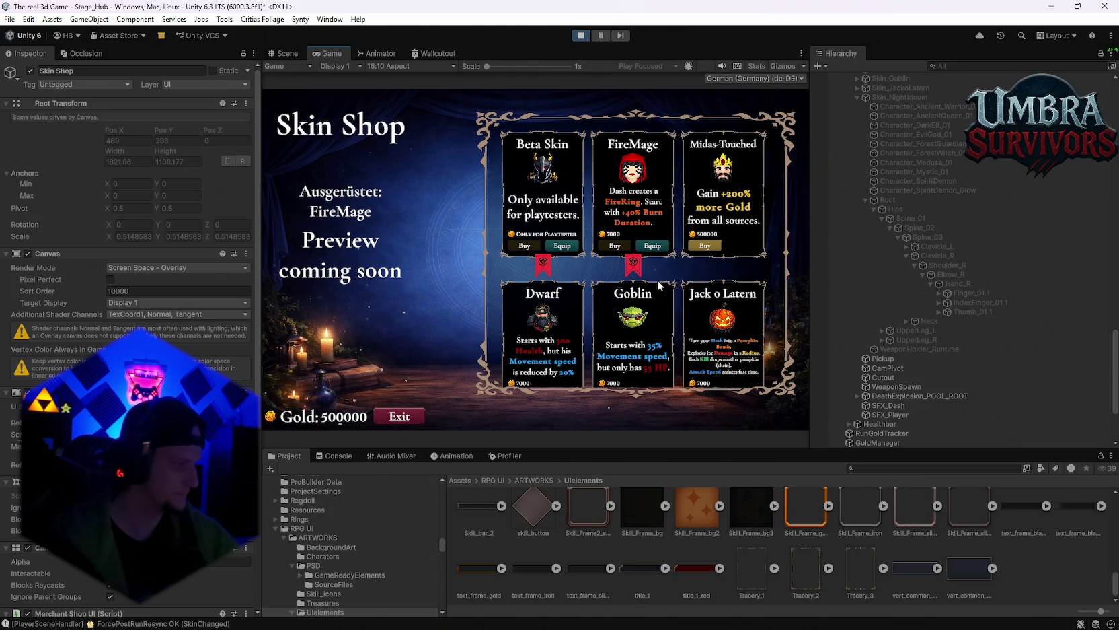
Step: Browse the skin cards, equipping Beta Skin, FireMage, Goblin, Dwarf and then Nightbloom
scroll(642, 282, "down", 2)
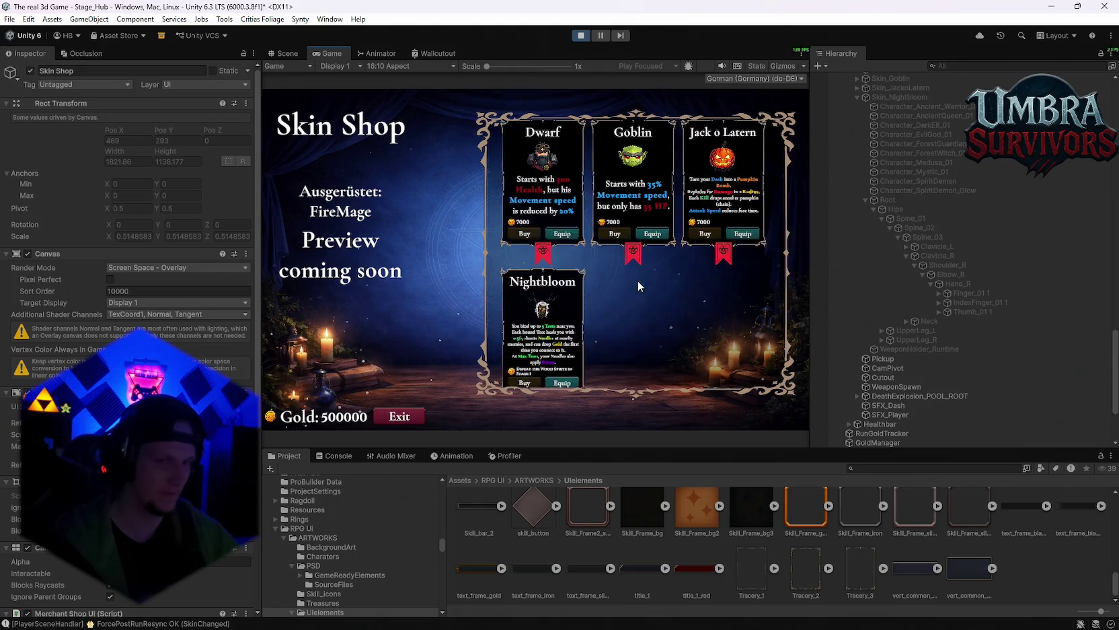
scroll(639, 303, "up", 1)
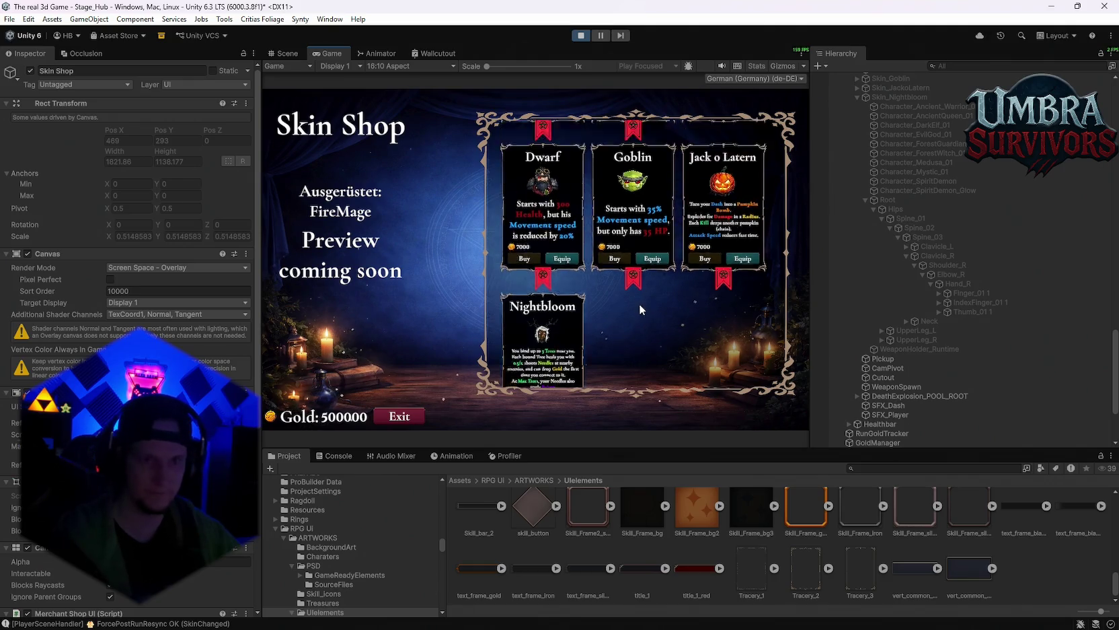
scroll(640, 305, "up", 2)
scroll(639, 305, "down", 2)
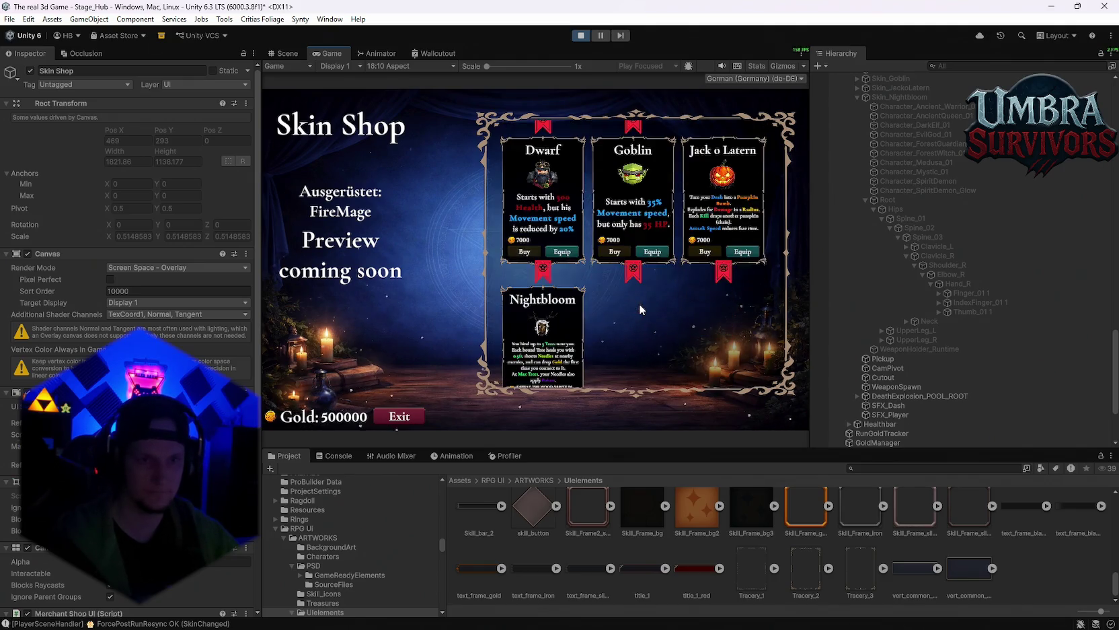
scroll(639, 308, "down", 1)
scroll(634, 320, "up", 4)
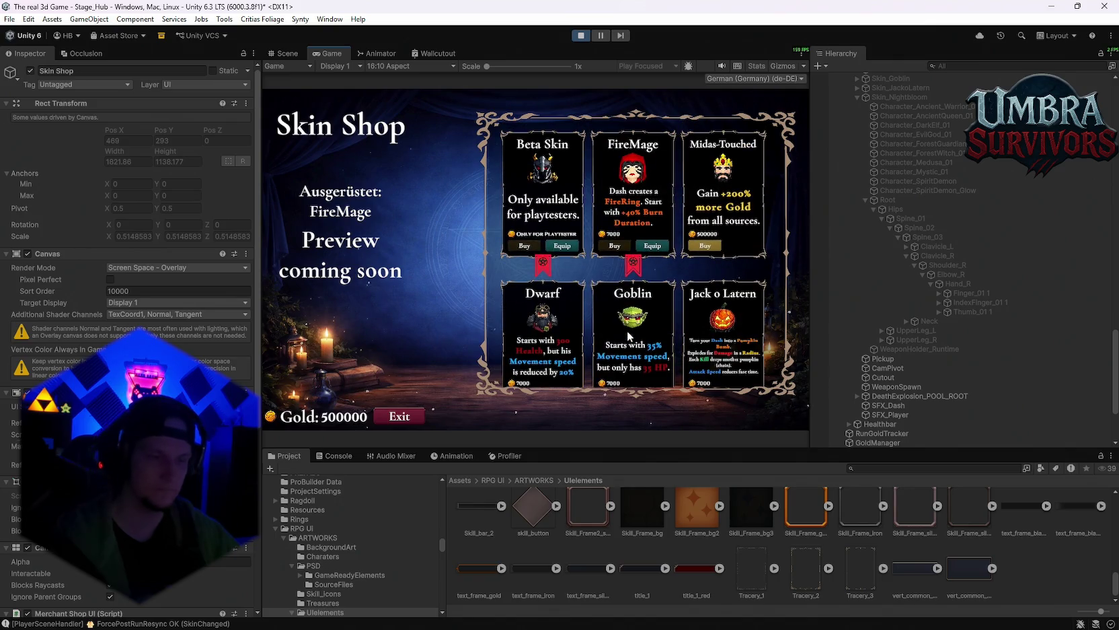
left_click(563, 247)
left_click(649, 247)
scroll(651, 269, "down", 2)
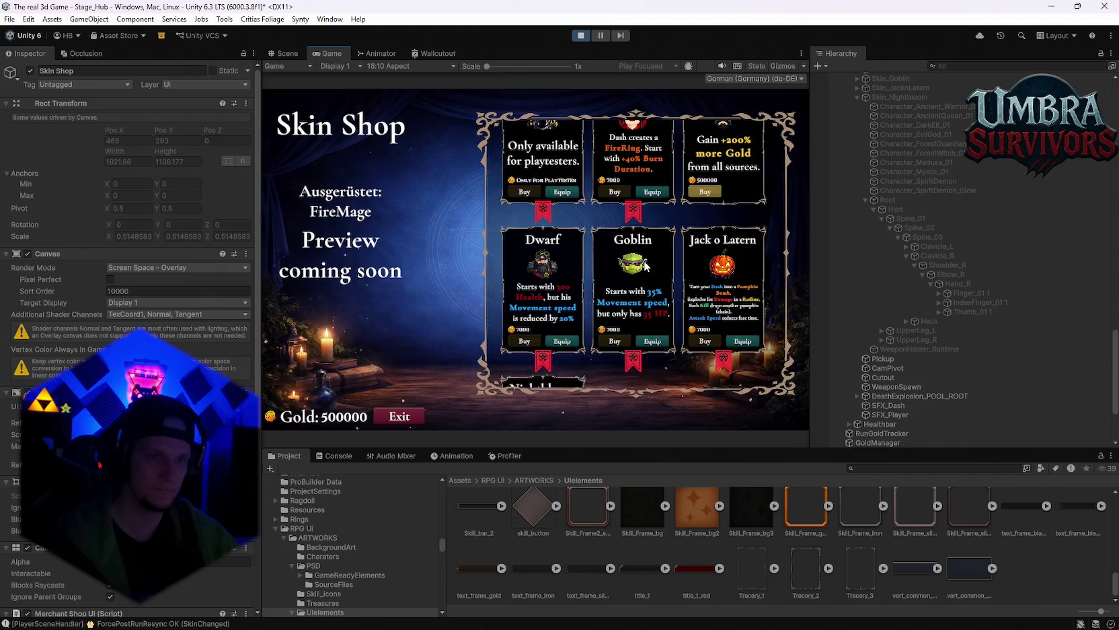
left_click(652, 288)
left_click(571, 288)
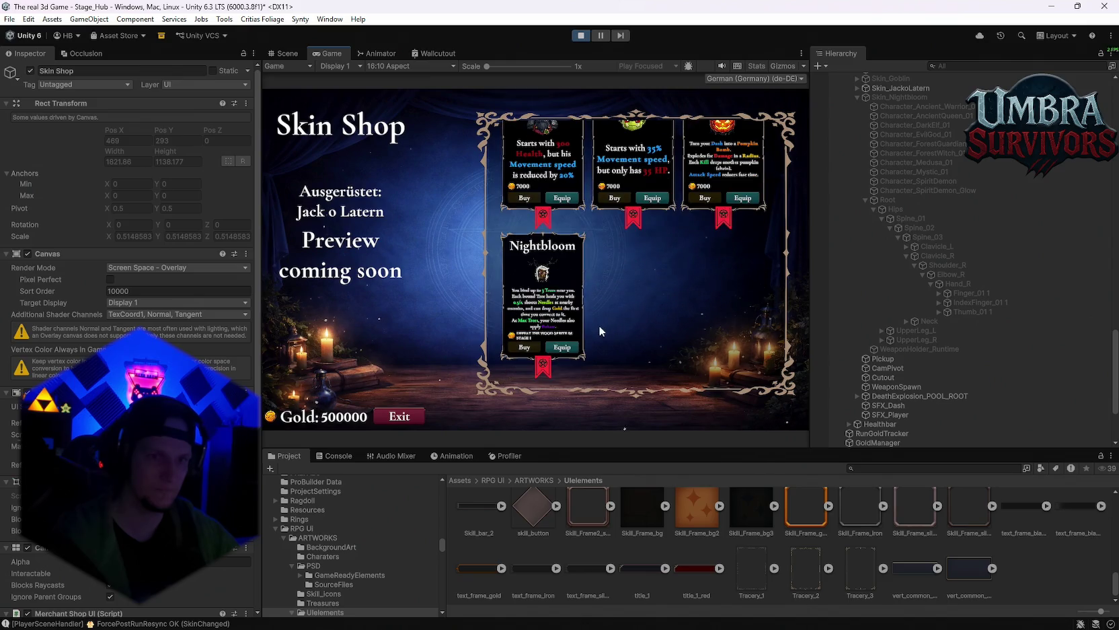
left_click(562, 383)
Step: Buy the Midas-Touched skin, then reopen the shop and equip Nightbloom
scroll(637, 306, "up", 3)
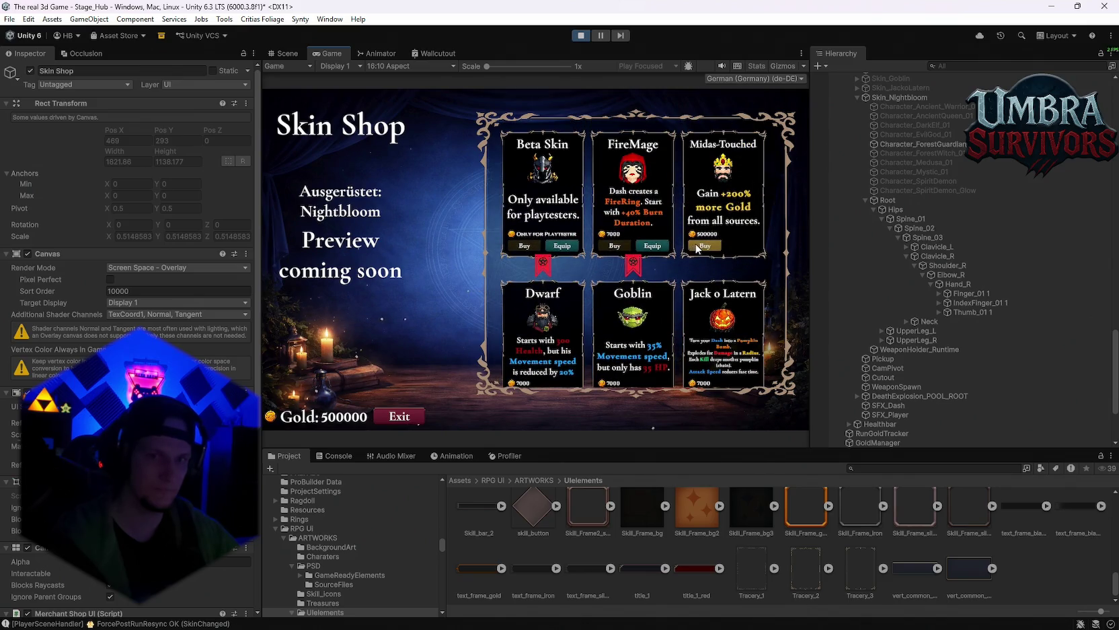
left_click(697, 246)
scroll(614, 310, "down", 3)
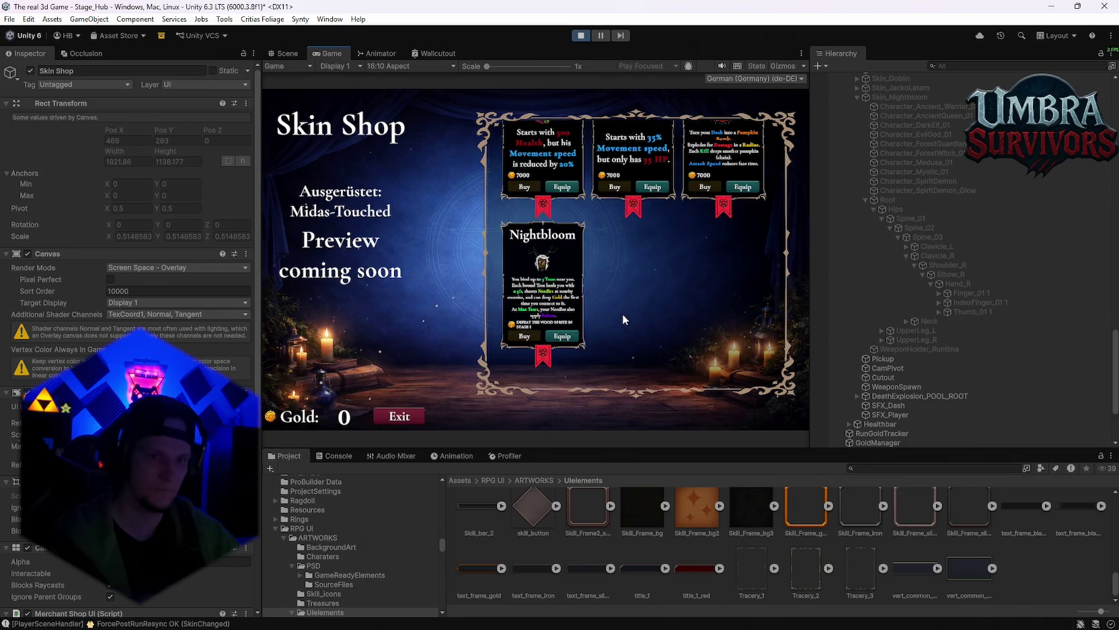
left_click(380, 418)
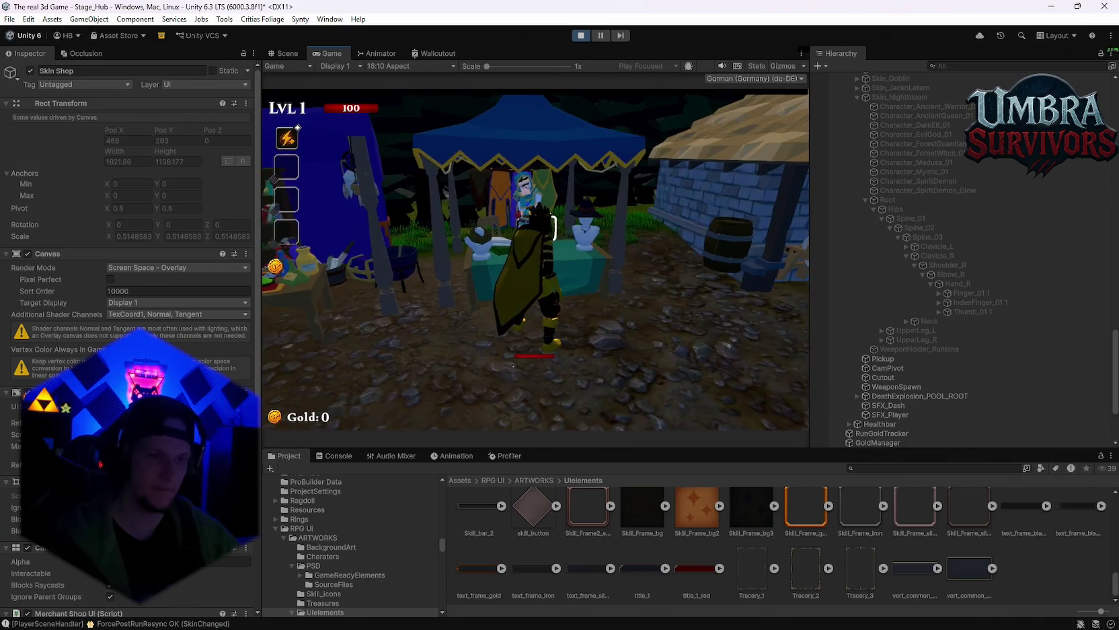
key("e")
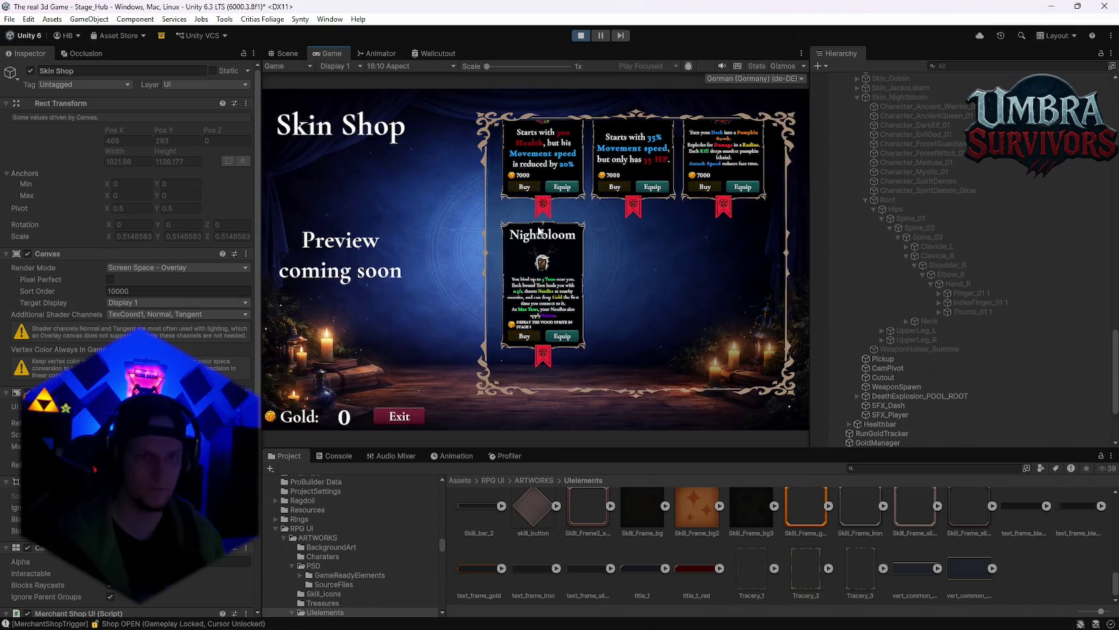
left_click(563, 353)
left_click(414, 417)
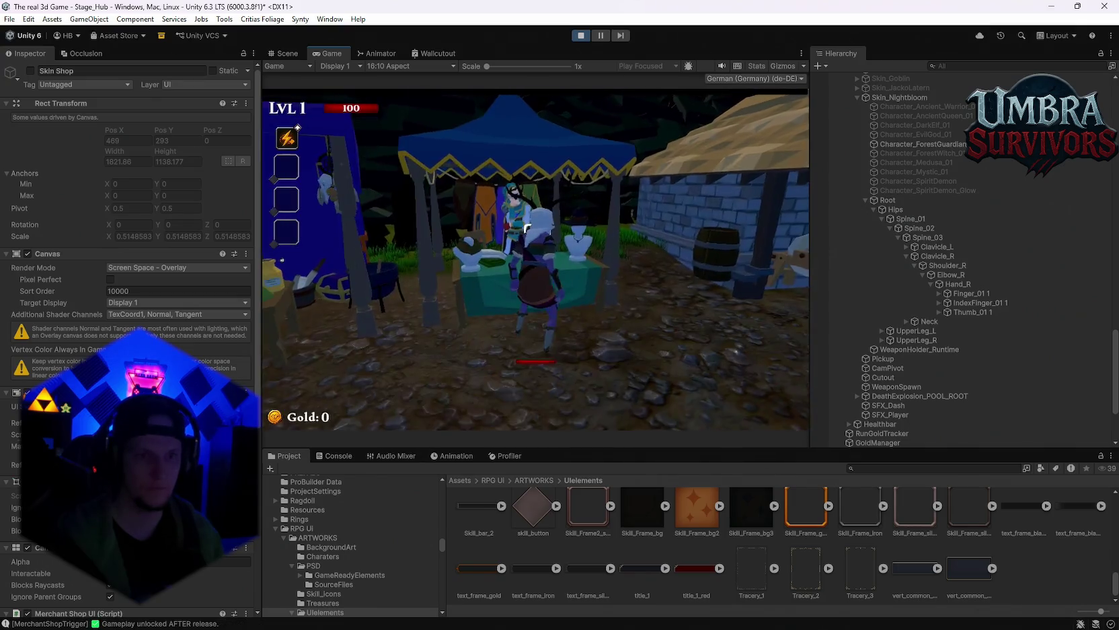
Step: Walk away from the shop, pause the game, and stop play mode
key("w")
key("w")
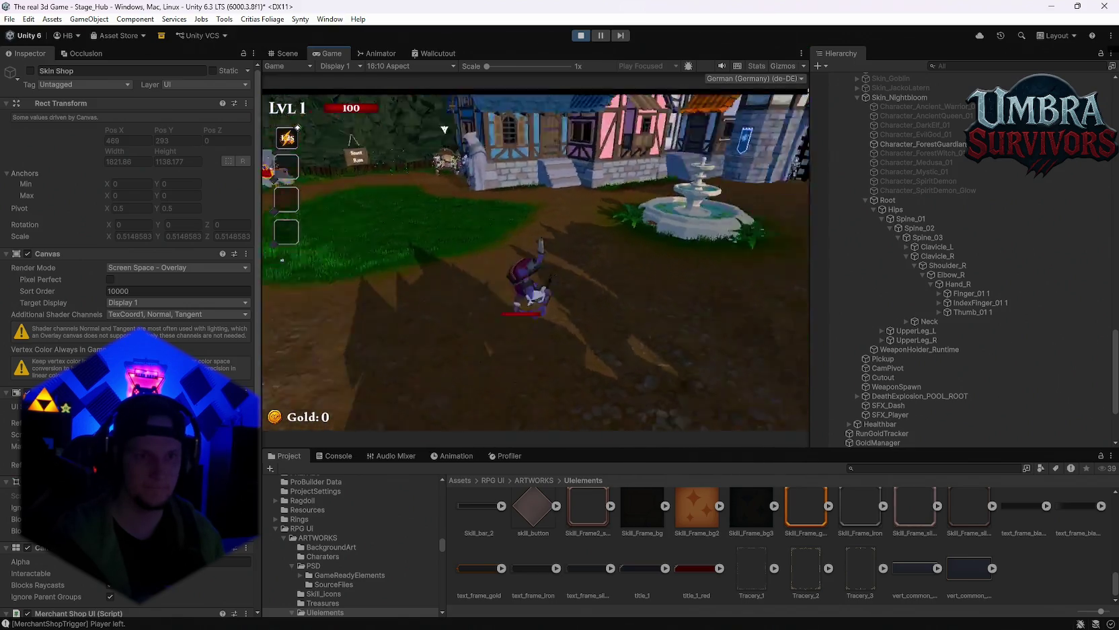
key("Escape")
left_click(581, 35)
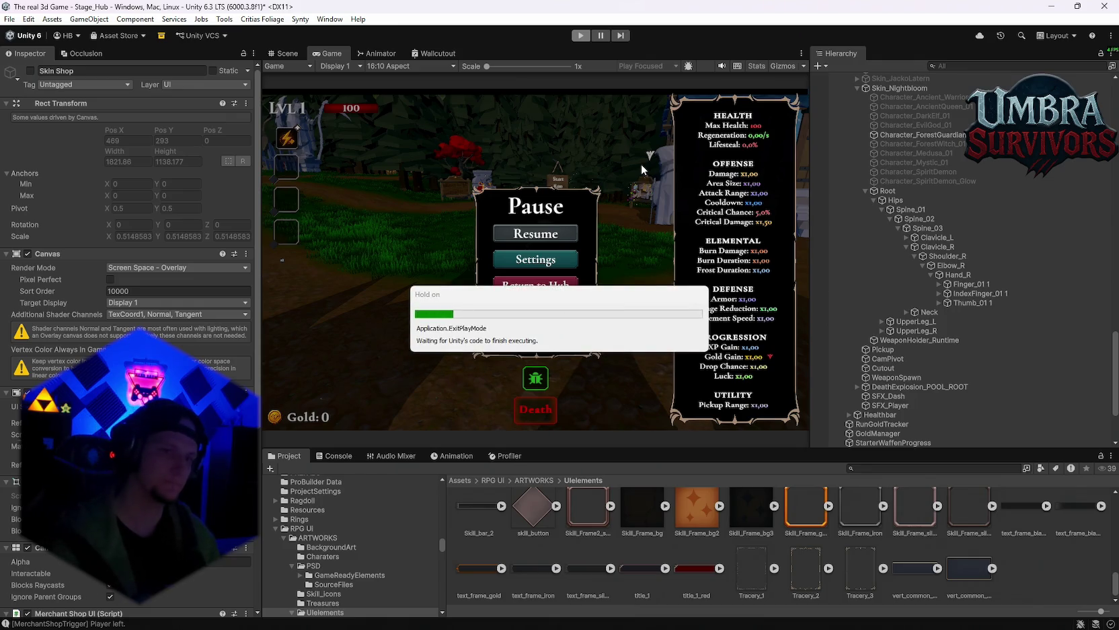
scroll(881, 255, "up", 5)
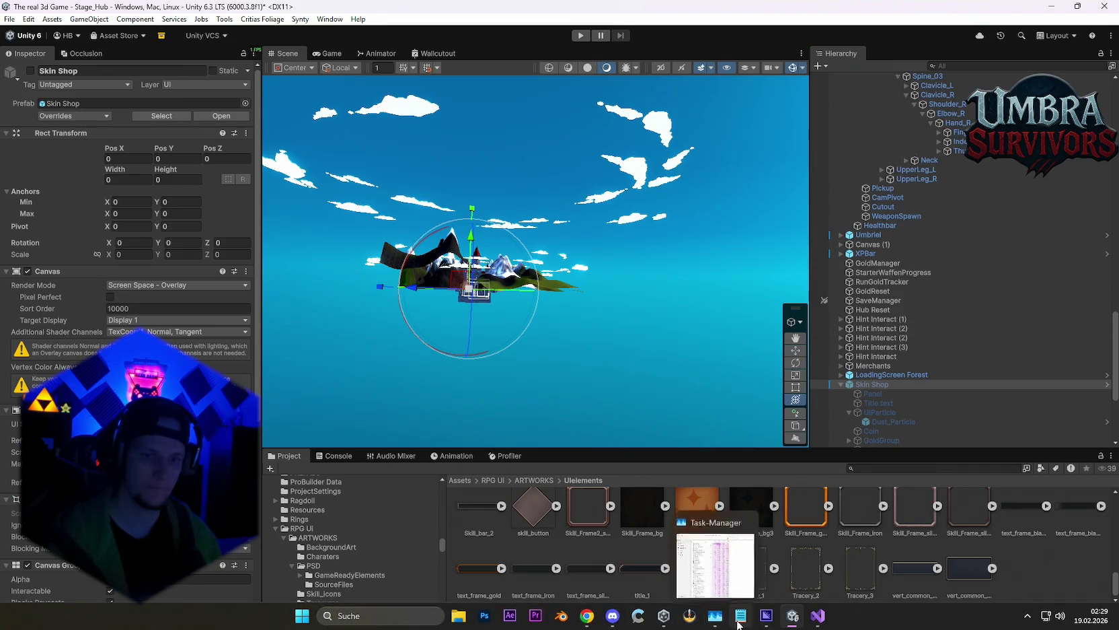
left_click(716, 620)
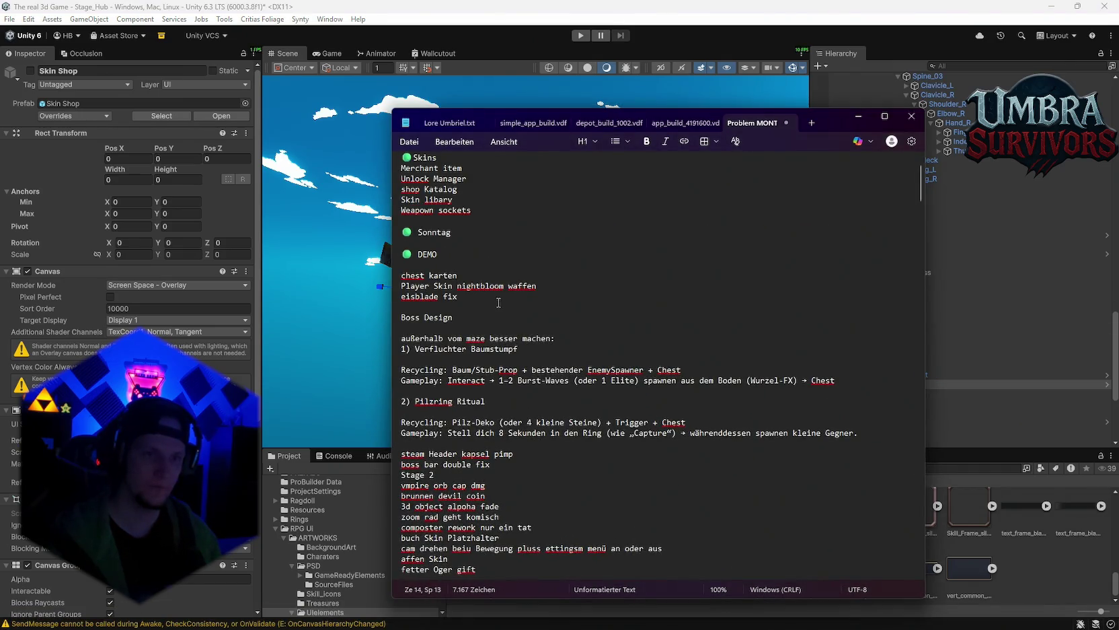
Step: Add a patch note below the Eisblade line: 'Neuer Character Nightbloom freischaltbar'
scroll(499, 303, "down", 12)
left_click(875, 391)
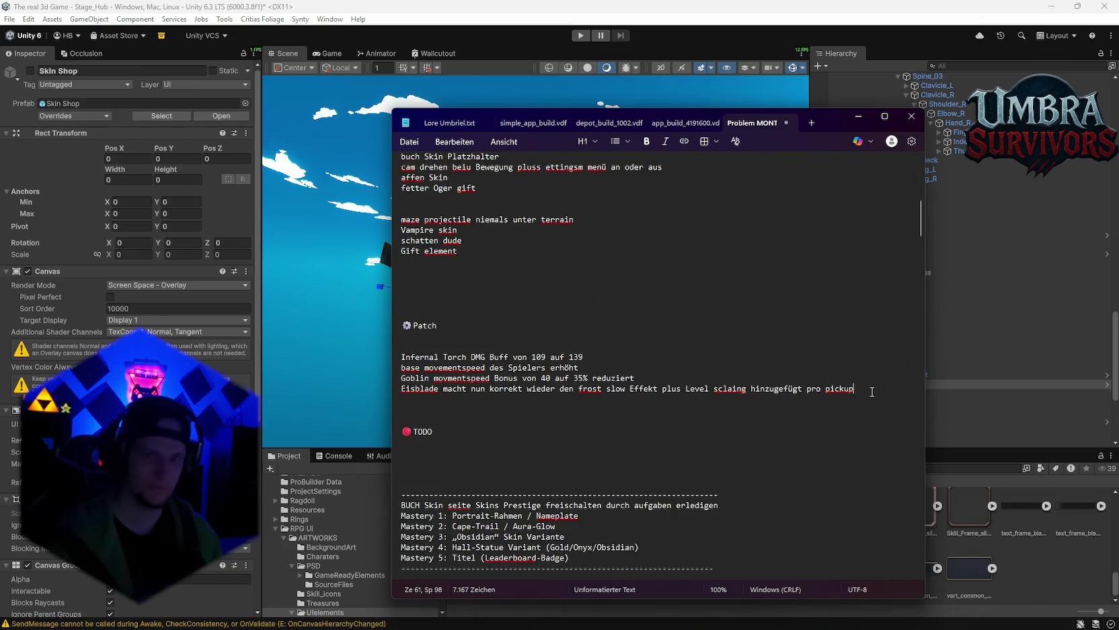
key("Return")
type("Skin Shop ui Ü")
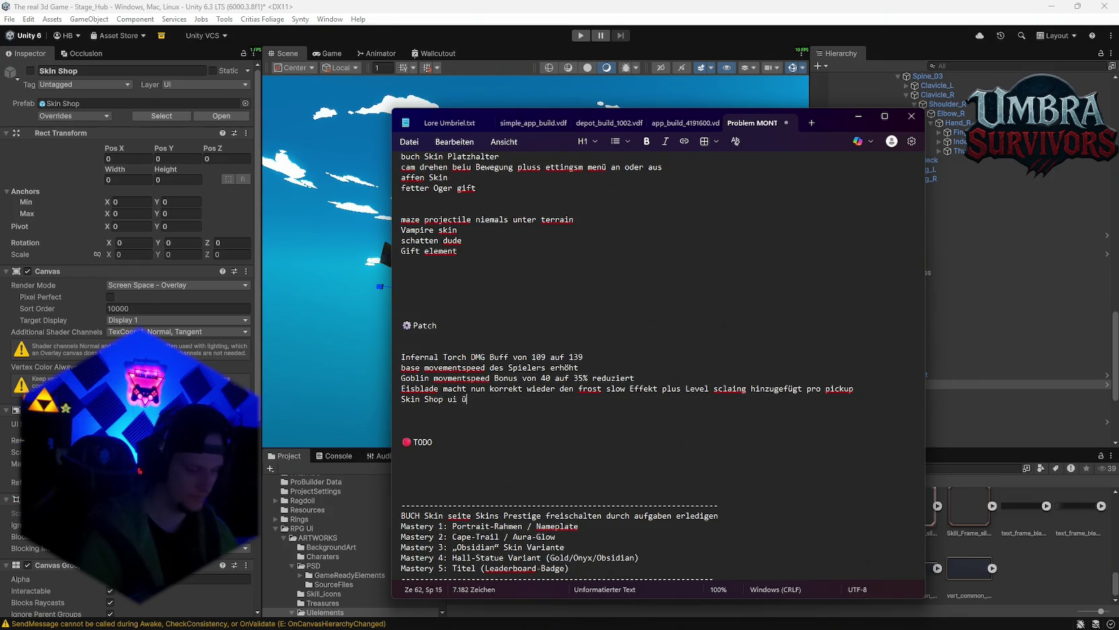
type("b")
key("BackSpace")
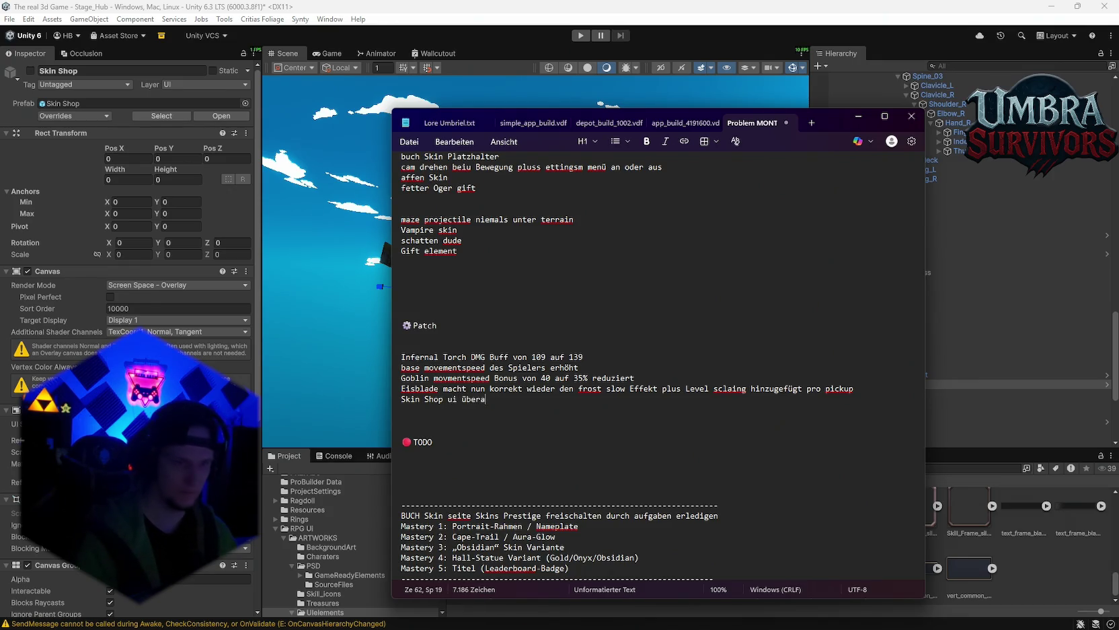
type("rbeitet")
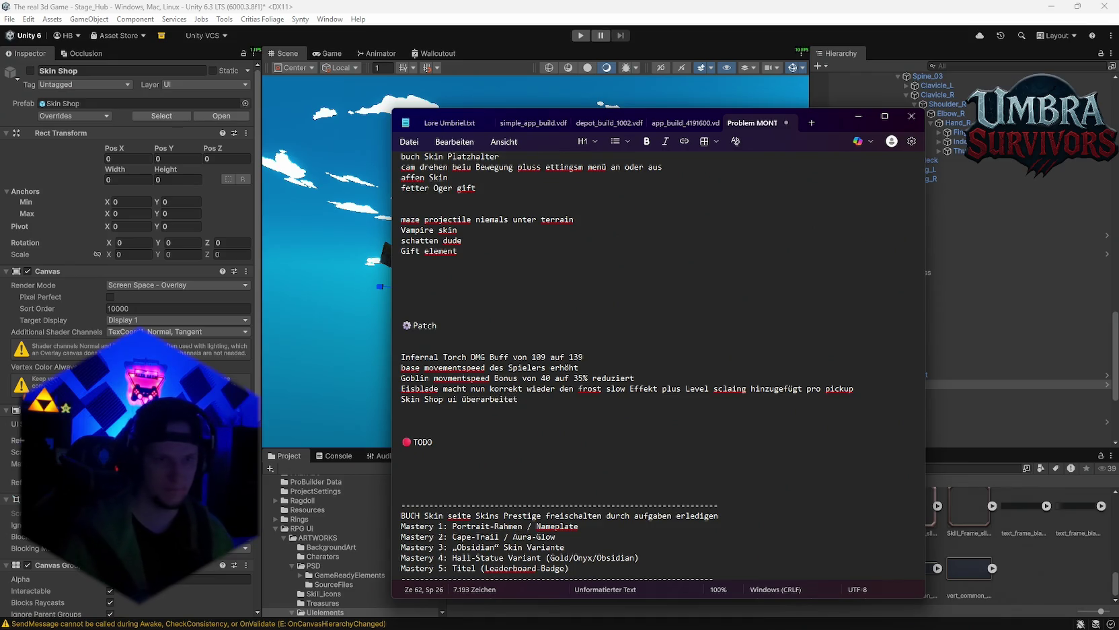
key("Return")
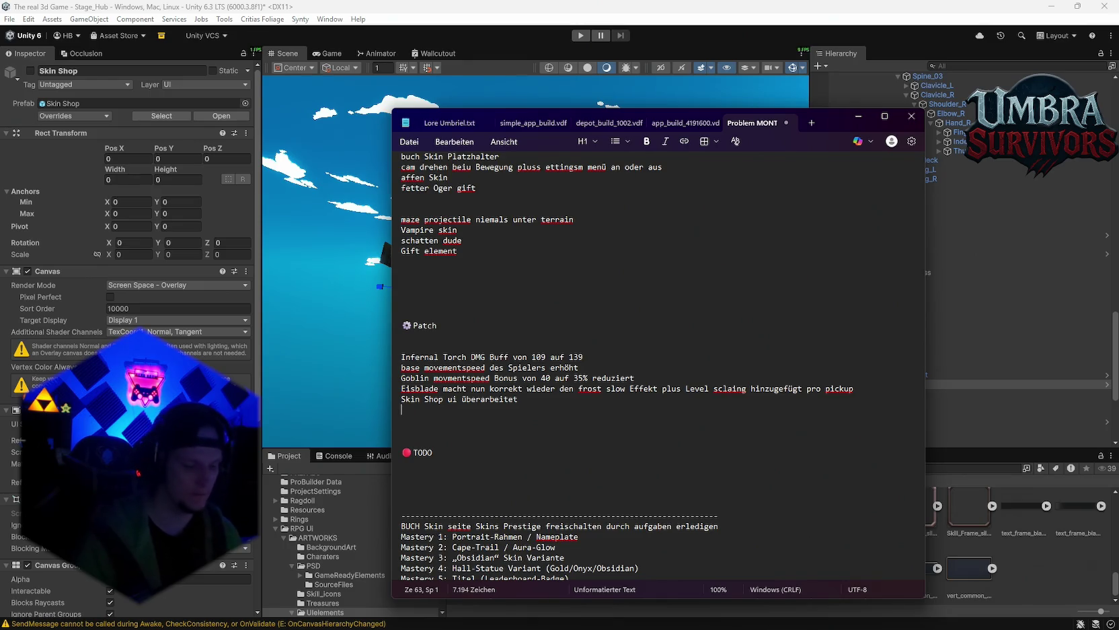
type("Nightbloom")
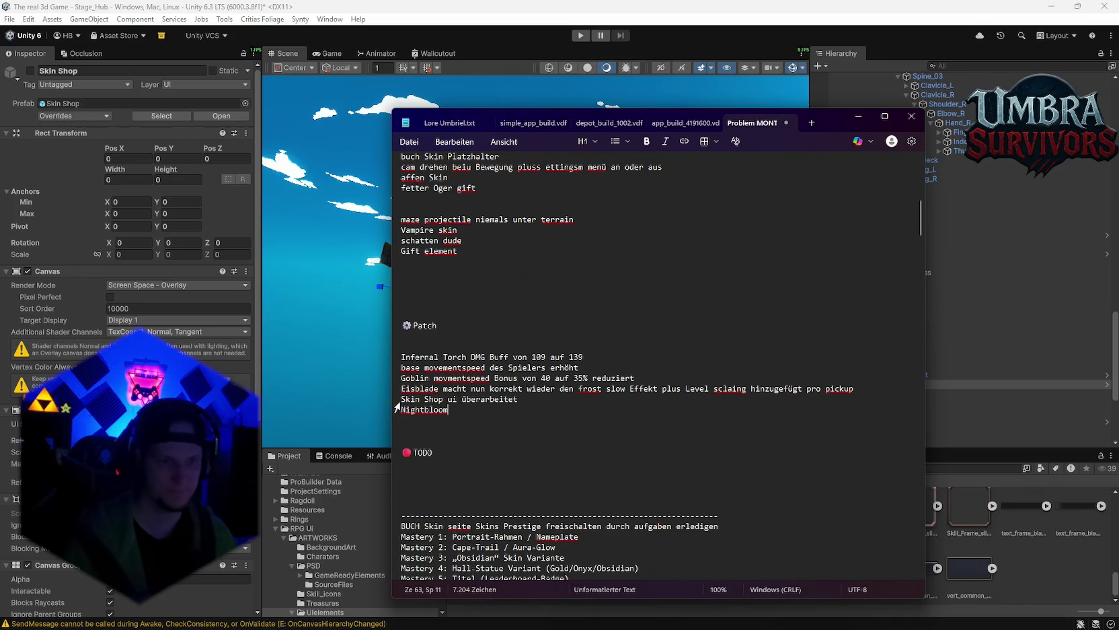
type("Neuer Cha")
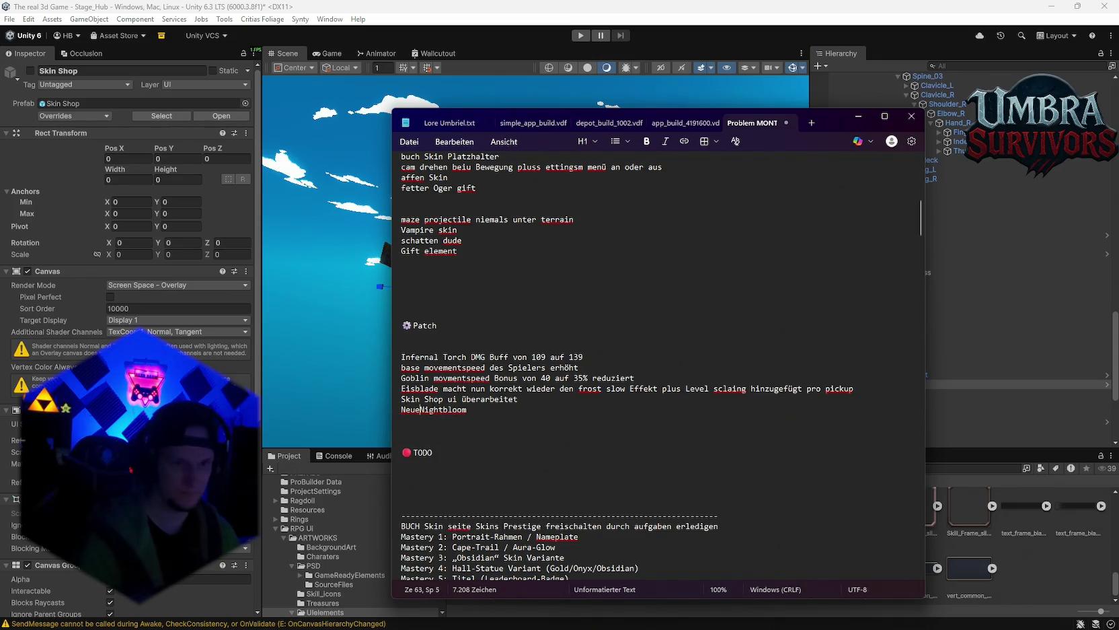
type("ra")
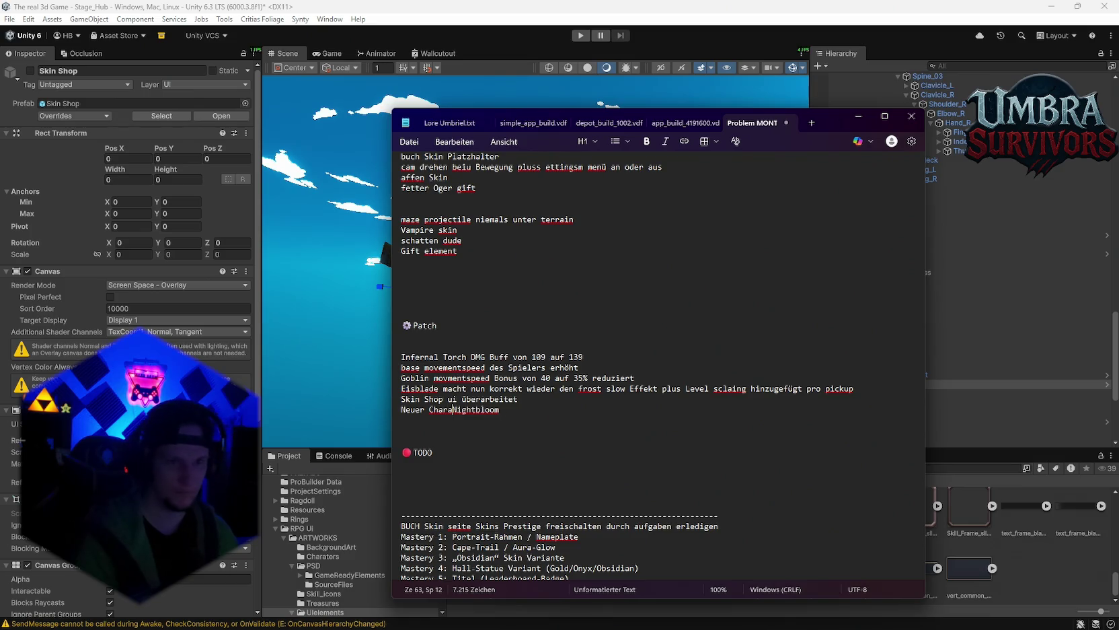
type("cter Nightbloom")
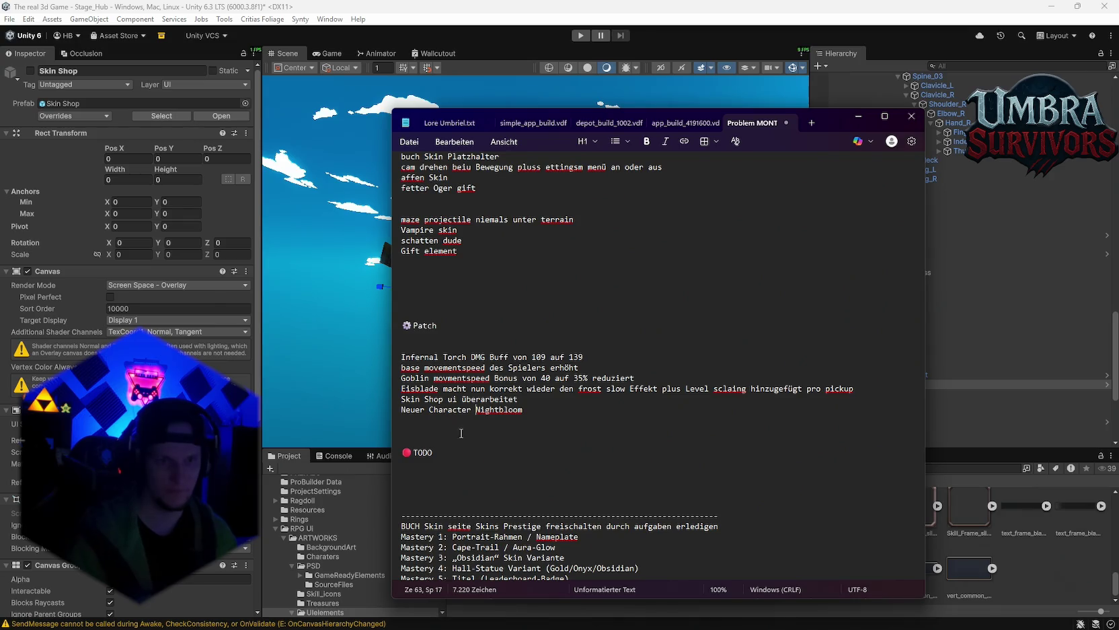
type(" fr")
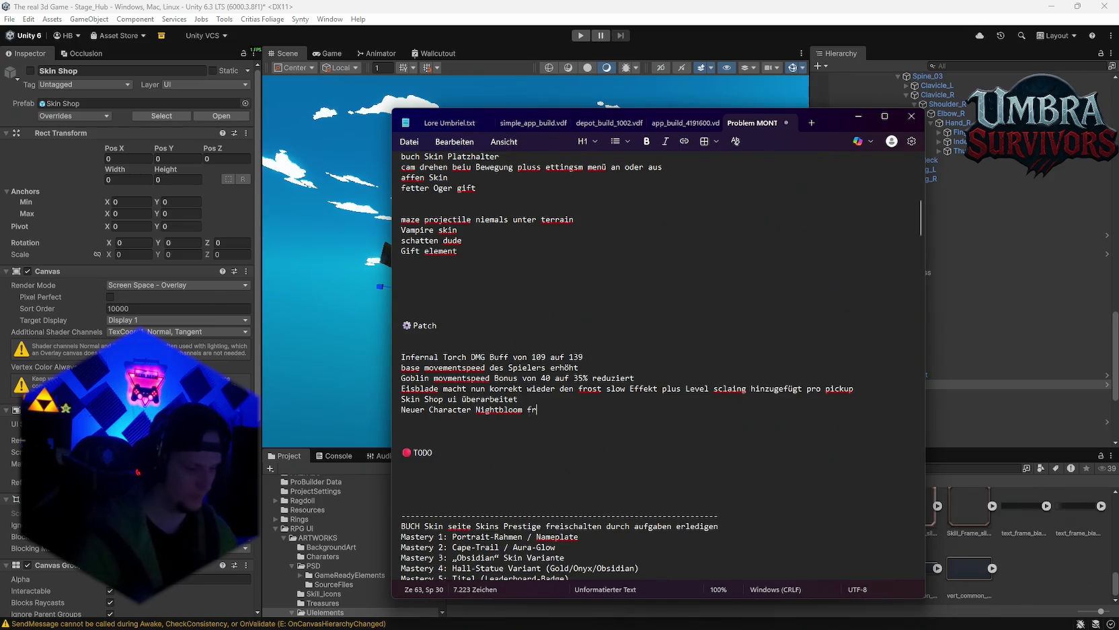
type("eigeschaltete")
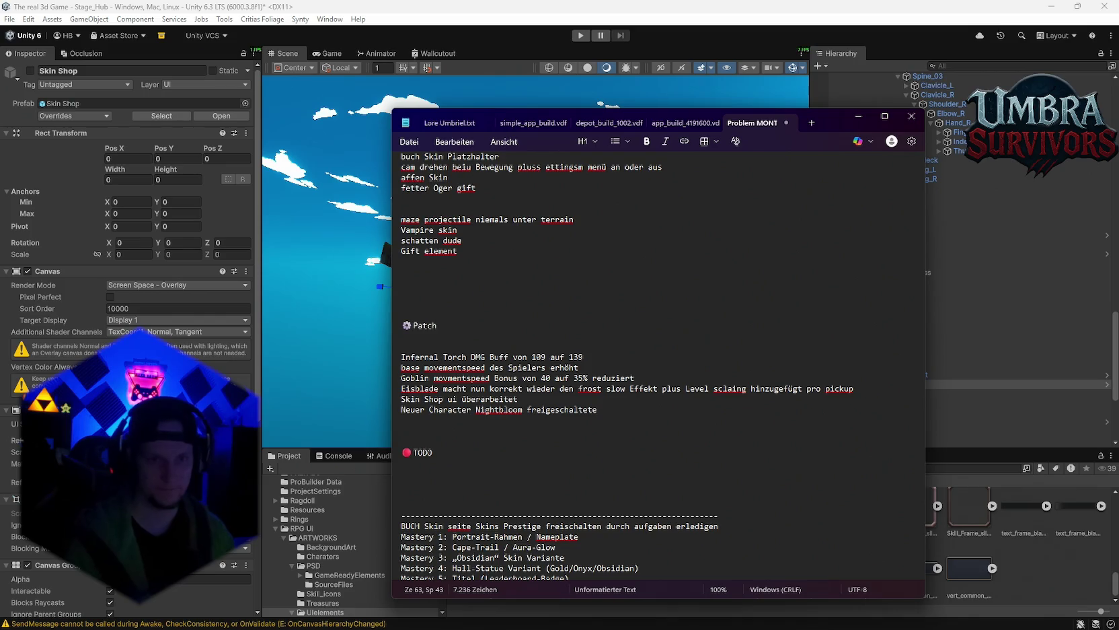
key("BackSpace")
key("BackSpace")
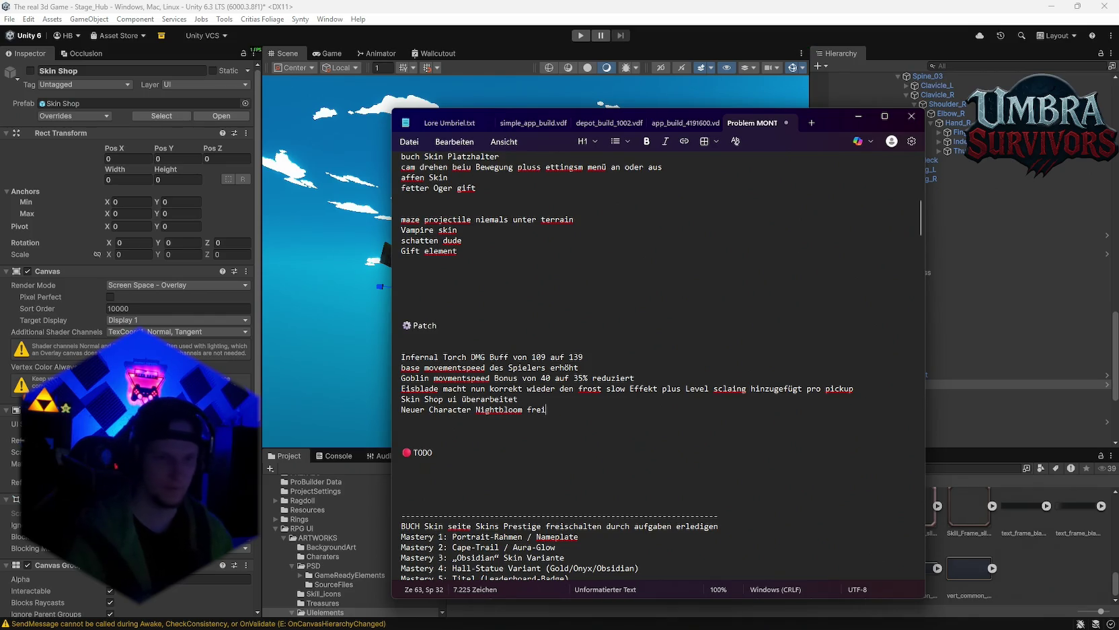
type("schaltbar")
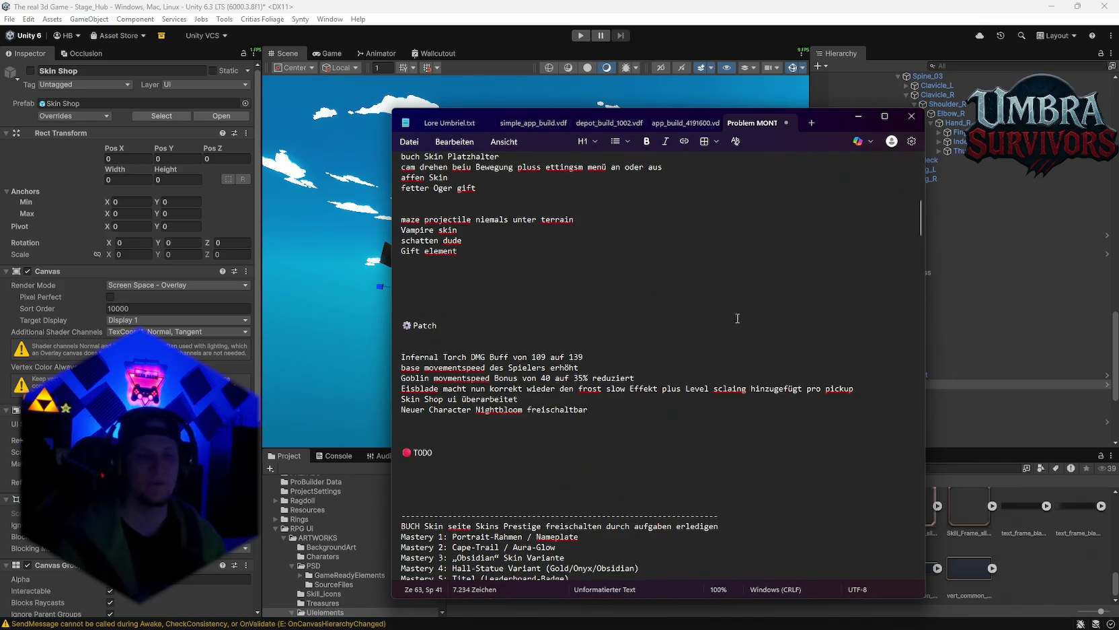
Step: Add a note that unlocks now show on the end screen, close Notepad, and search Project for 'chest'
key("Return")
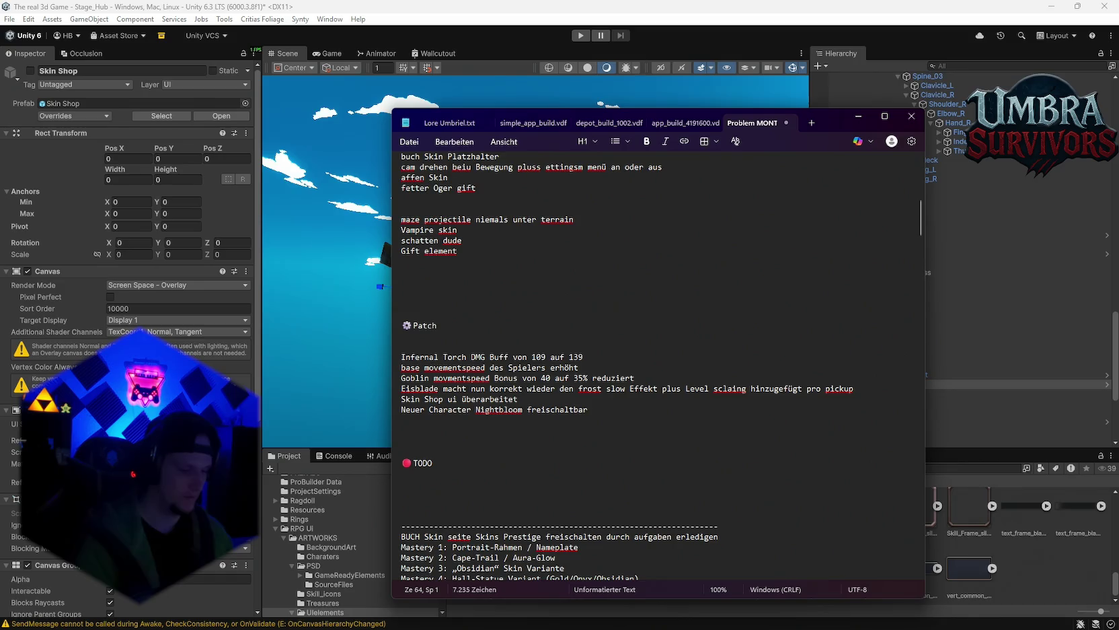
type("Belohnungen ")
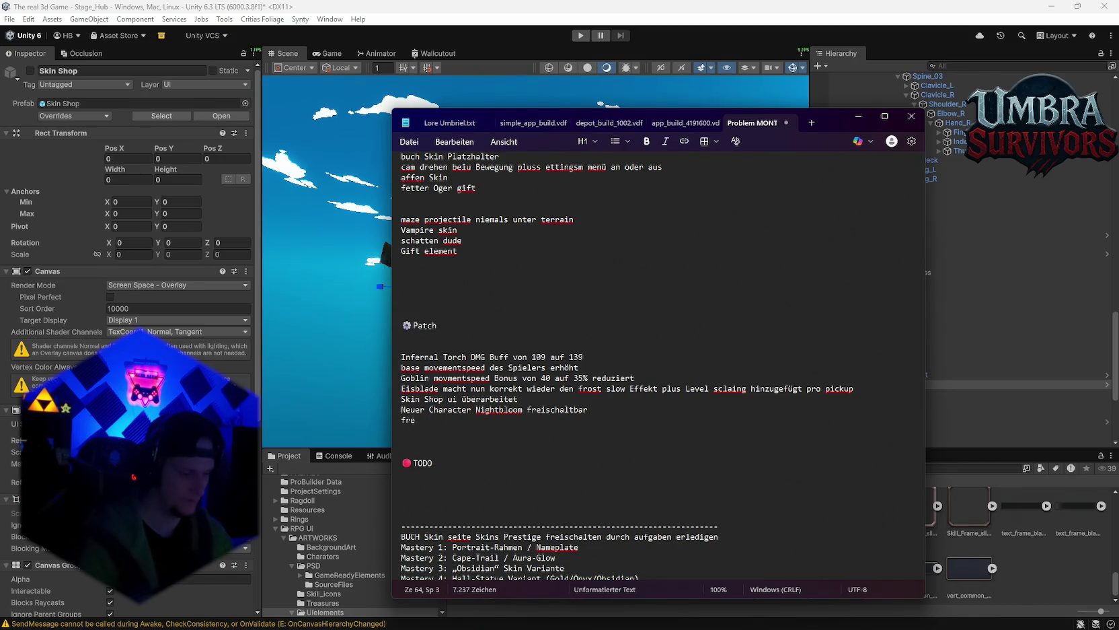
type("nun über dem endscreen sichtbar (")
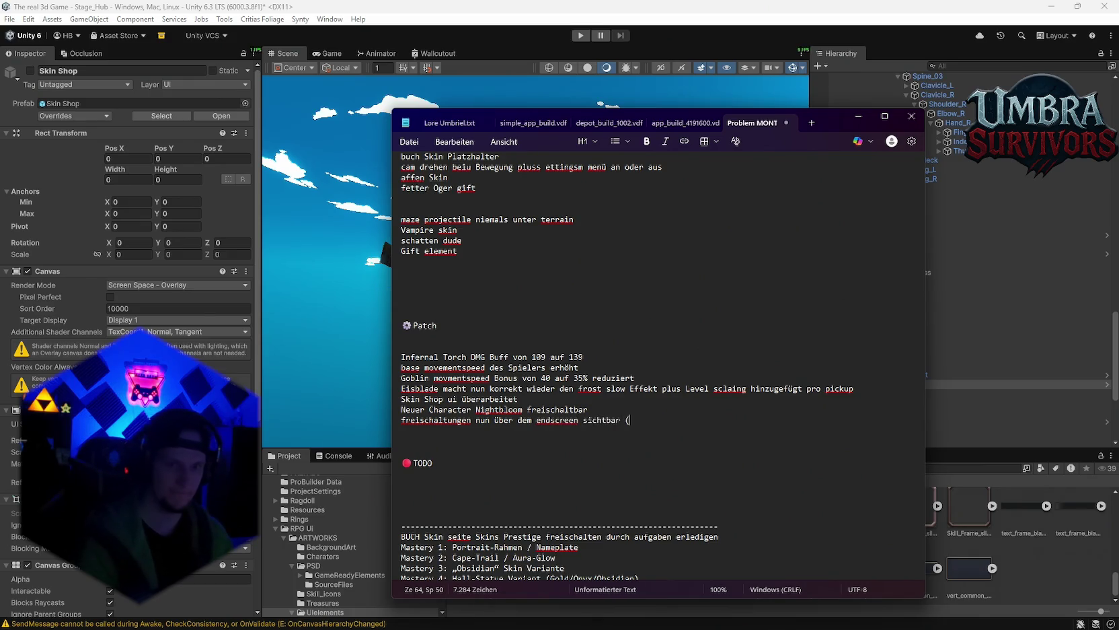
type("wenn etwas f")
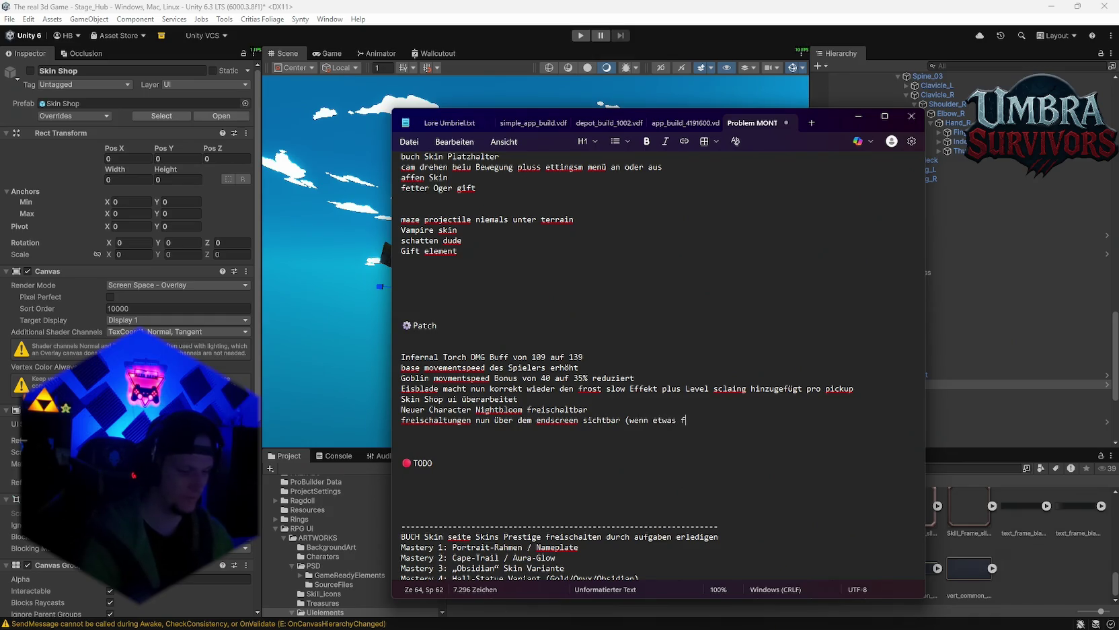
type("riegehacltet wird)")
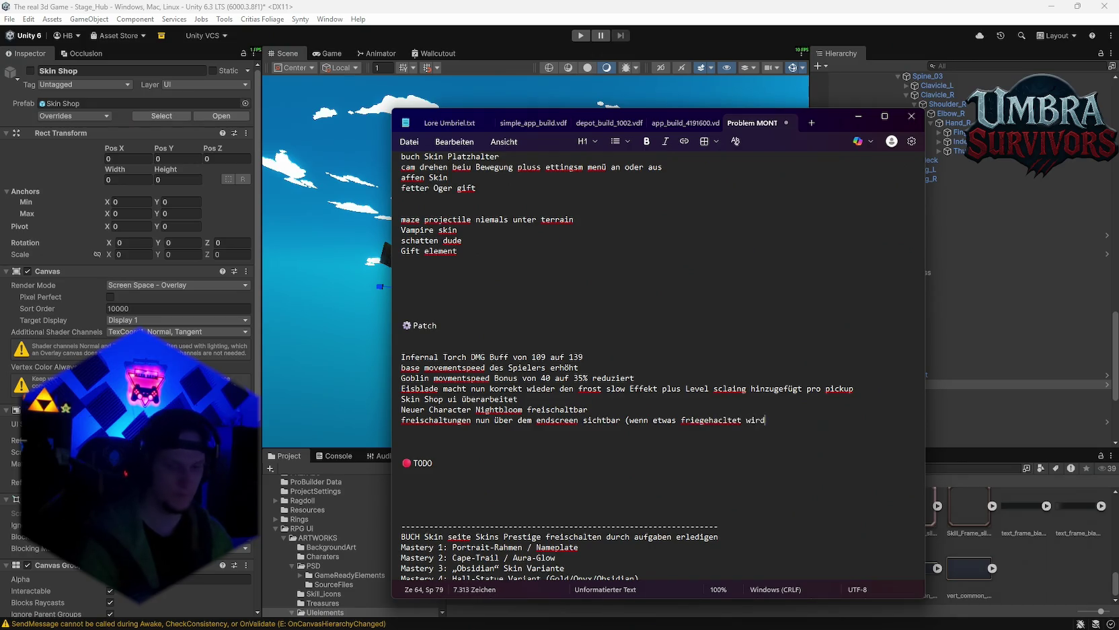
scroll(522, 402, "up", 12)
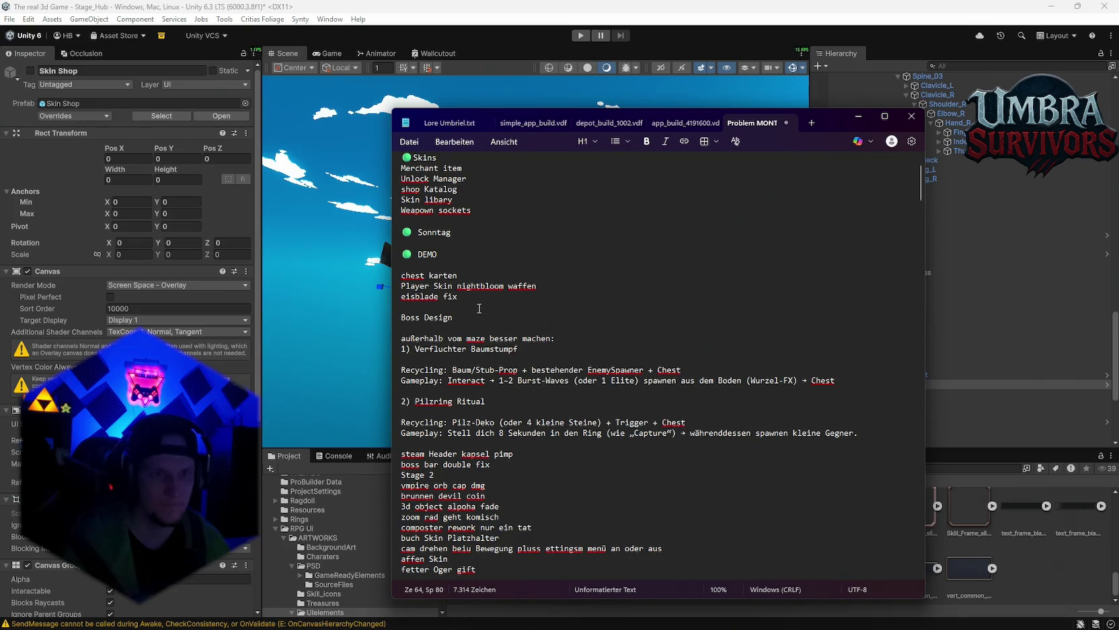
scroll(466, 300, "down", 10)
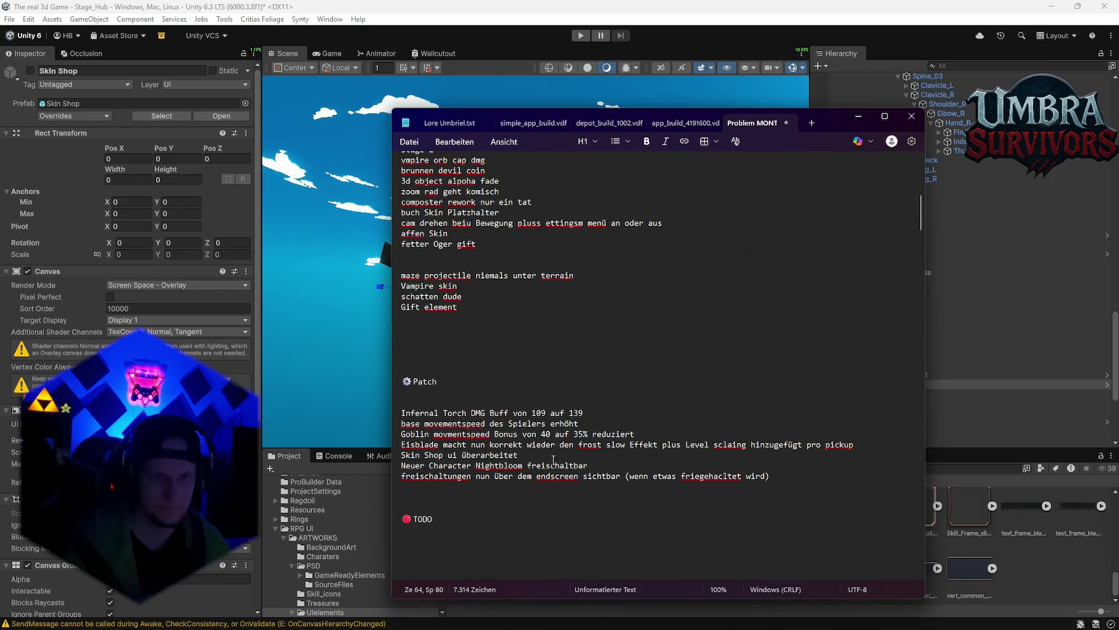
scroll(646, 468, "up", 12)
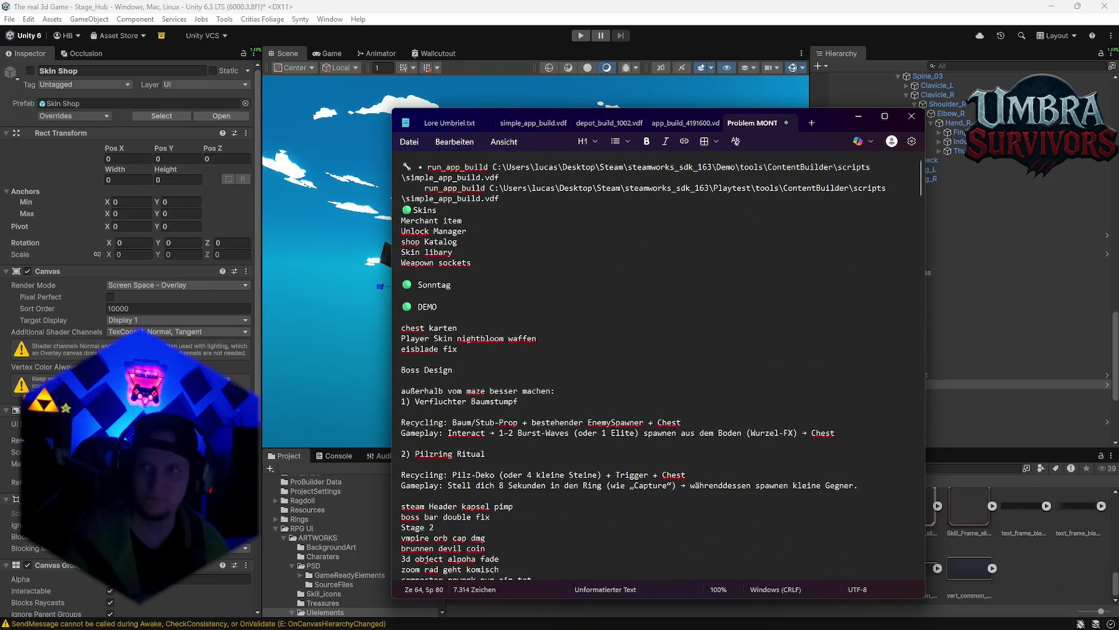
scroll(565, 337, "down", 10)
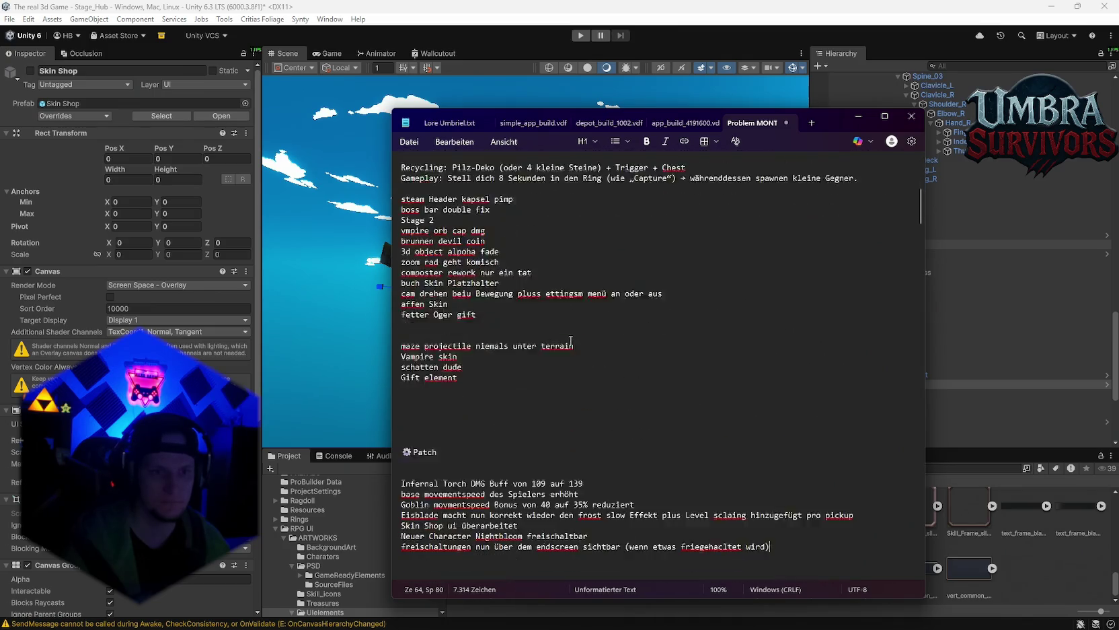
scroll(745, 371, "up", 12)
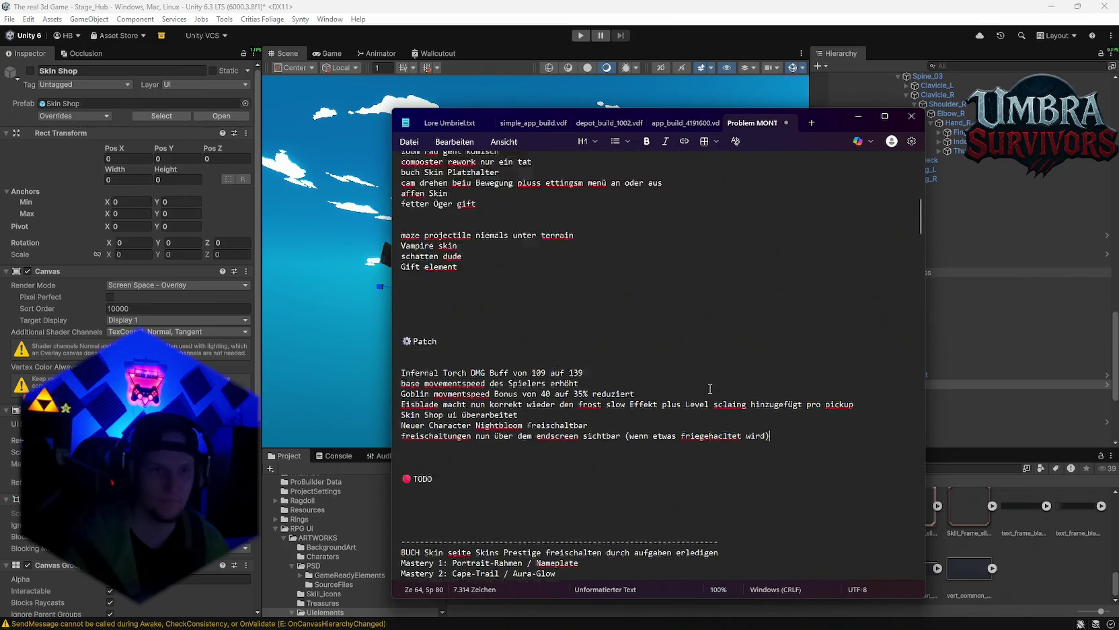
left_click(905, 118)
left_click(868, 468)
type("ches")
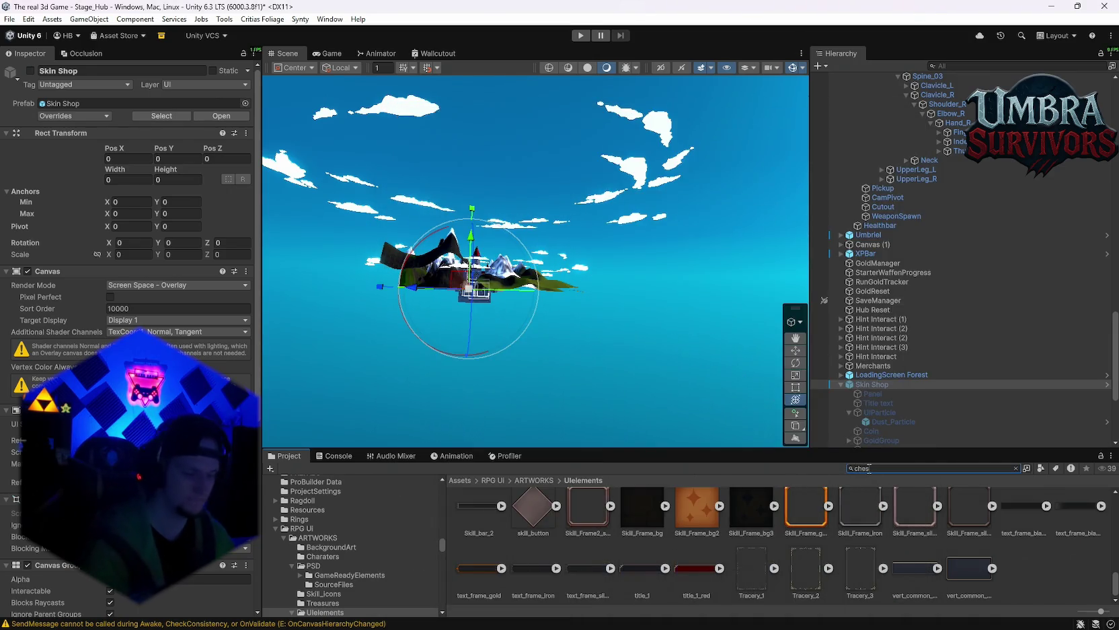
type("t")
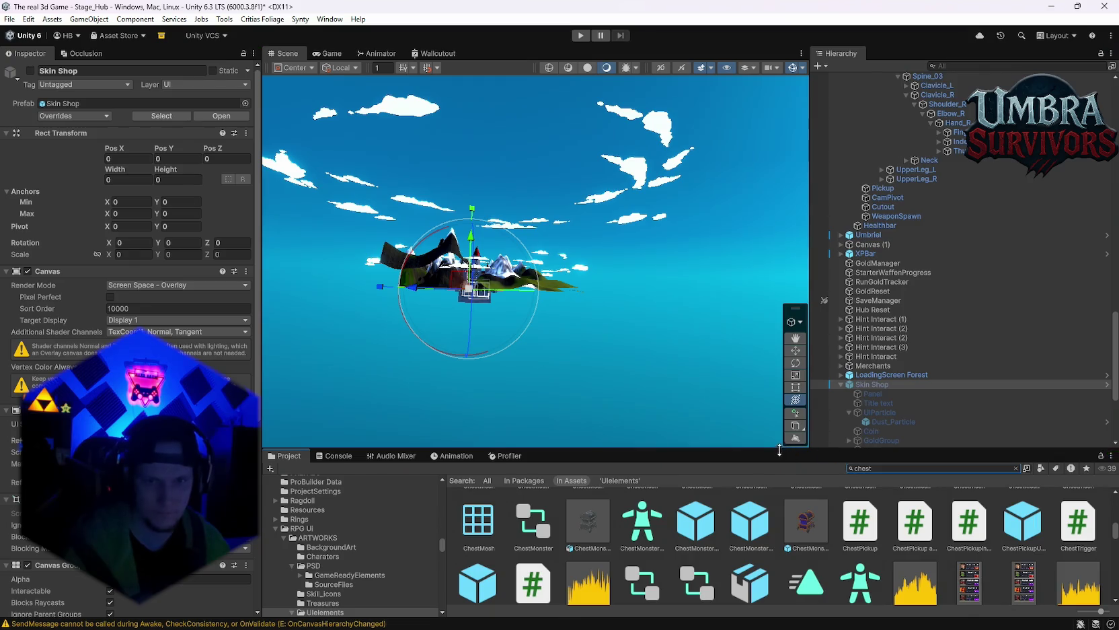
Step: Enlarge the Project panel and open the recent Stage_Forest scene, saving Stage_Hub first
left_click_drag(780, 450, 779, 397)
left_click(10, 19)
mouse_move(64, 58)
left_click(222, 71)
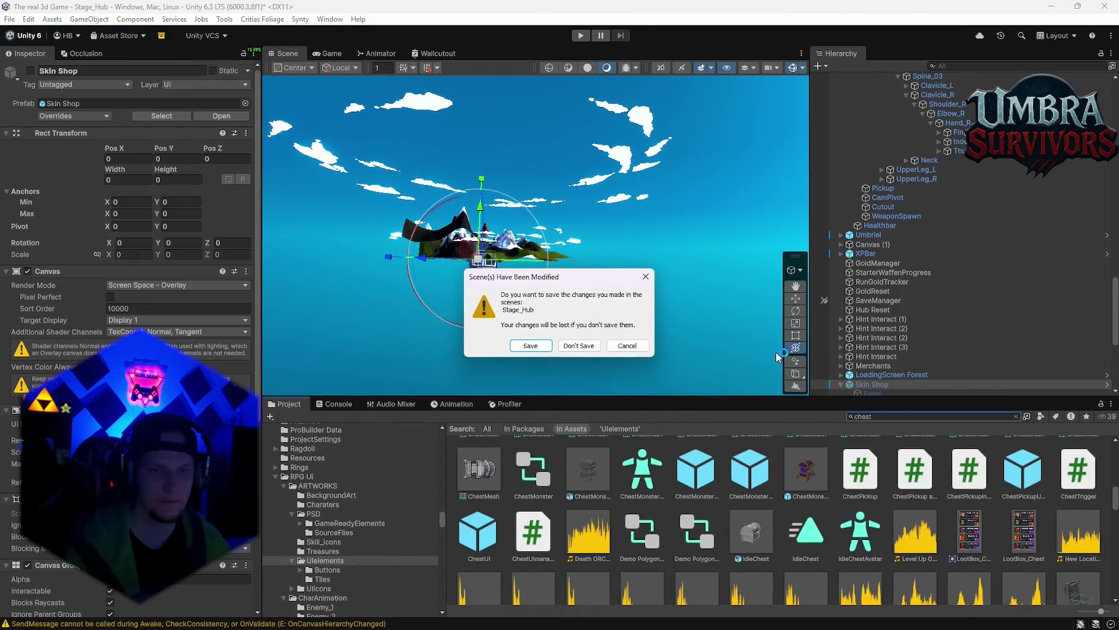
left_click(531, 345)
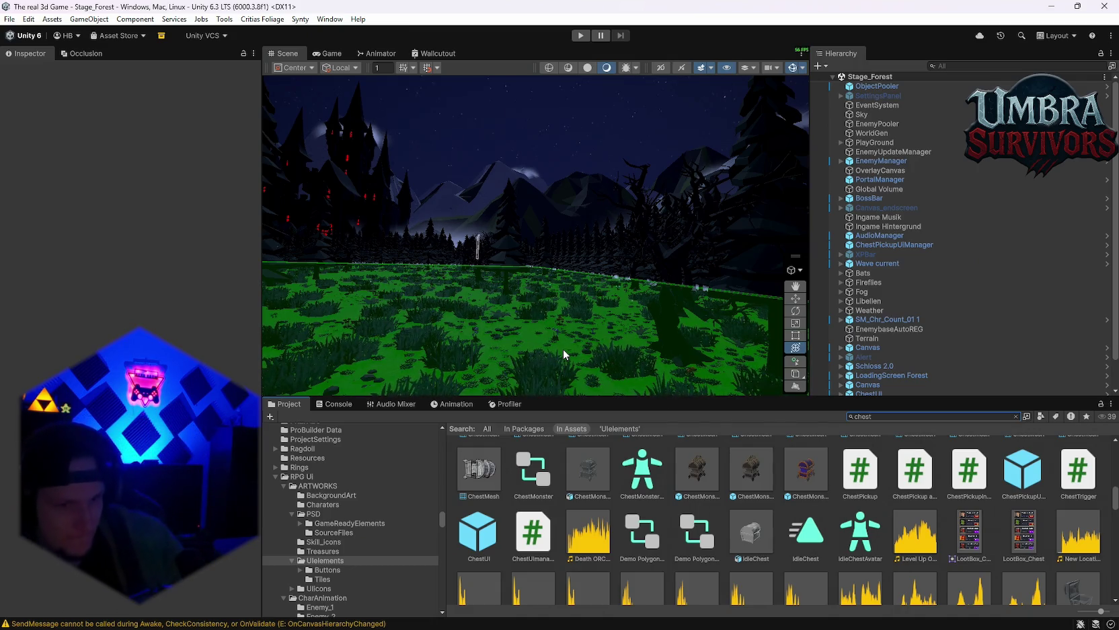
Step: Select ChestPickupUIManager in the Hierarchy to show its chest-by-tag profile settings
scroll(895, 255, "down", 1)
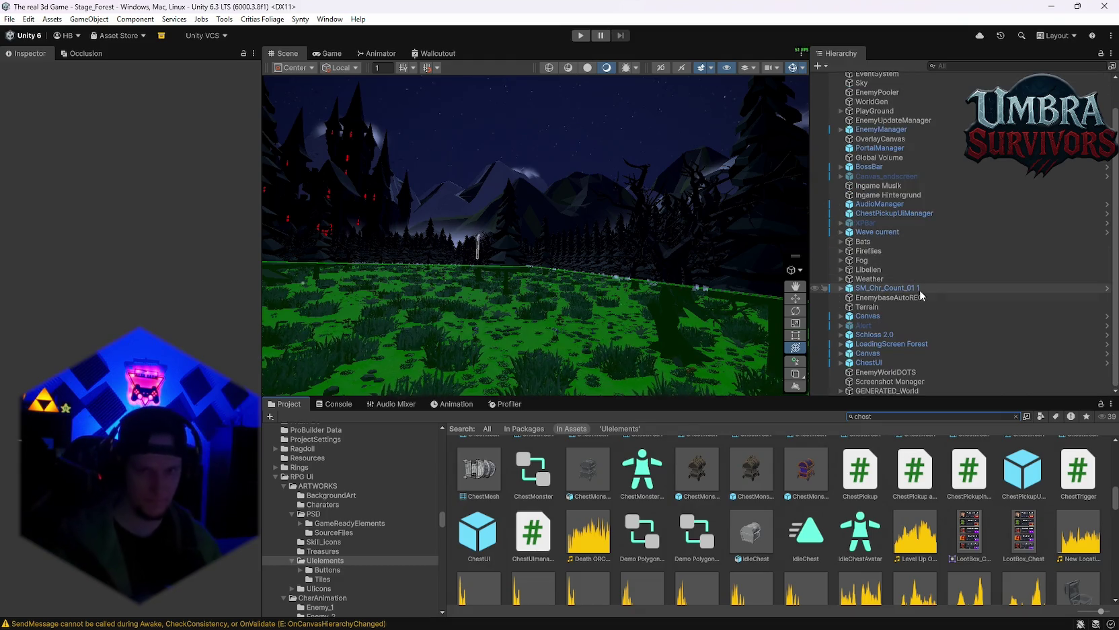
scroll(915, 262, "up", 1)
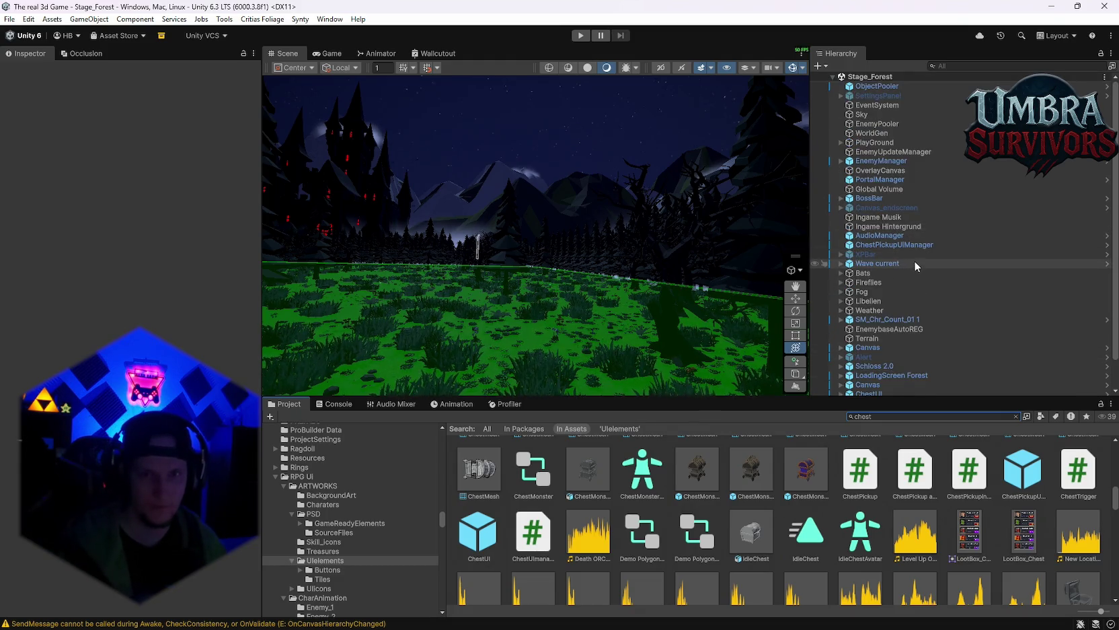
left_click(907, 245)
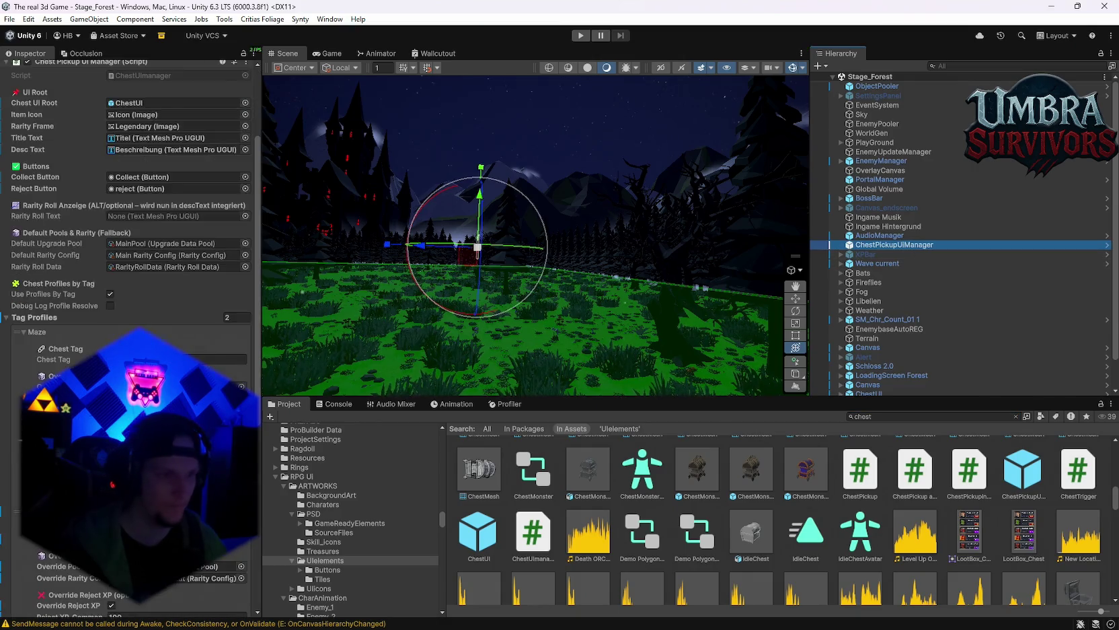
Step: Ping the sprites used for the Legendary, Common and Rare card frames
scroll(128, 202, "down", 3)
scroll(128, 202, "up", 4)
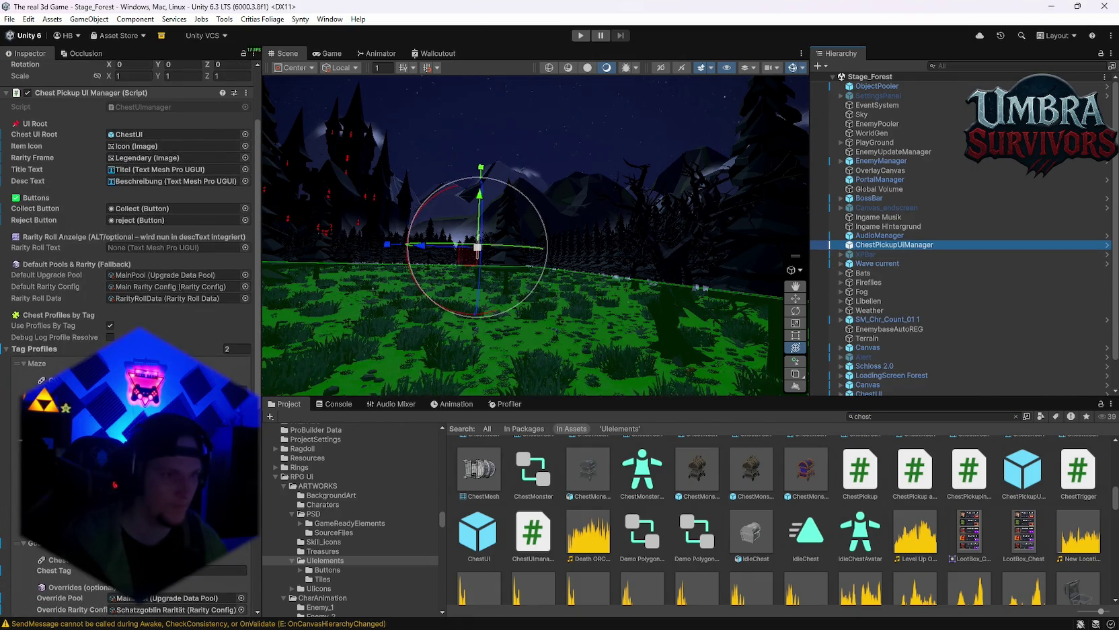
scroll(128, 269, "down", 10)
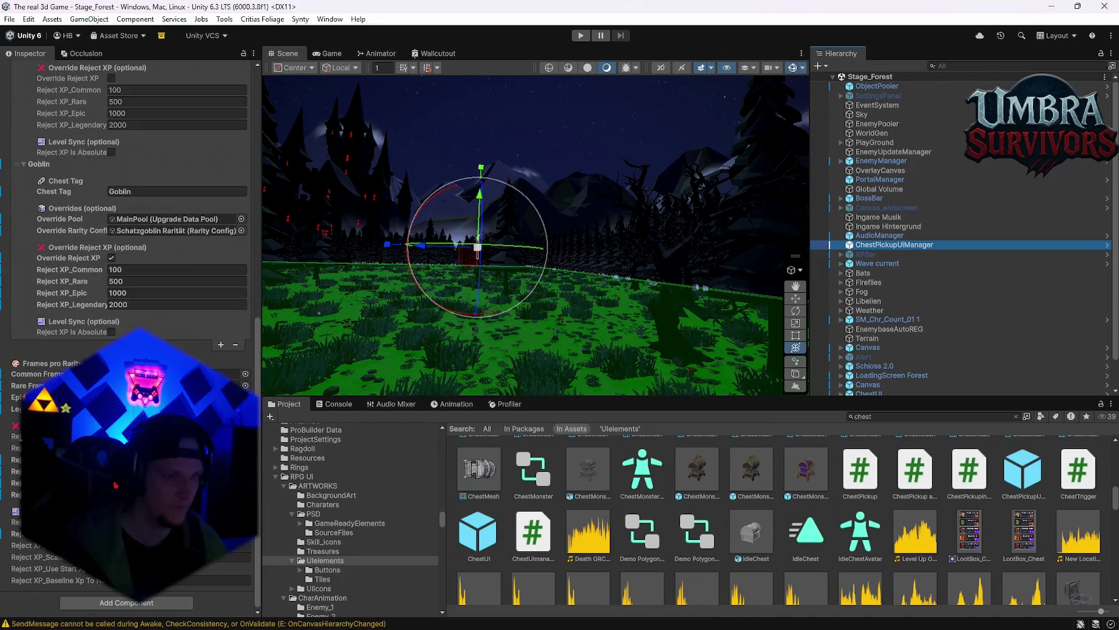
left_click(191, 463)
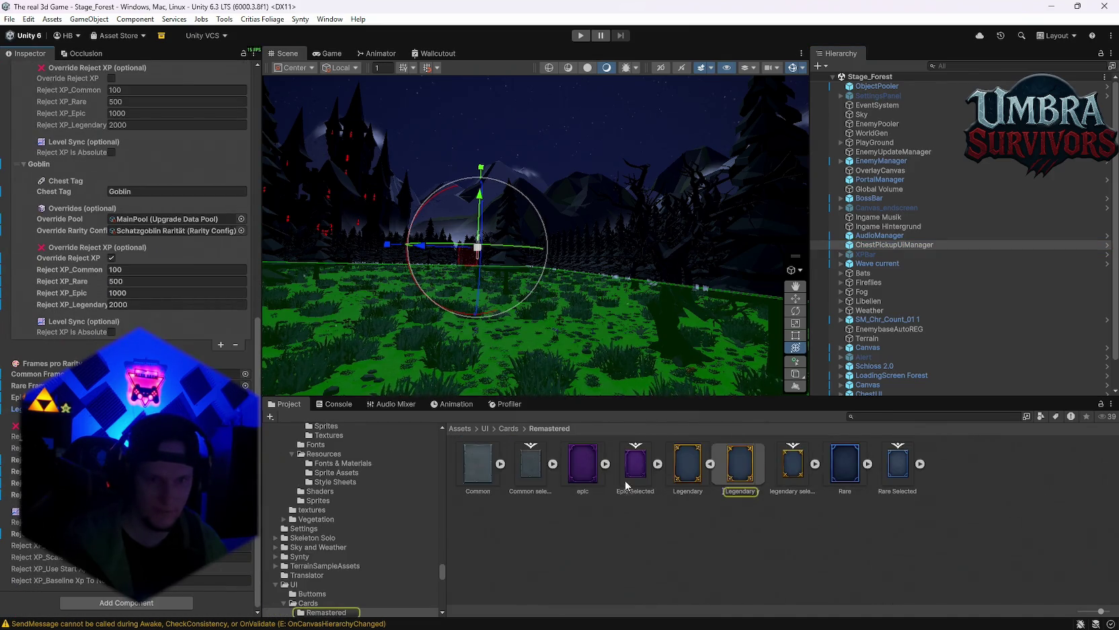
left_click(736, 480)
left_click(228, 373)
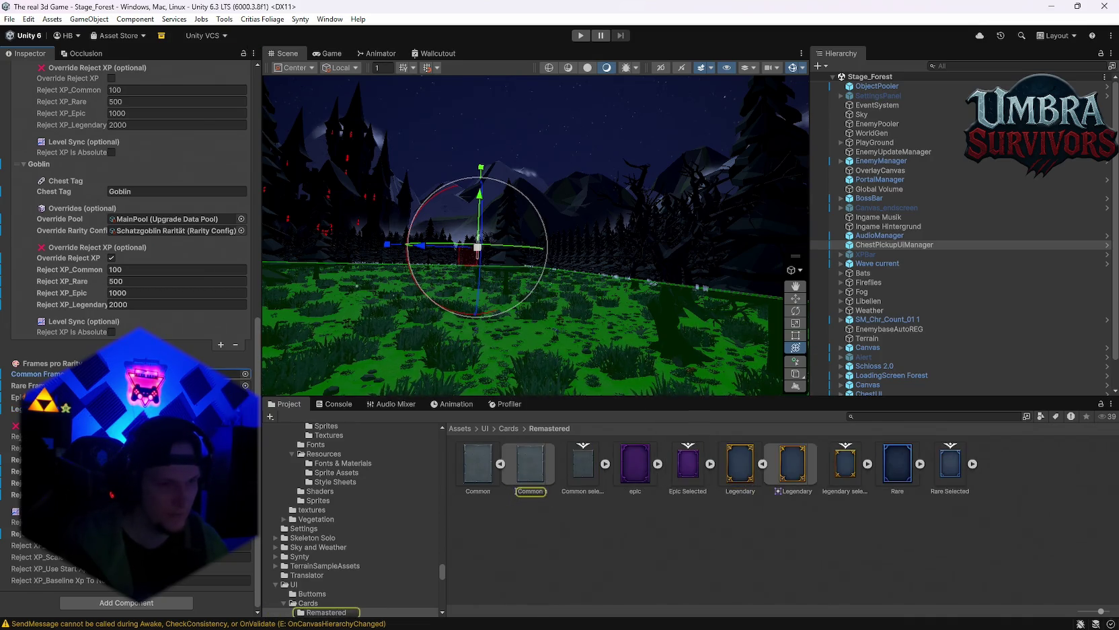
left_click(229, 385)
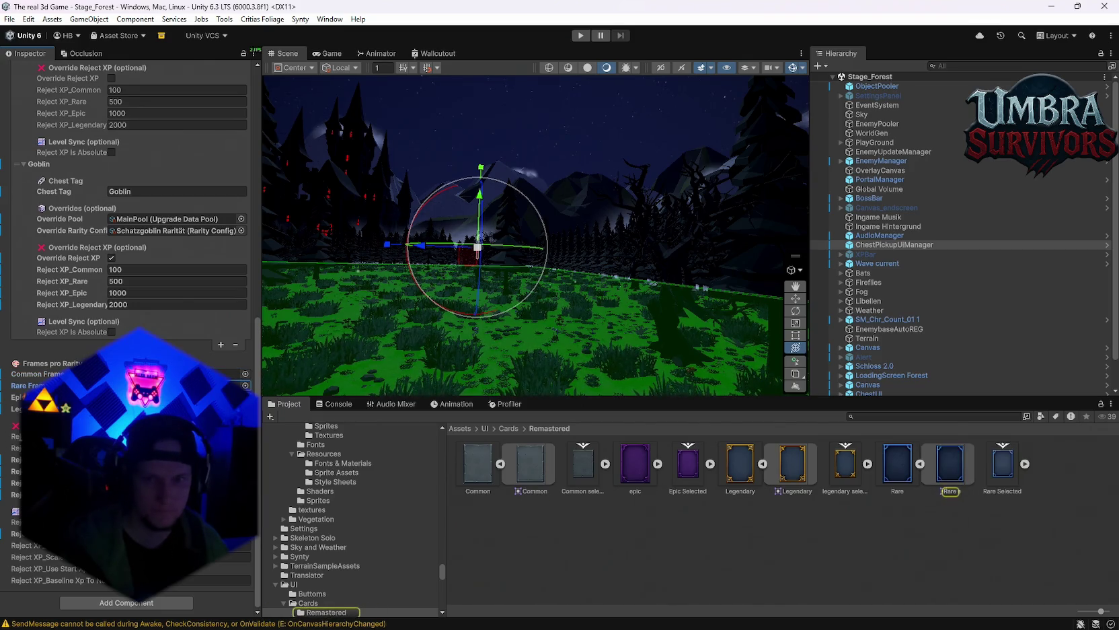
Step: Locate the Common frame sprite and open Remastered Common.png in the Project window
scroll(128, 201, "up", 10)
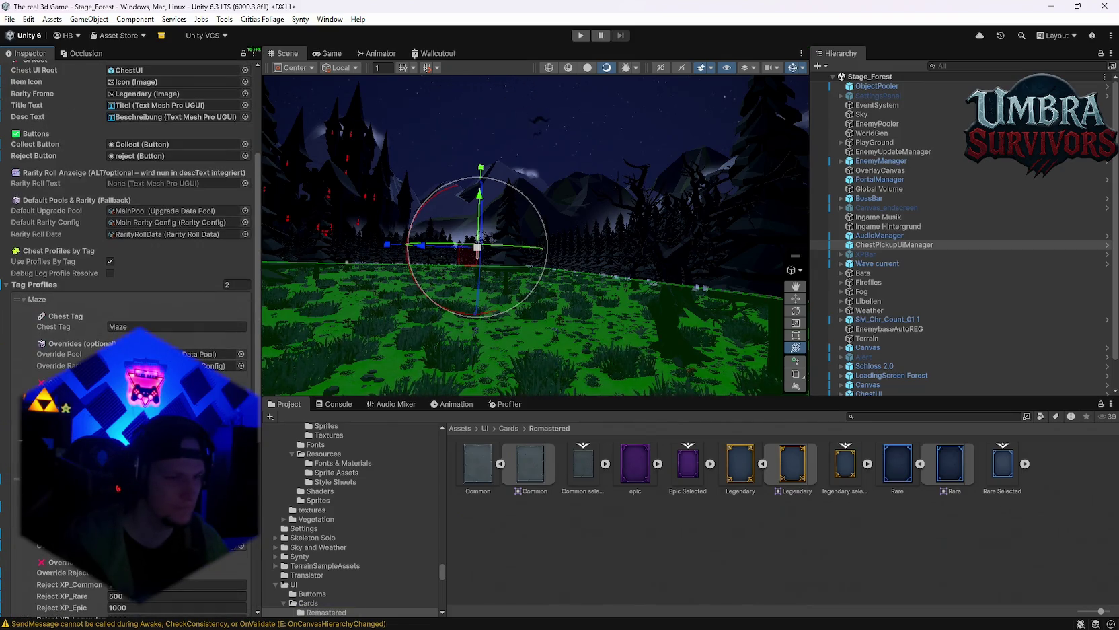
scroll(128, 201, "up", 3)
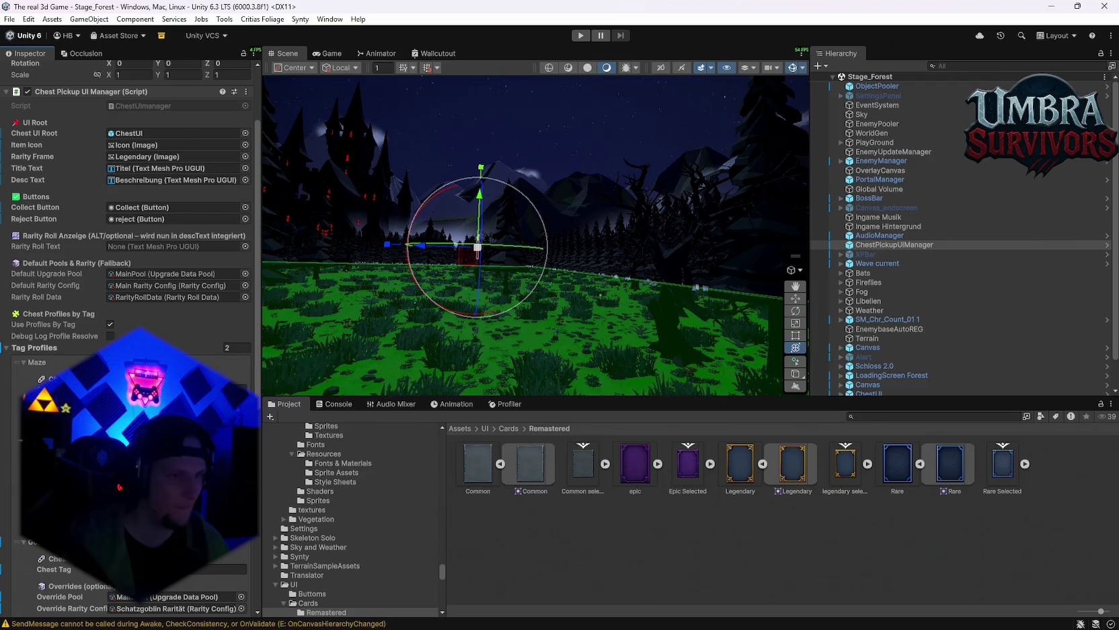
scroll(128, 202, "down", 10)
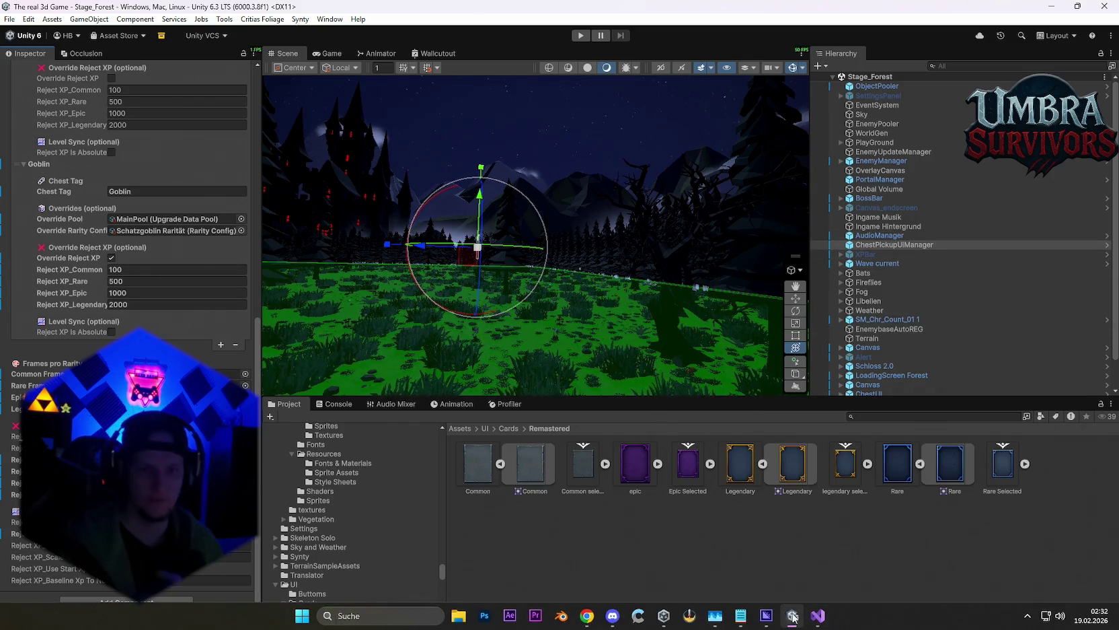
left_click(192, 373)
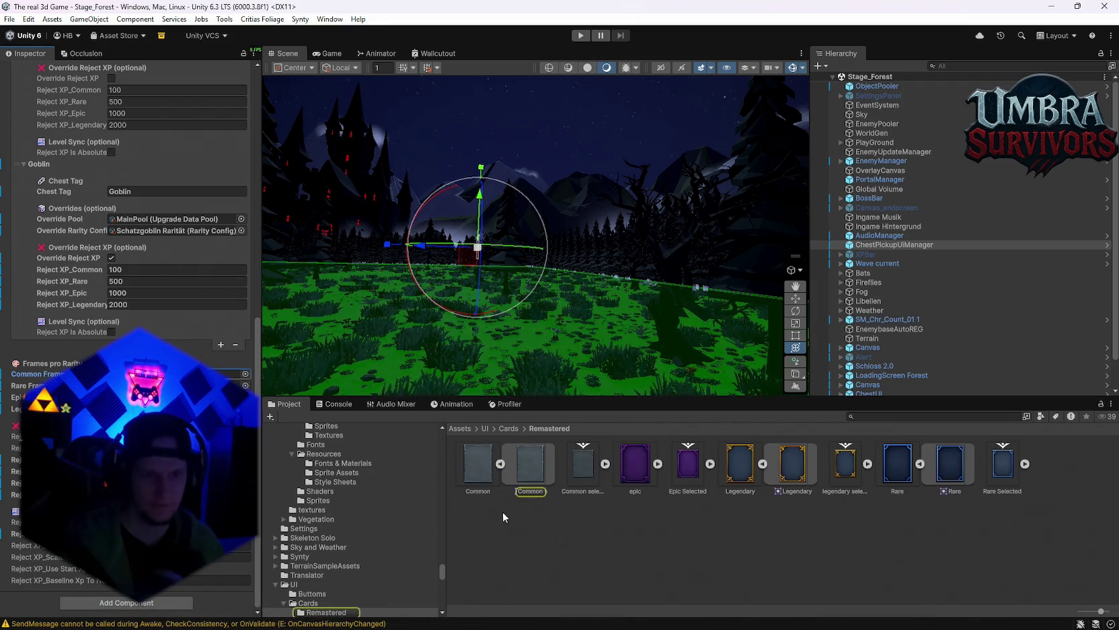
left_click(500, 463)
left_click(486, 471)
Step: Preview the grey Common.png card frame in Photos, then close it and return to Unity
double_click(487, 471)
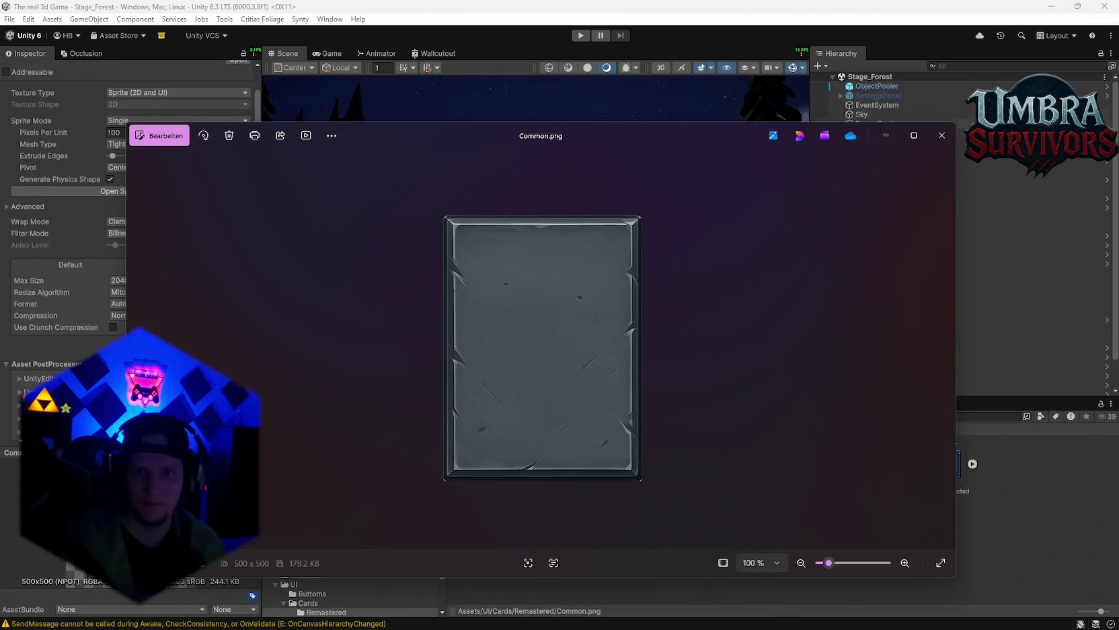
left_click(942, 135)
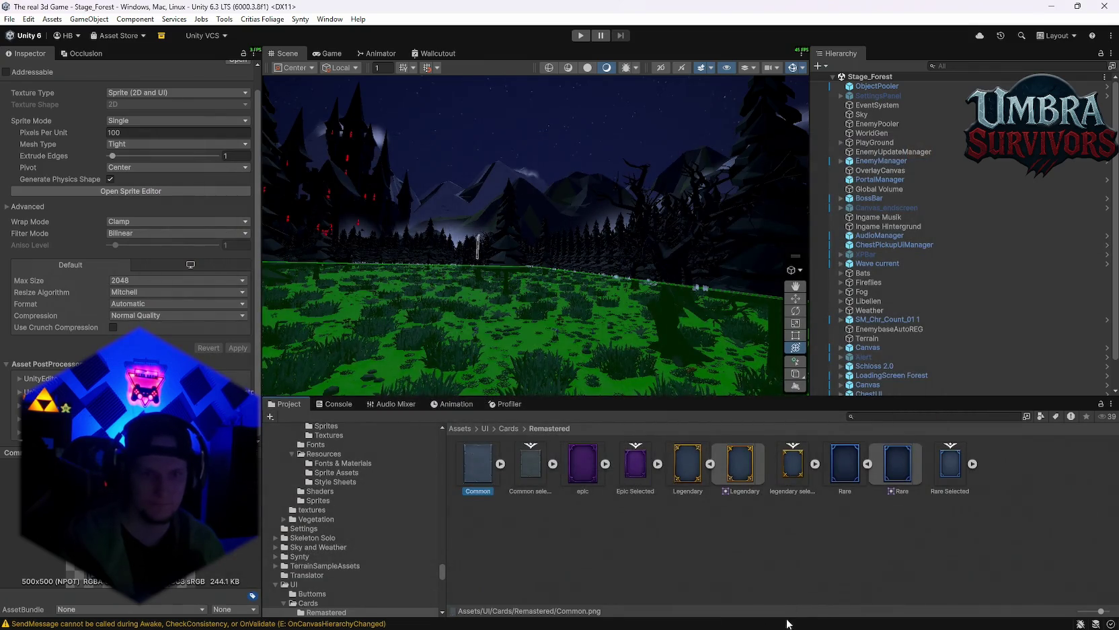
key("alt+Tab")
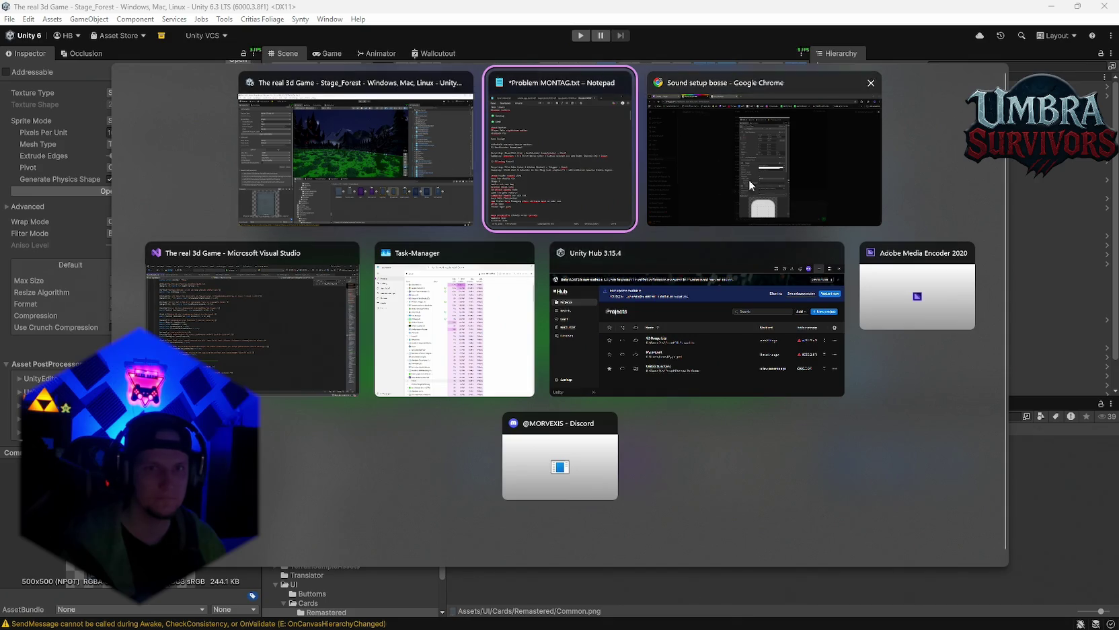
left_click(355, 154)
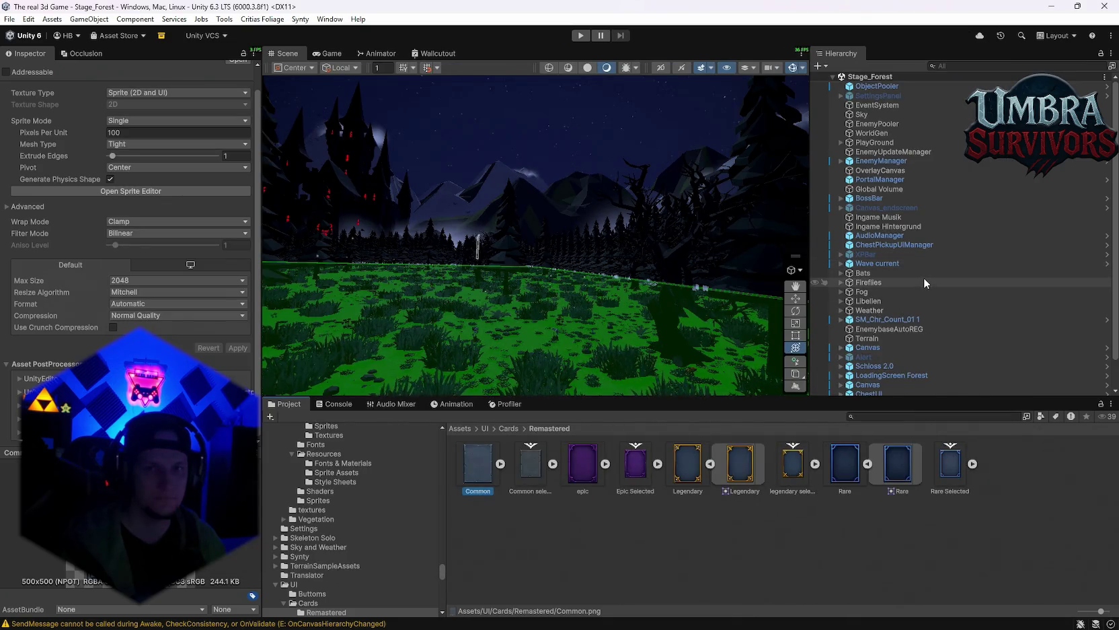
key("alt+Tab")
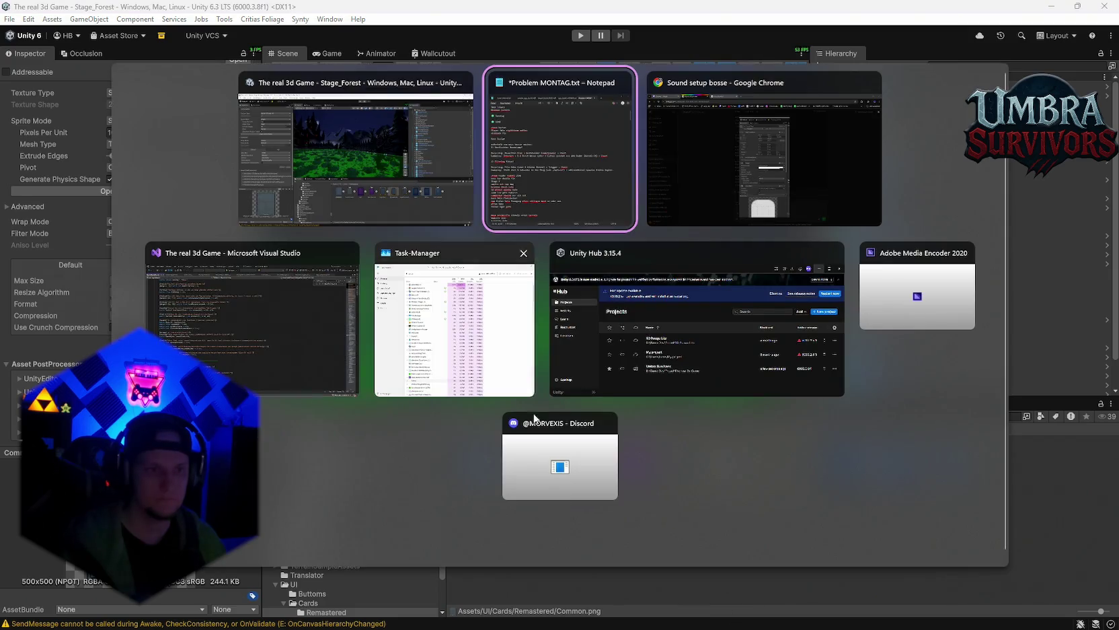
Step: Delete the finished chest karten, Player Skin nightbloom waffen and eisblade fix to-do lines
left_click(558, 155)
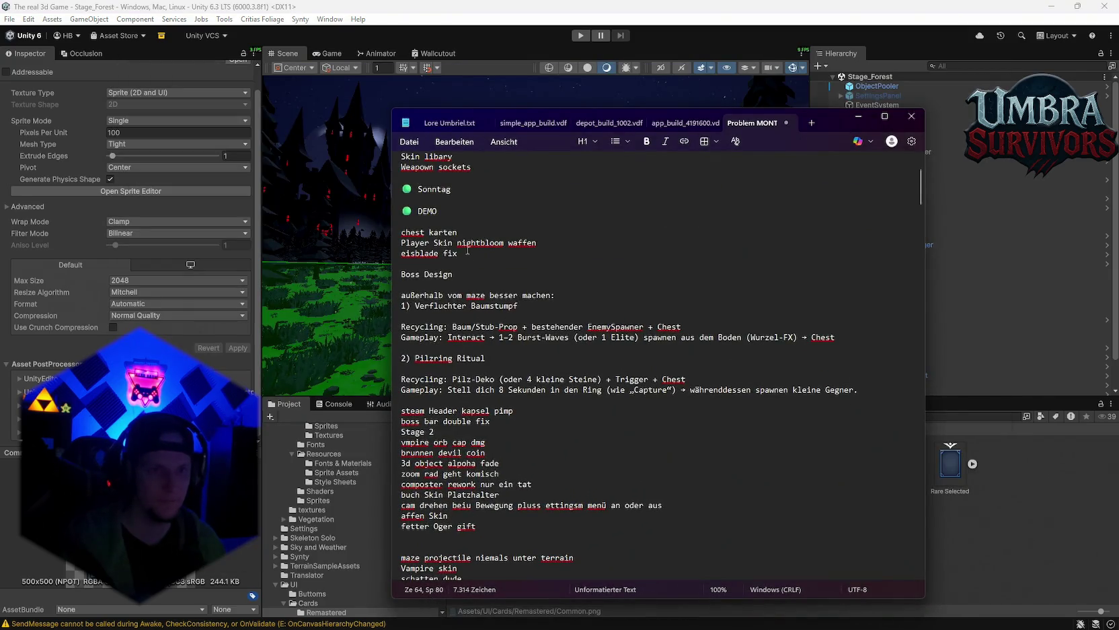
triple_click(459, 225)
key("BackSpace")
triple_click(542, 242)
key("BackSpace")
triple_click(427, 254)
key("BackSpace")
left_click(460, 274)
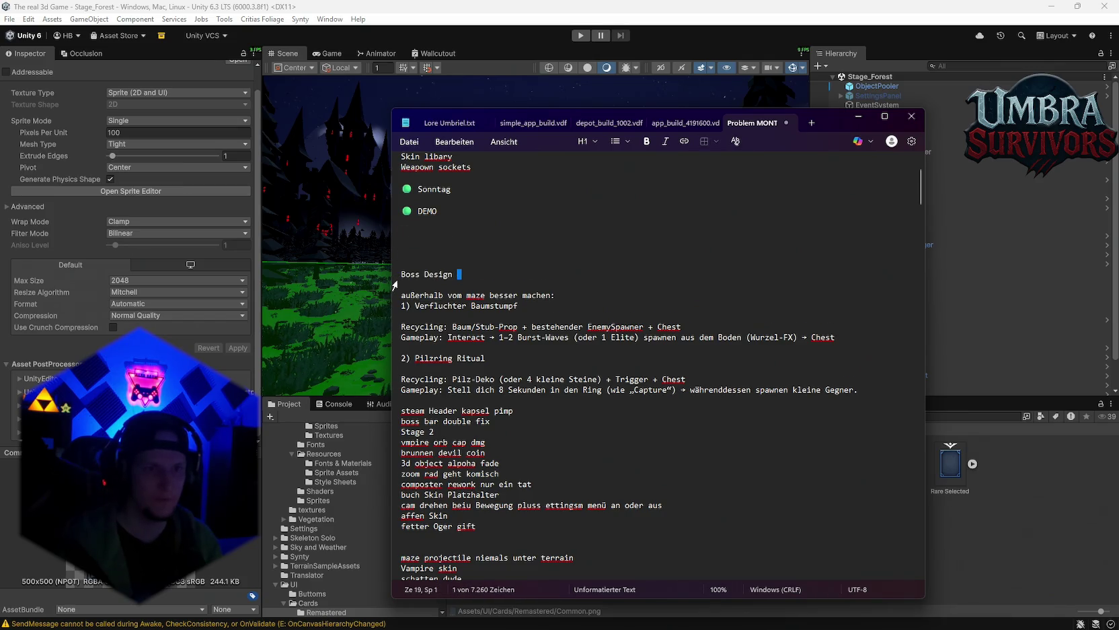
key("Delete")
triple_click(459, 274)
Step: Add the Patch entry 'Neuer Optionaler Boss in Stage 1 hinzugefügt', correcting its spelling
scroll(488, 413, "down", 3)
left_click(773, 361)
key("Return")
type("Neuer Optinaler Boss in Stage")
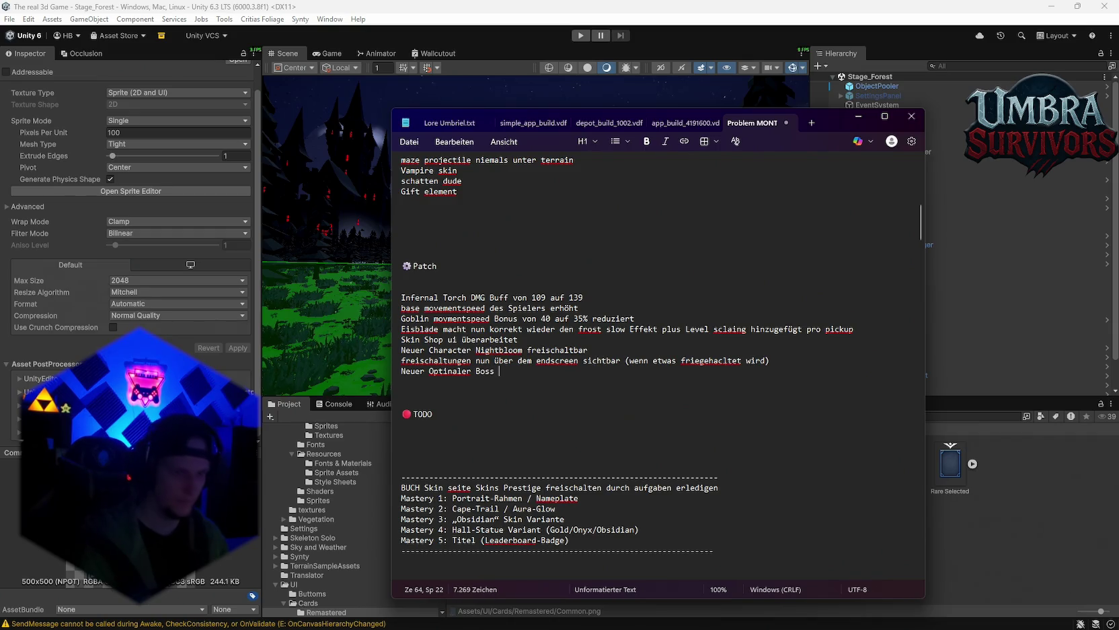
type(" 1 ")
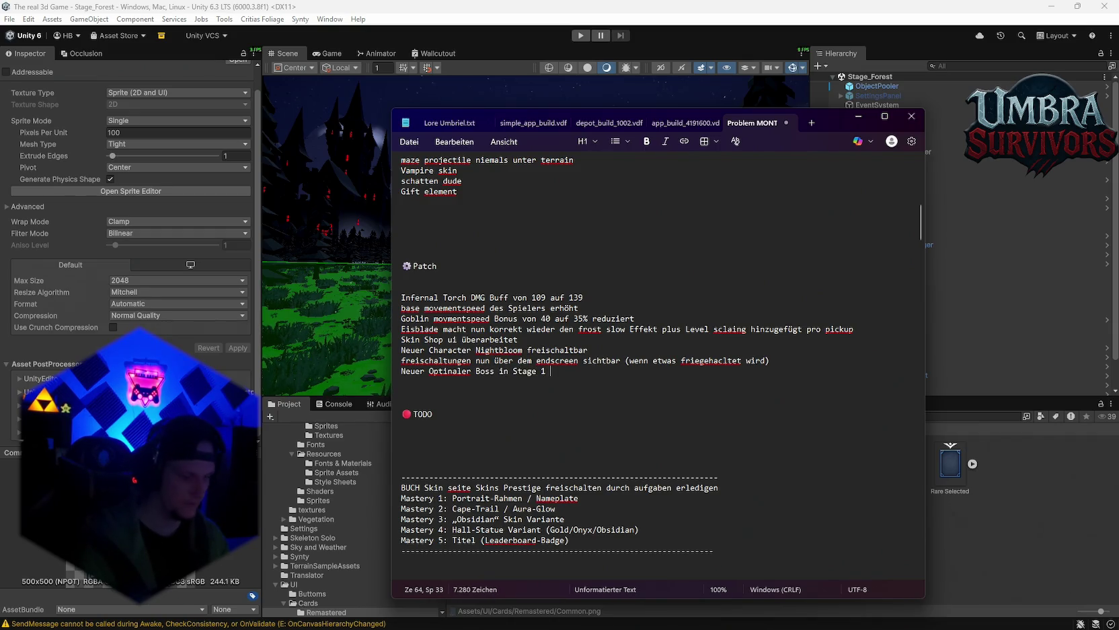
type("hinzugepüüfg")
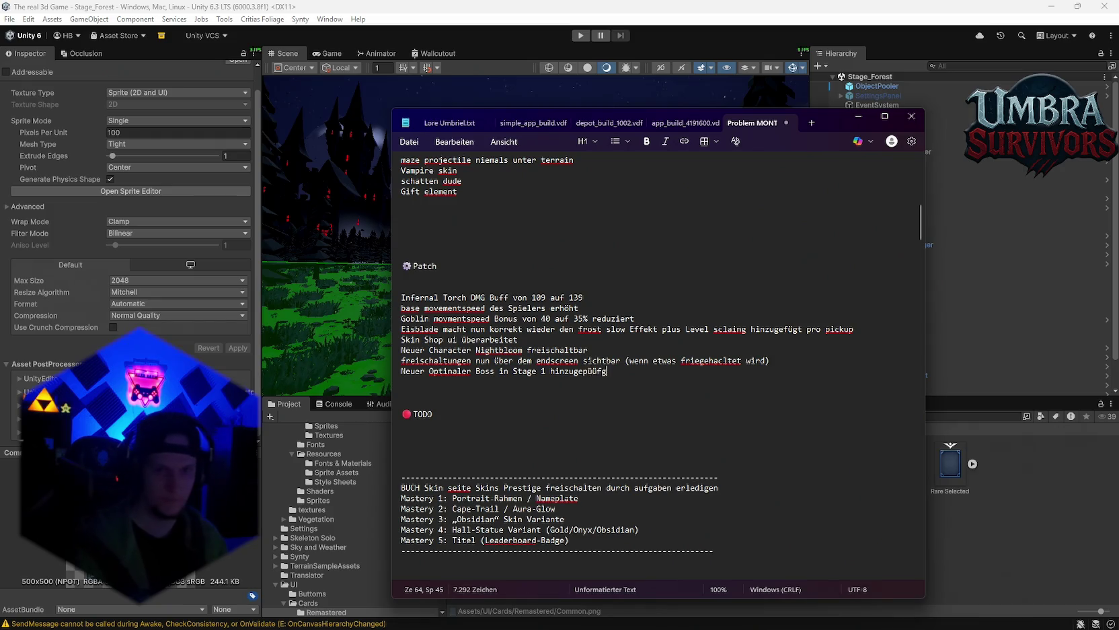
key("BackSpace")
key("BackSpace")
key("BackSpace")
key("BackSpace")
key("BackSpace")
type("fügt")
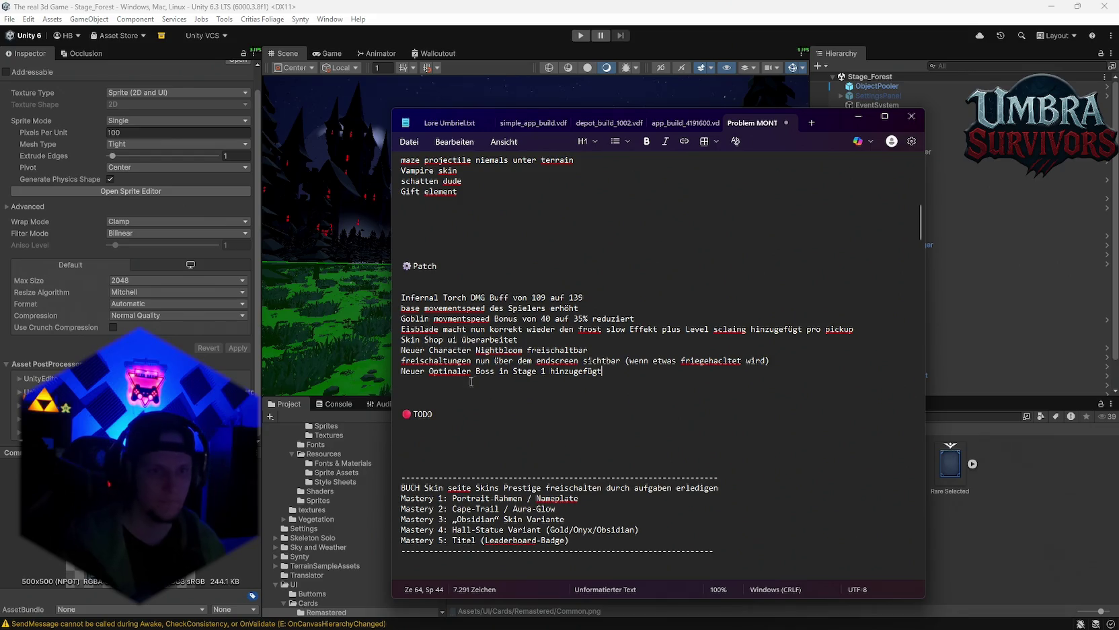
right_click(451, 372)
key("Escape")
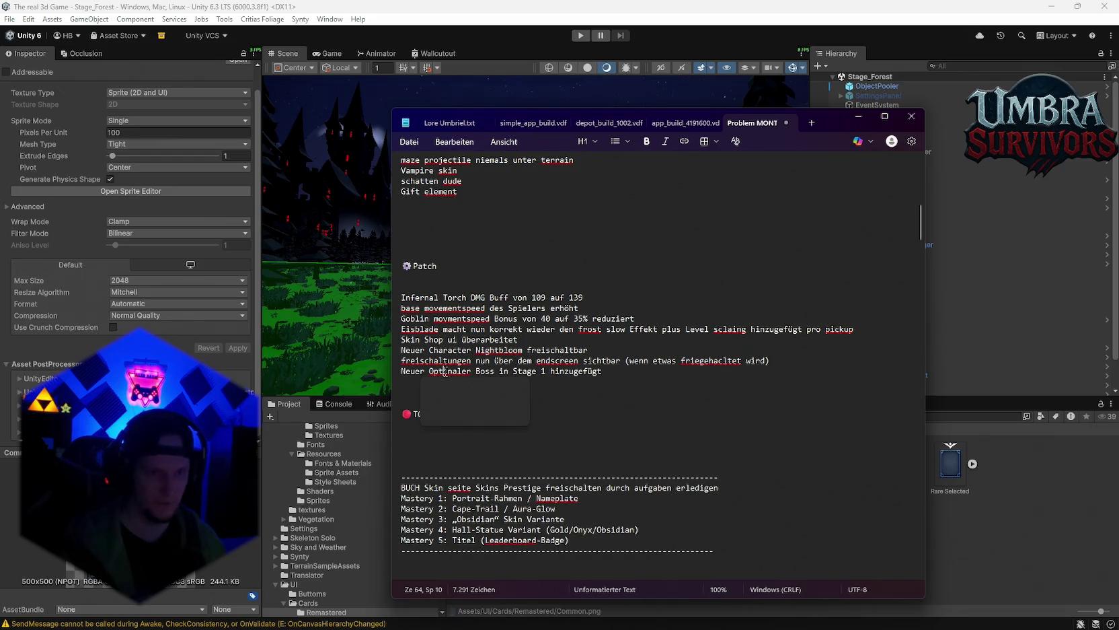
left_click(449, 370)
type("o")
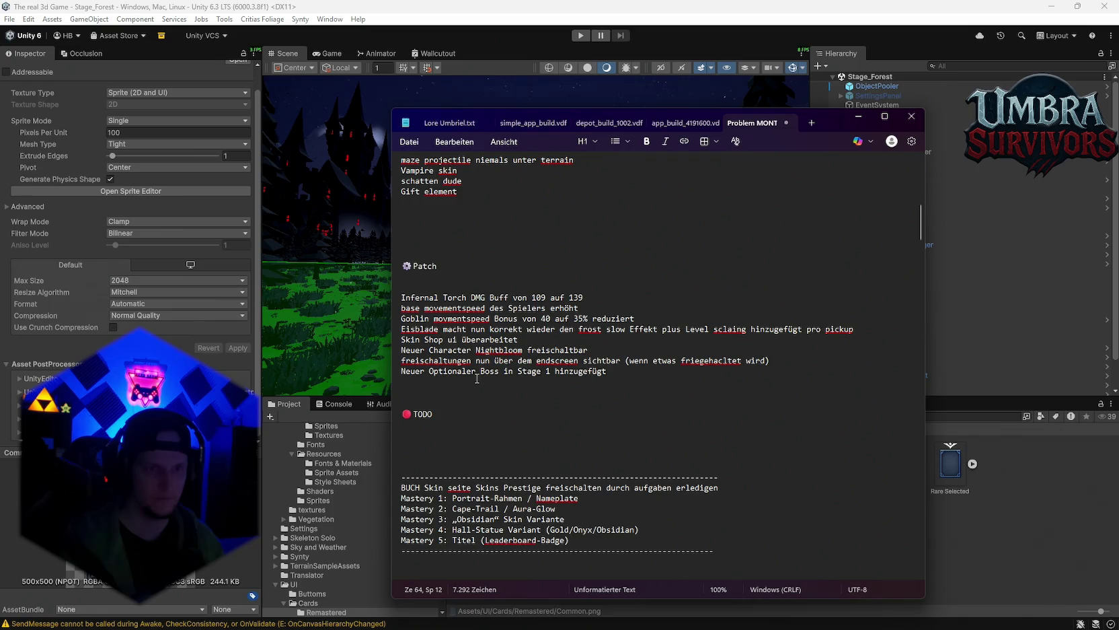
left_click(627, 370)
key("Return")
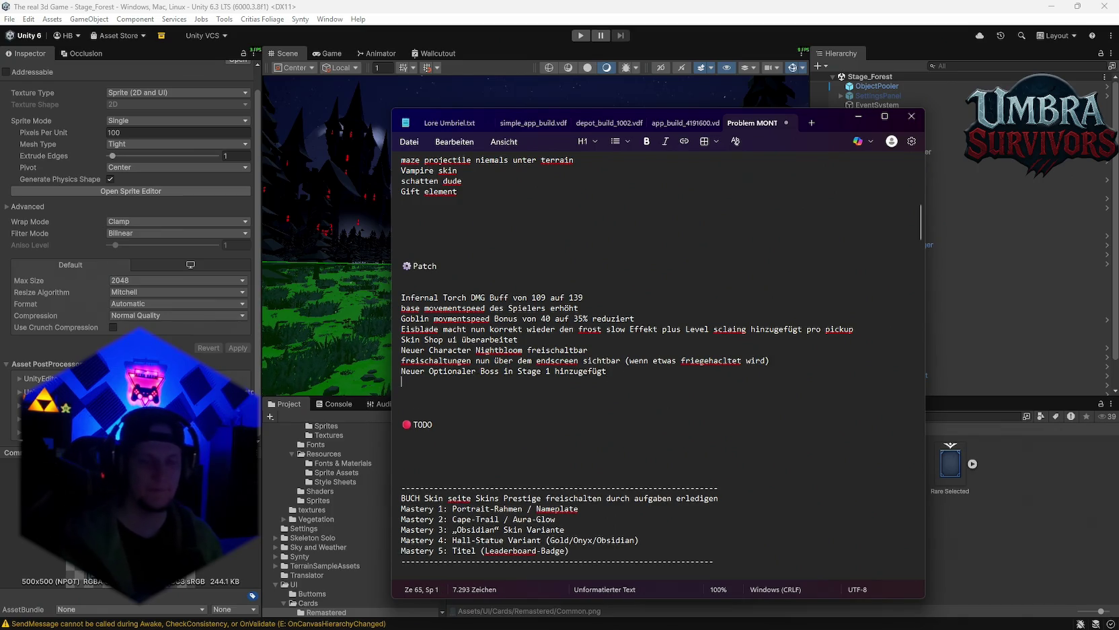
Step: Insert blank lines before 'steam Header kapsel pimp' and minimise the notes
scroll(598, 331, "up", 12)
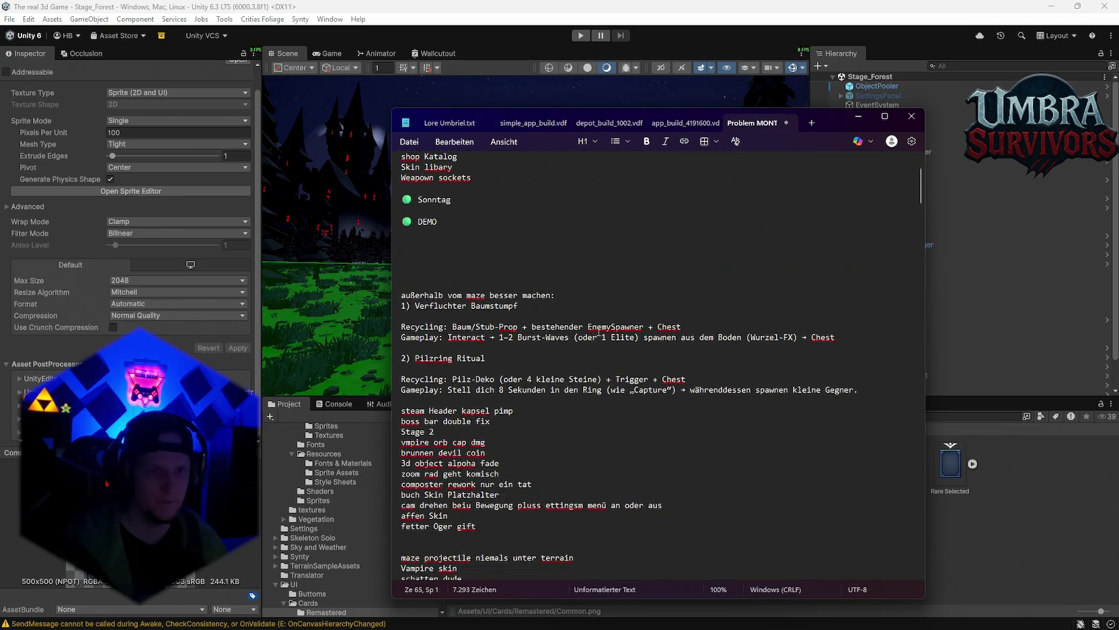
scroll(492, 334, "down", 2)
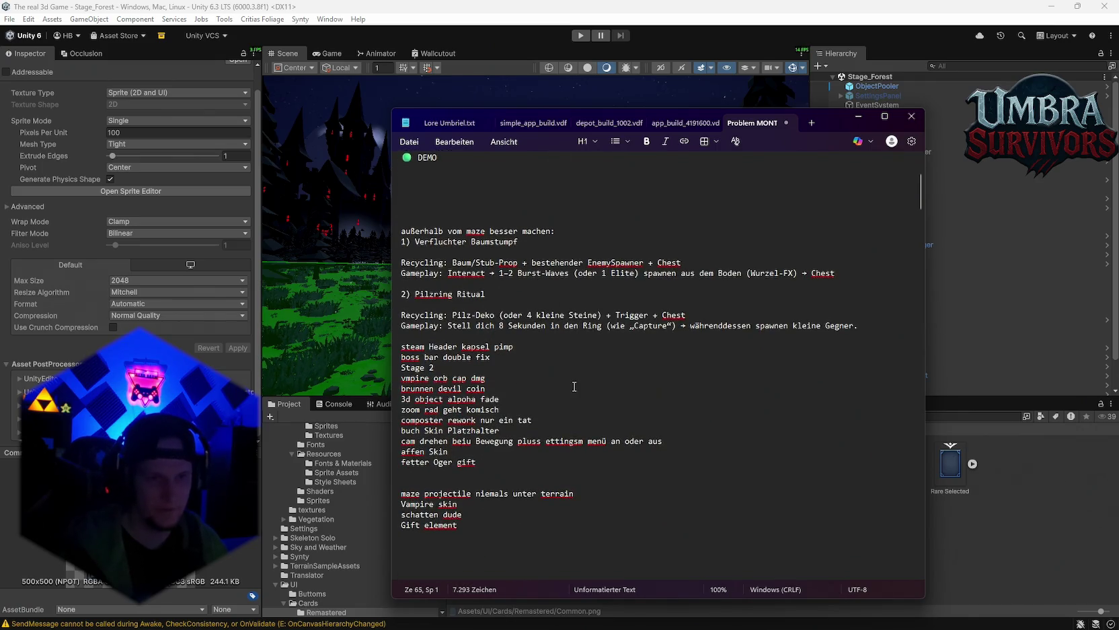
left_click(404, 347)
key("Return")
key("Return")
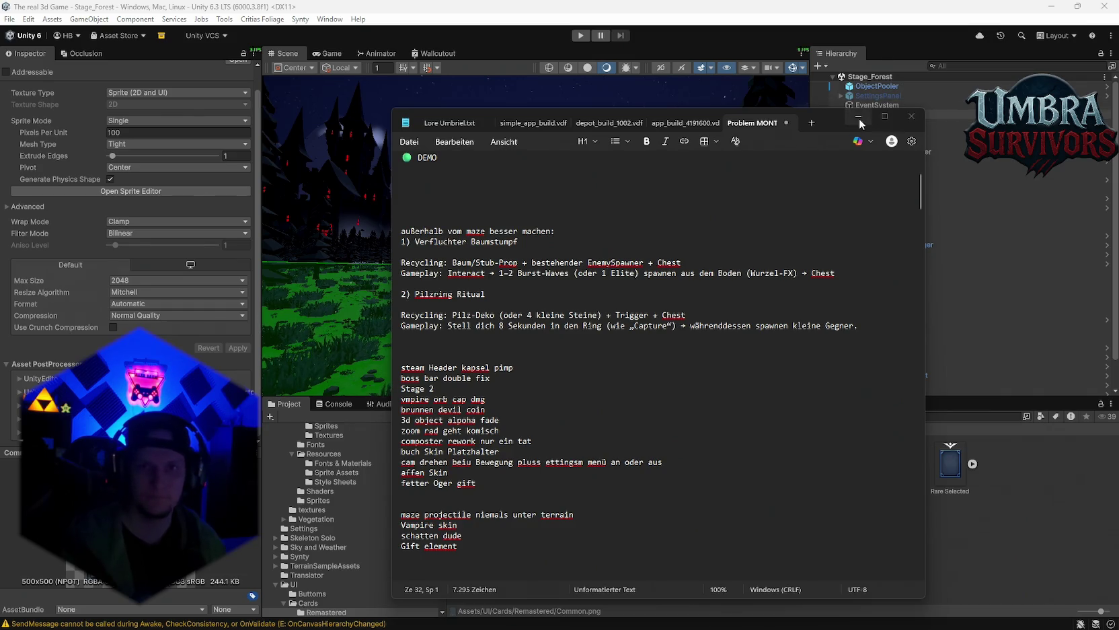
left_click(858, 116)
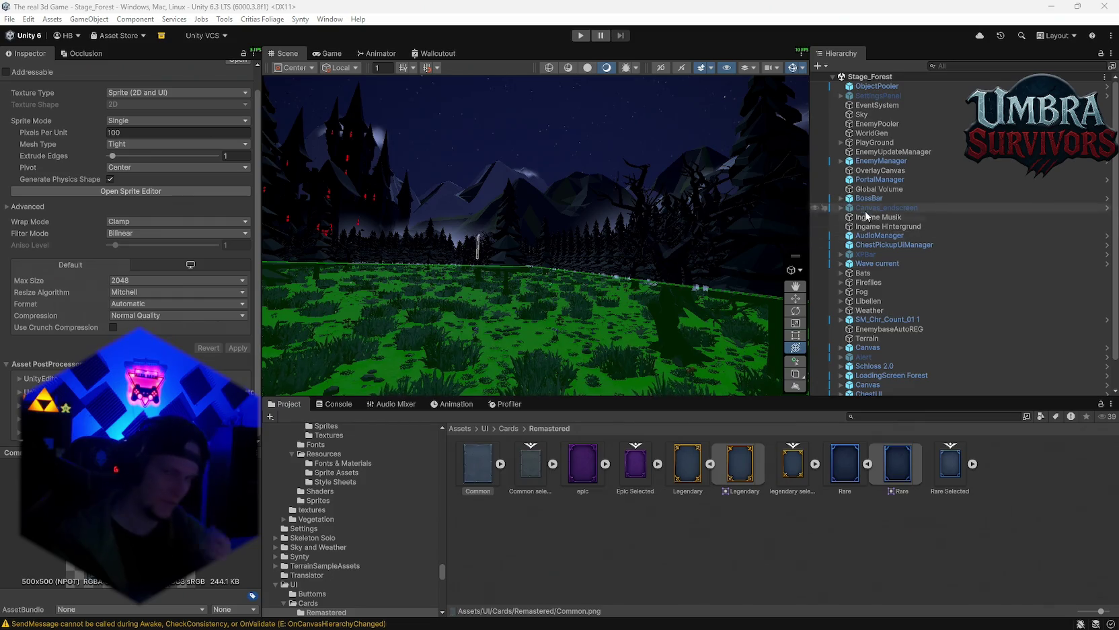
Step: Run Generate World from the WorldGen object's Map Generator component menu
left_click(872, 133)
left_click(254, 158)
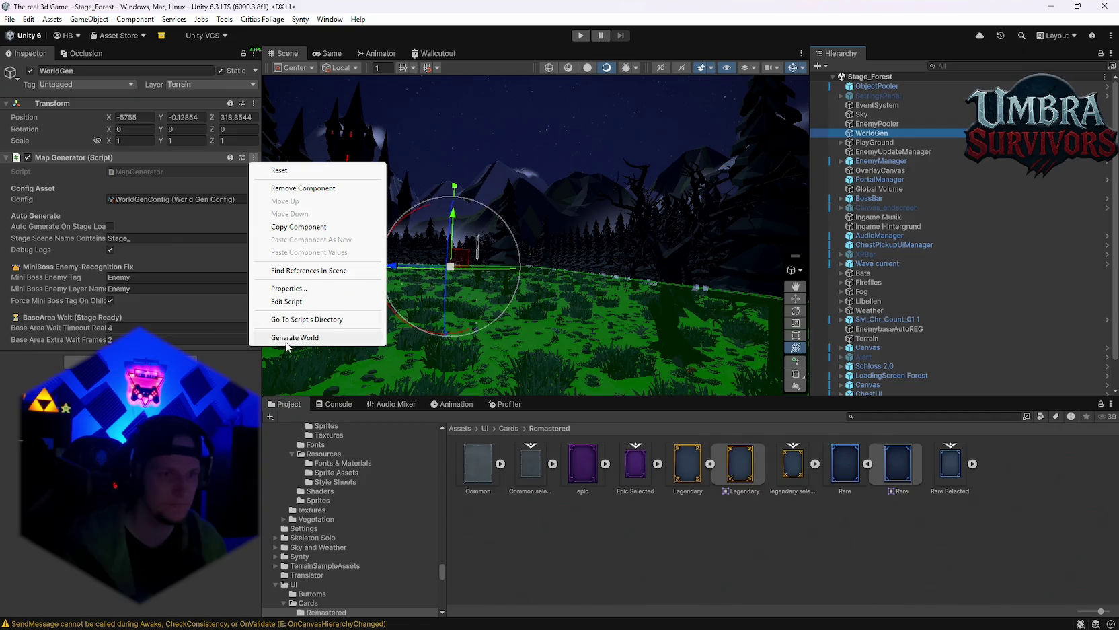
left_click(293, 301)
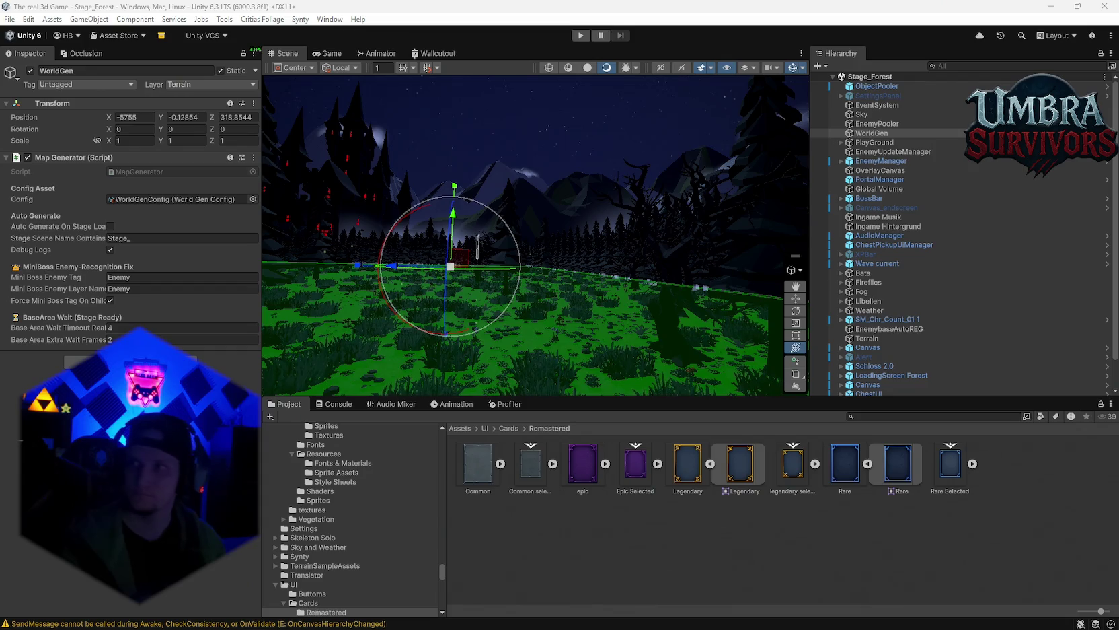
key("super+d")
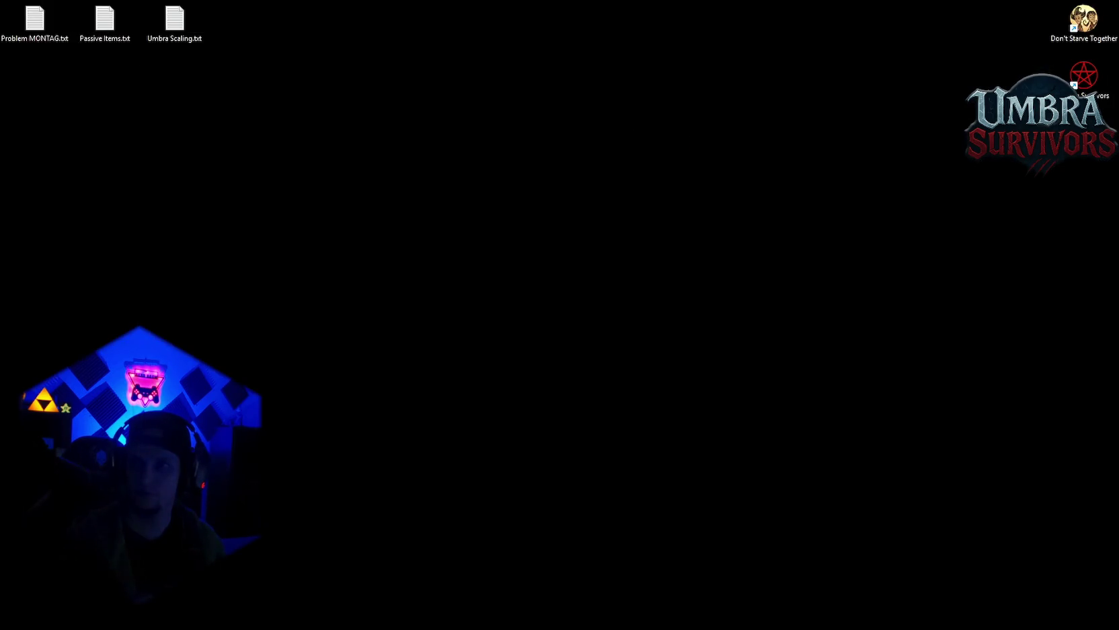
key("super+d")
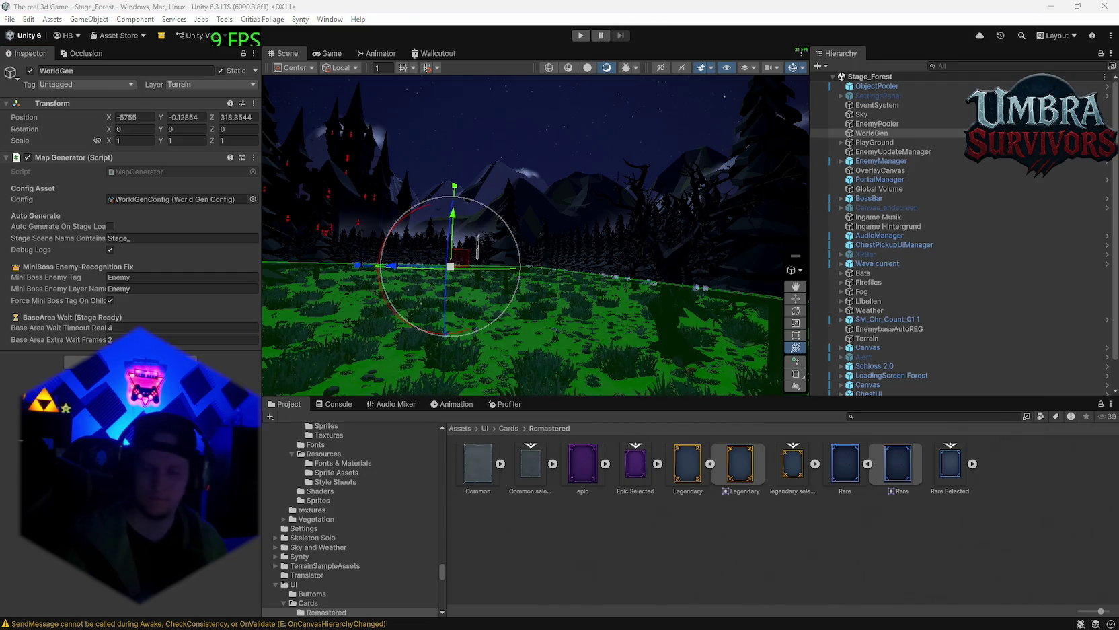
Step: Orbit the Scene view over the new hedge maze, then select the WorldGenConfig asset
left_click_drag(516, 381, 529, 112)
mouse_move(509, 245)
left_mouse_down()
mouse_move(506, 235)
mouse_move(608, 222)
left_mouse_up()
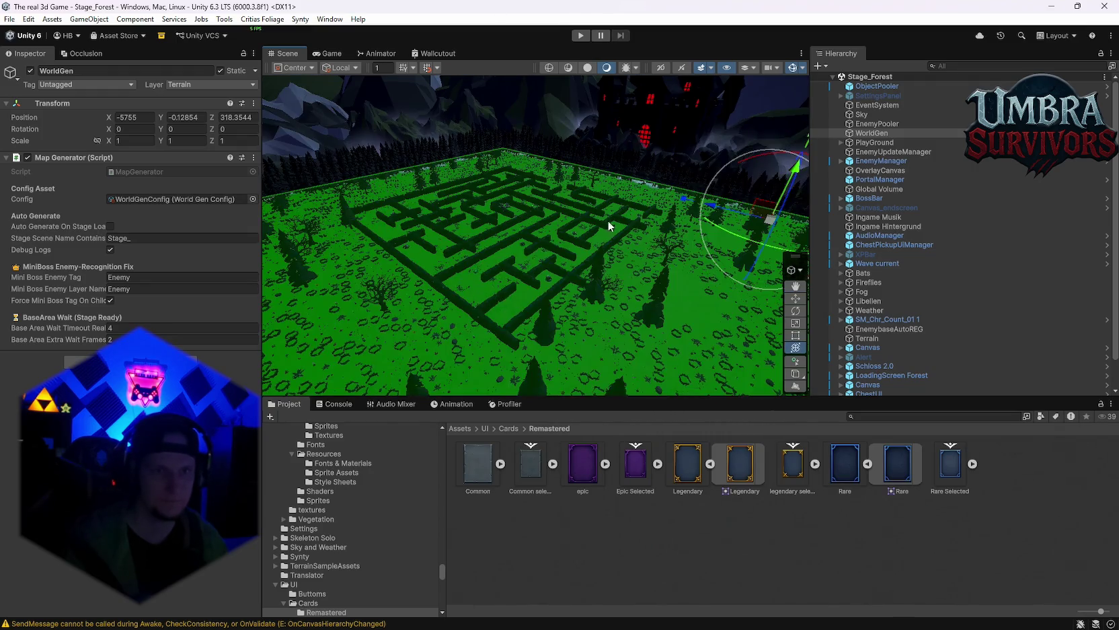
mouse_move(777, 88)
left_mouse_down()
mouse_move(619, 245)
mouse_move(589, 231)
mouse_move(588, 187)
left_mouse_up()
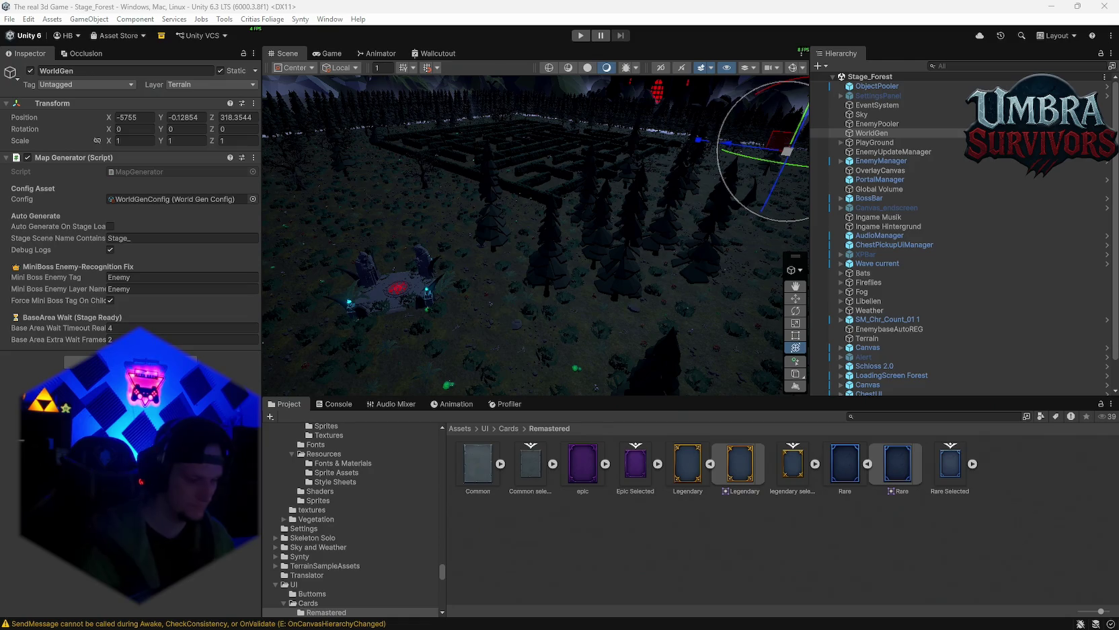
left_click(164, 199)
left_click(851, 577)
scroll(134, 269, "down", 15)
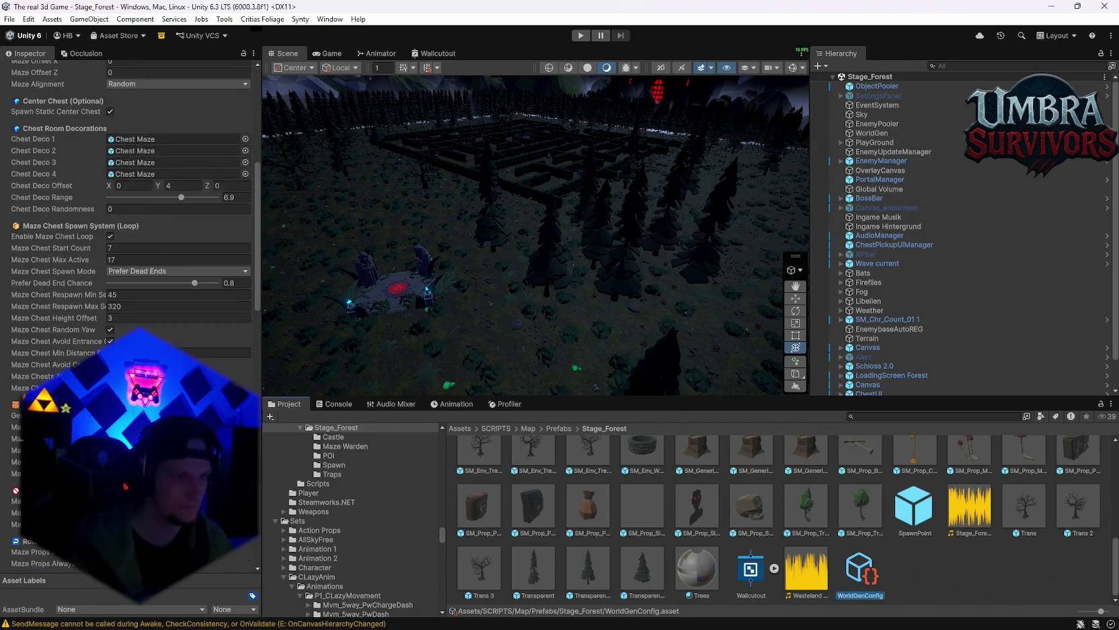
scroll(131, 303, "down", 3)
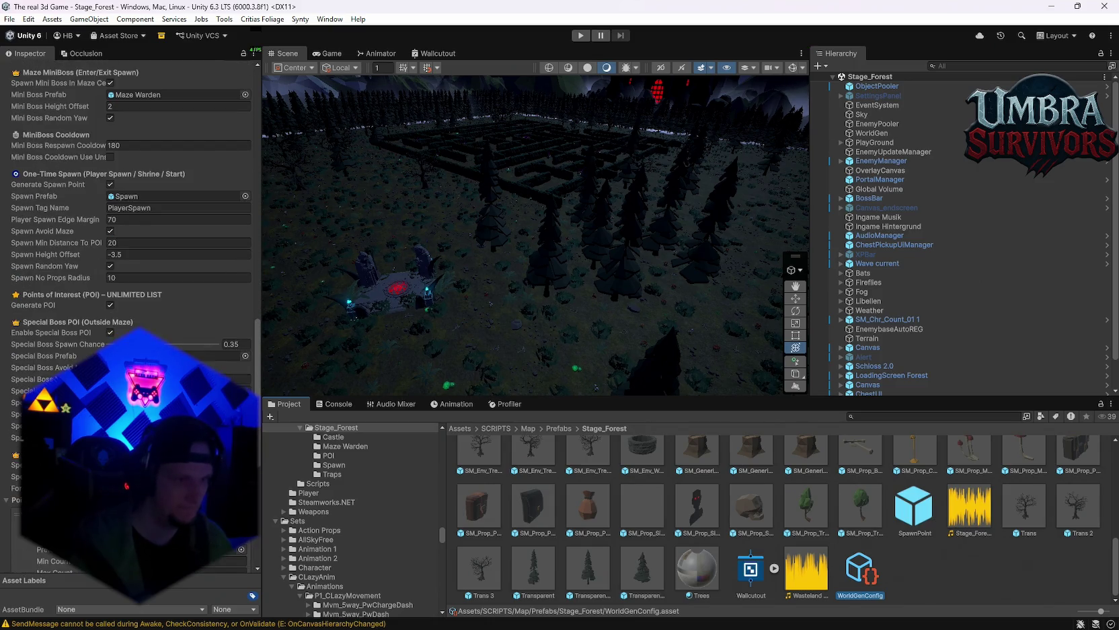
scroll(132, 270, "down", 2)
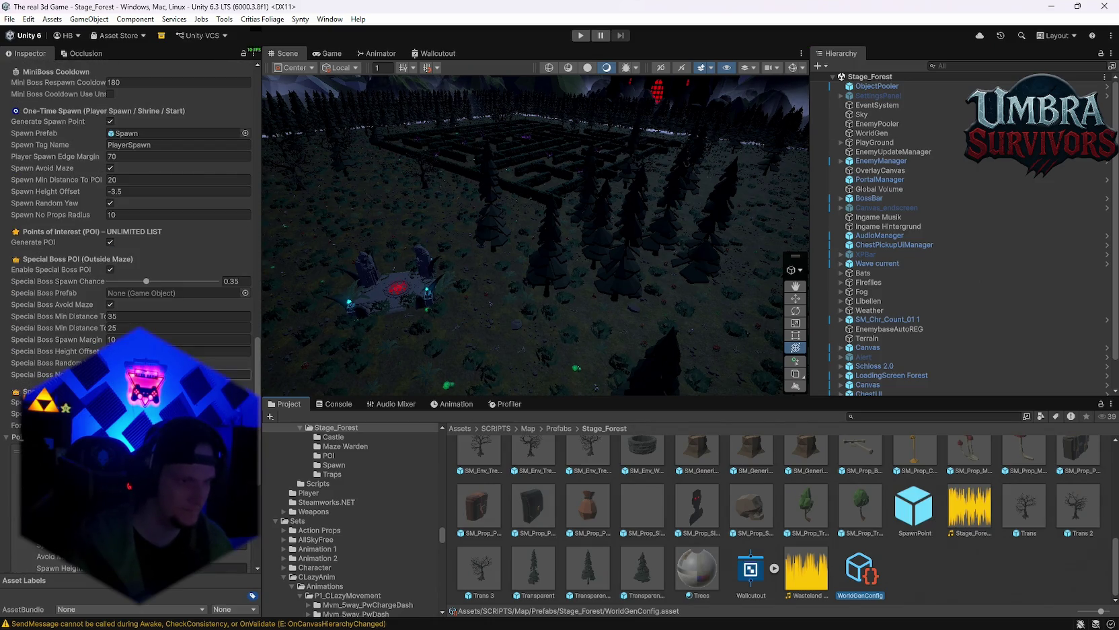
scroll(6, 444, "down", 3)
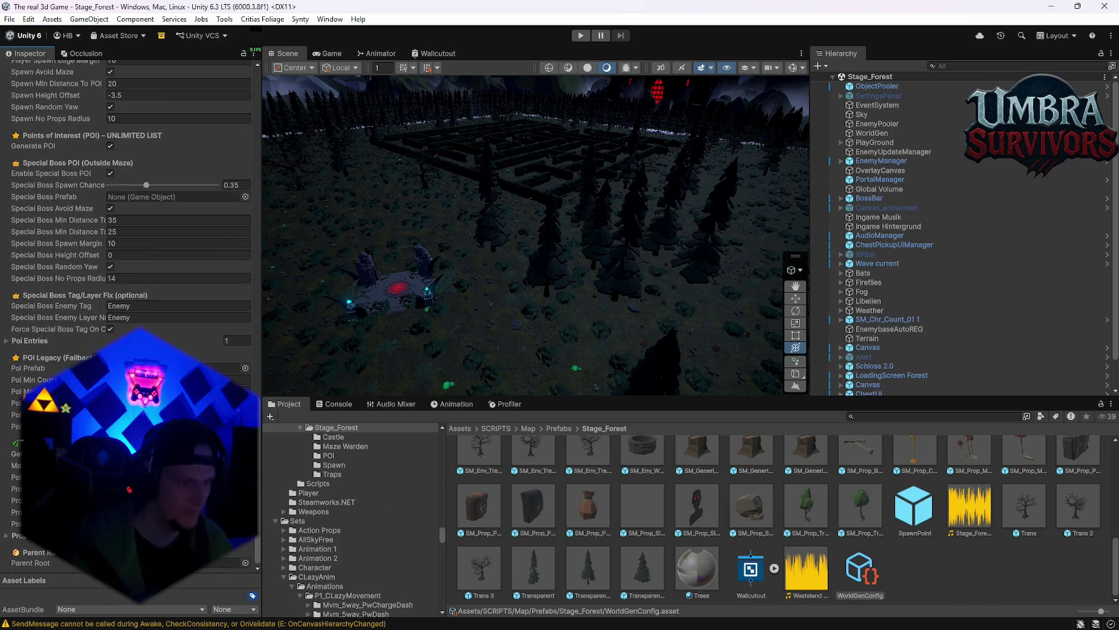
scroll(132, 303, "up", 1)
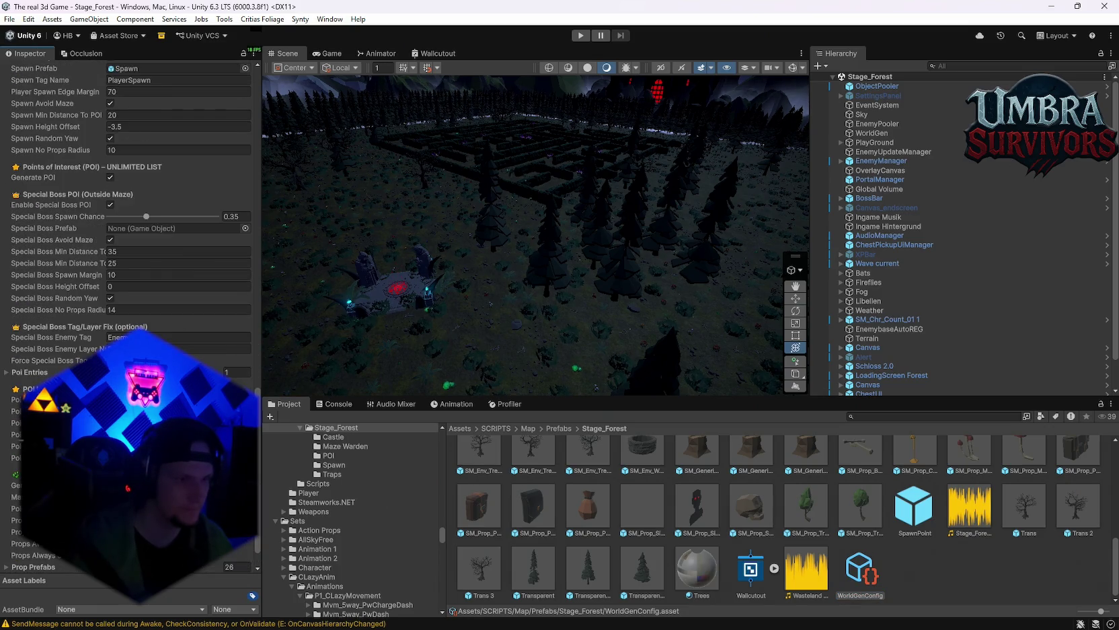
scroll(131, 202, "up", 3)
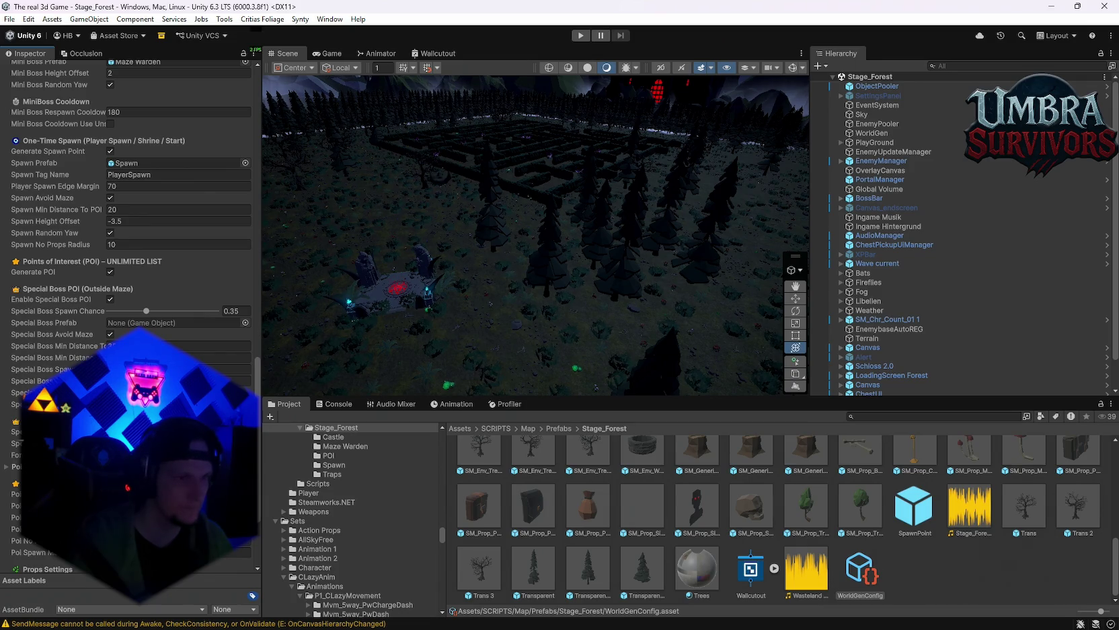
scroll(90, 309, "up", 2)
scroll(128, 201, "up", 2)
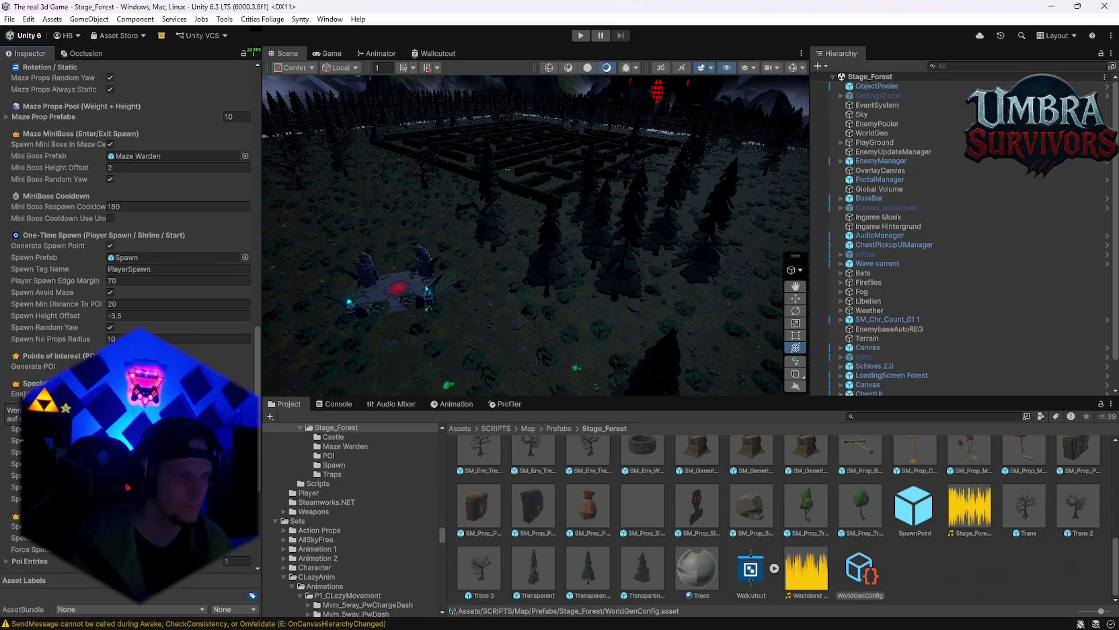
scroll(127, 202, "up", 2)
scroll(128, 202, "up", 15)
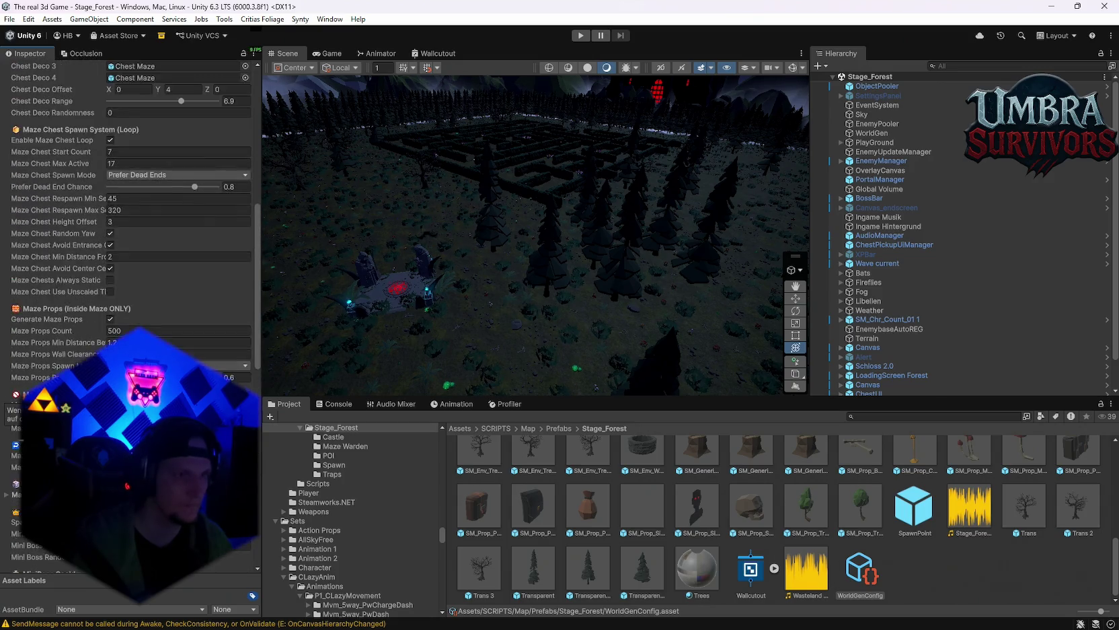
scroll(127, 202, "up", 2)
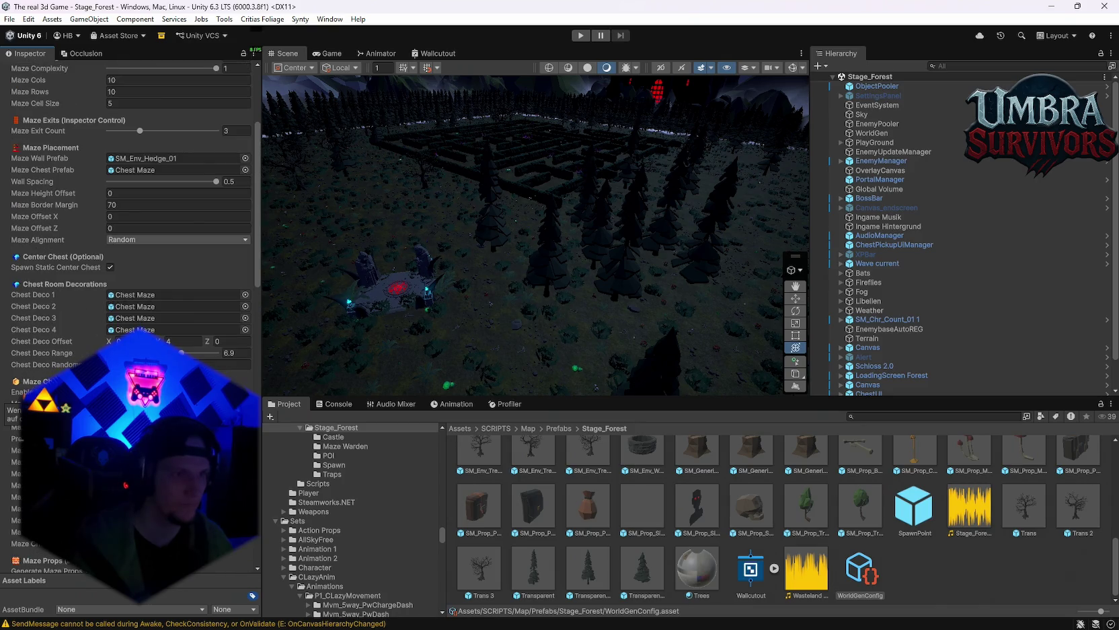
scroll(128, 202, "up", 3)
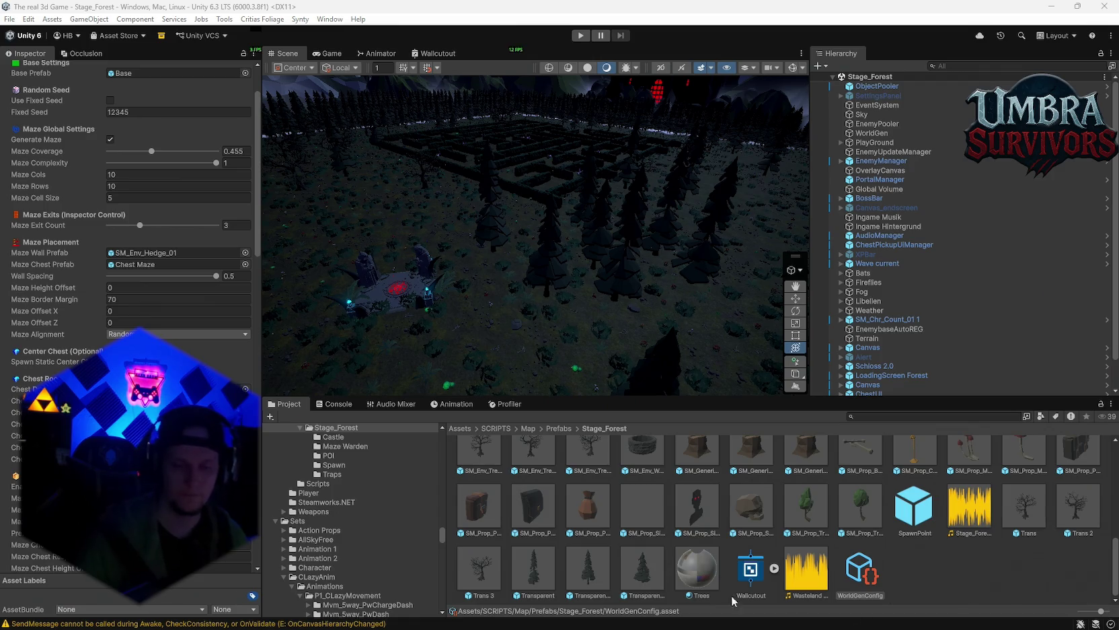
key("alt+Tab")
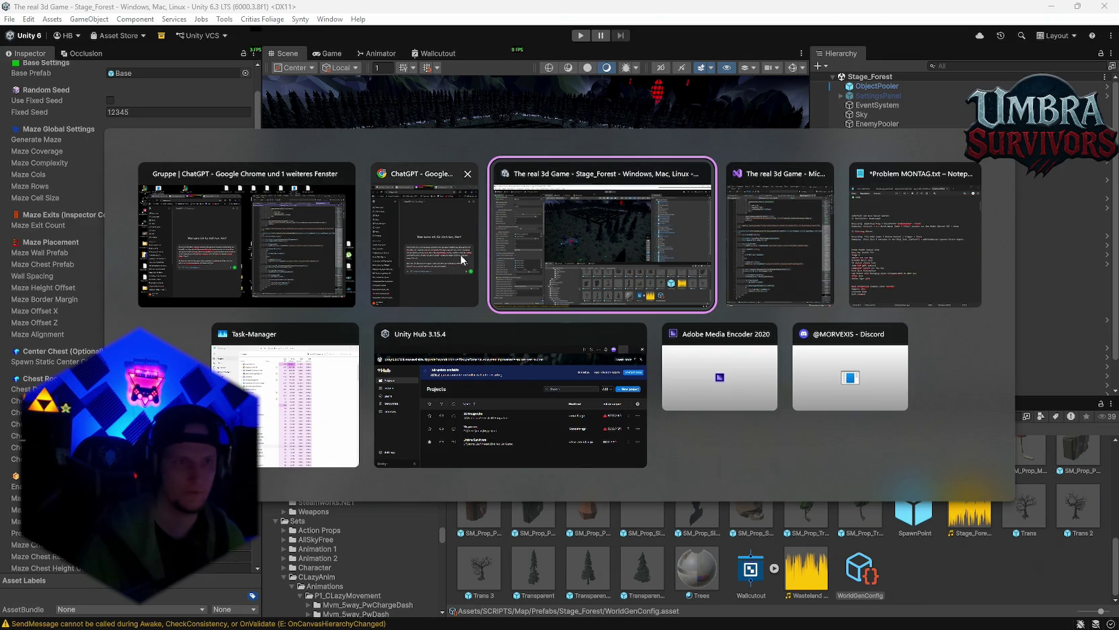
Step: Select the Verfluchter Baumstumpf and Pilzring Ritual lines in the Problem MONT notes
left_click(915, 242)
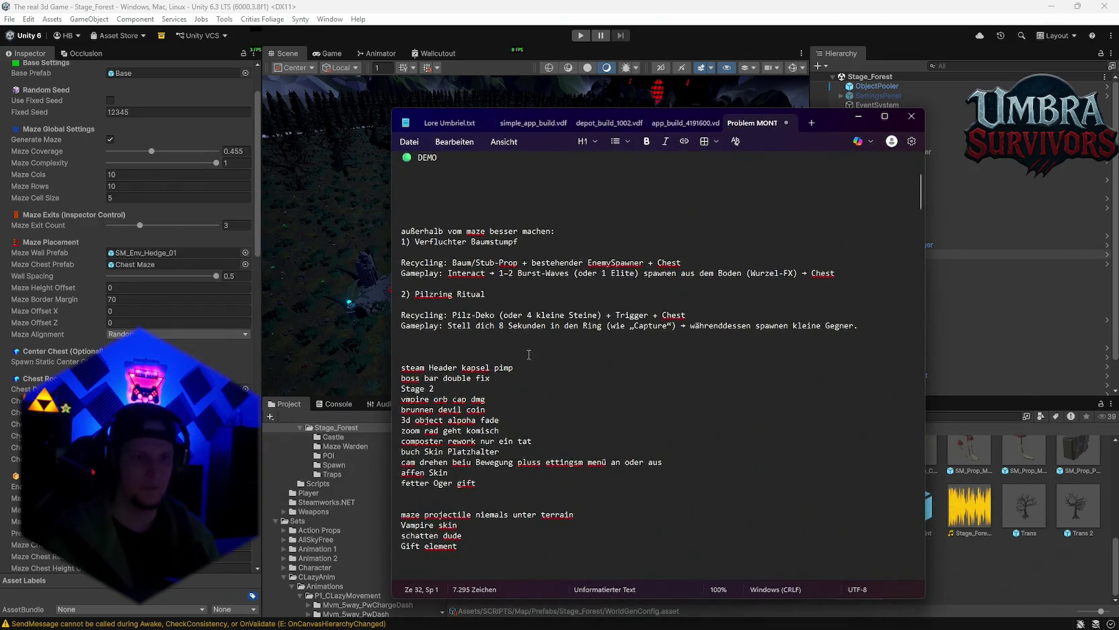
scroll(523, 390, "up", 2)
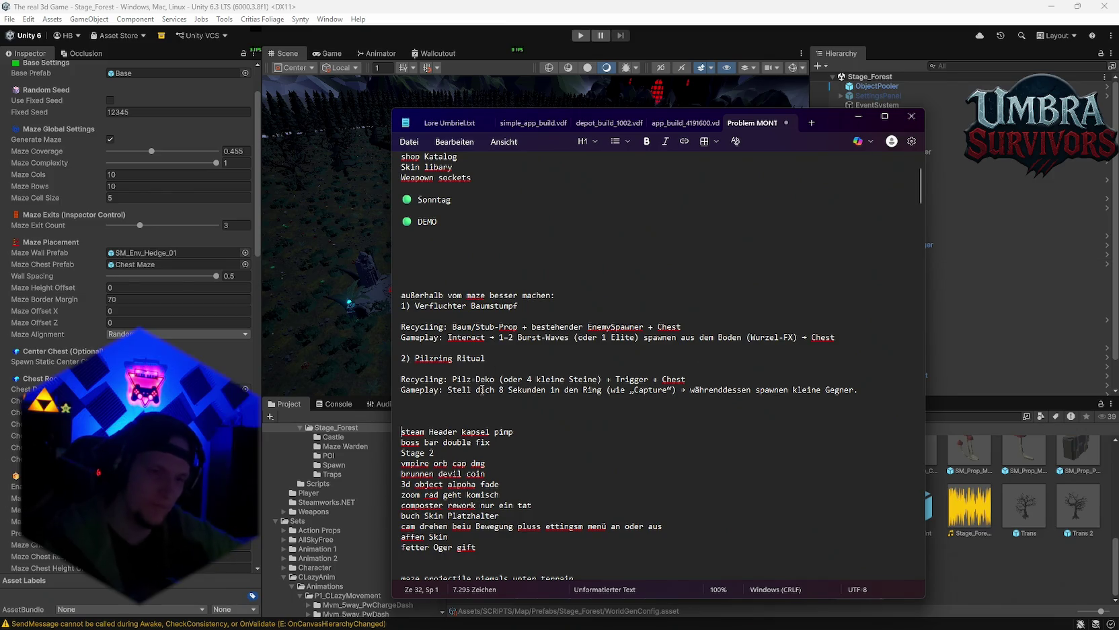
scroll(482, 390, "up", 2)
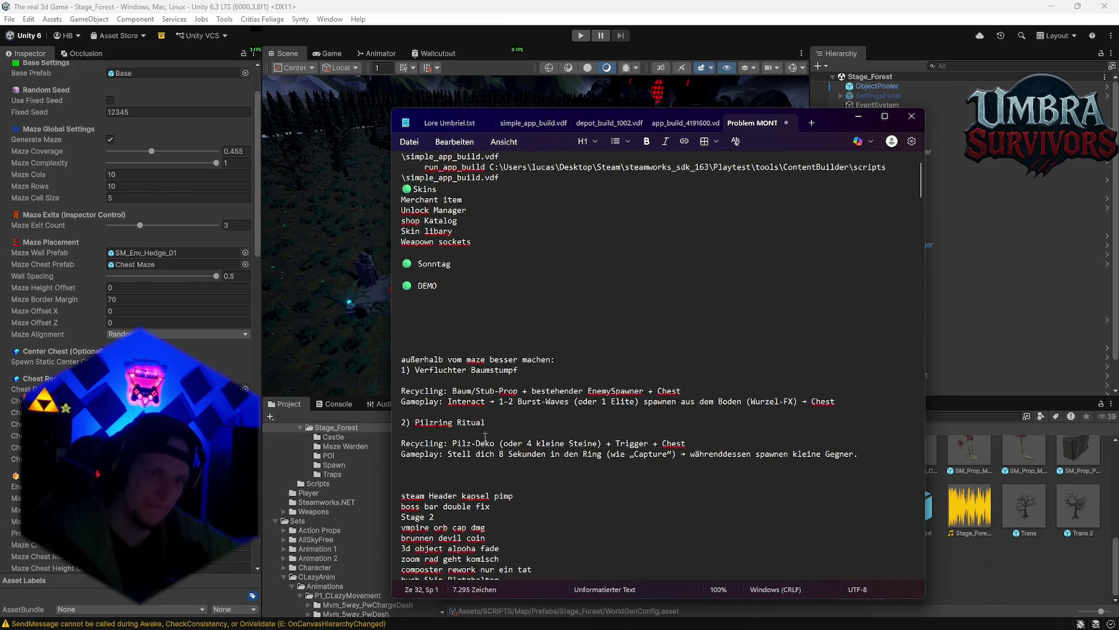
mouse_move(859, 454)
left_mouse_down()
mouse_move(404, 384)
mouse_move(402, 370)
left_mouse_up()
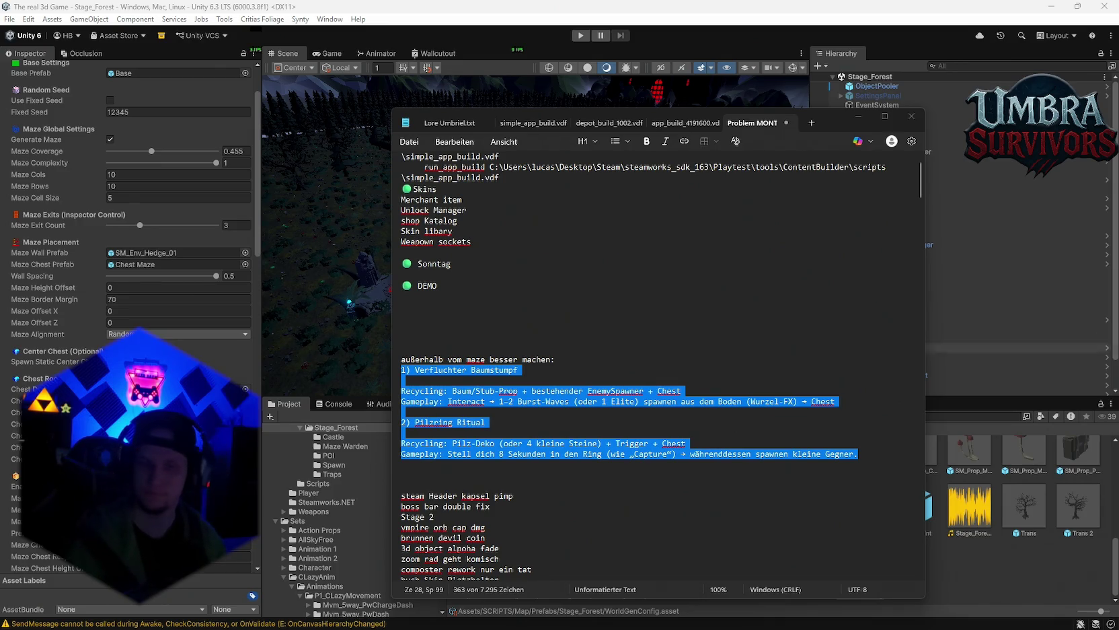
left_click(966, 578)
Step: Open the WorldGenConfig script via Edit Script, then switch back to the Notepad notes
left_click(859, 570)
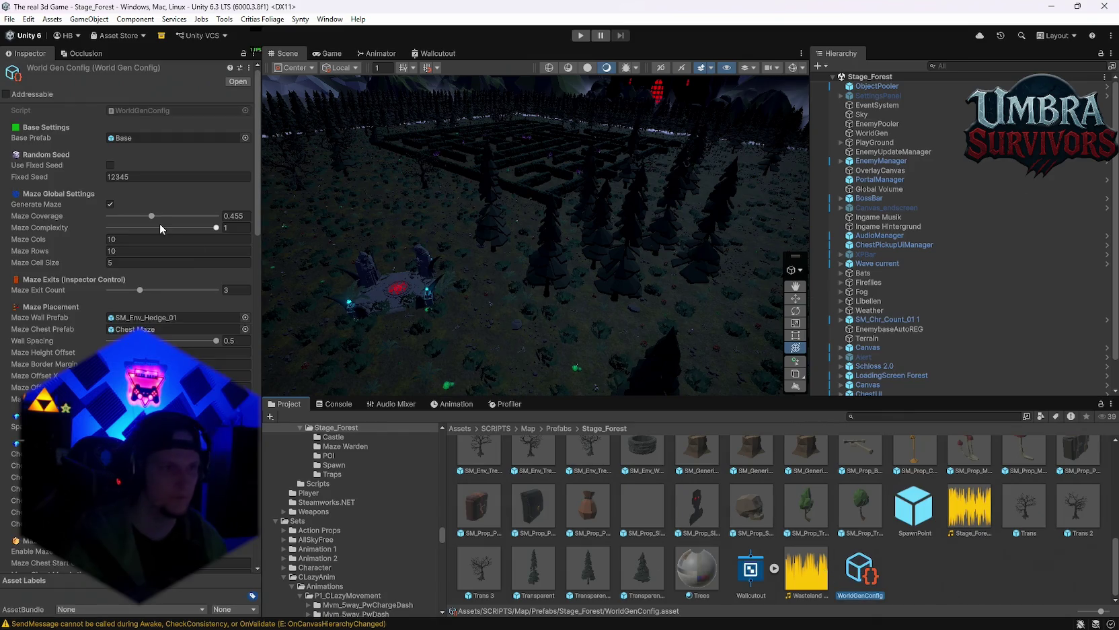
left_click(248, 67)
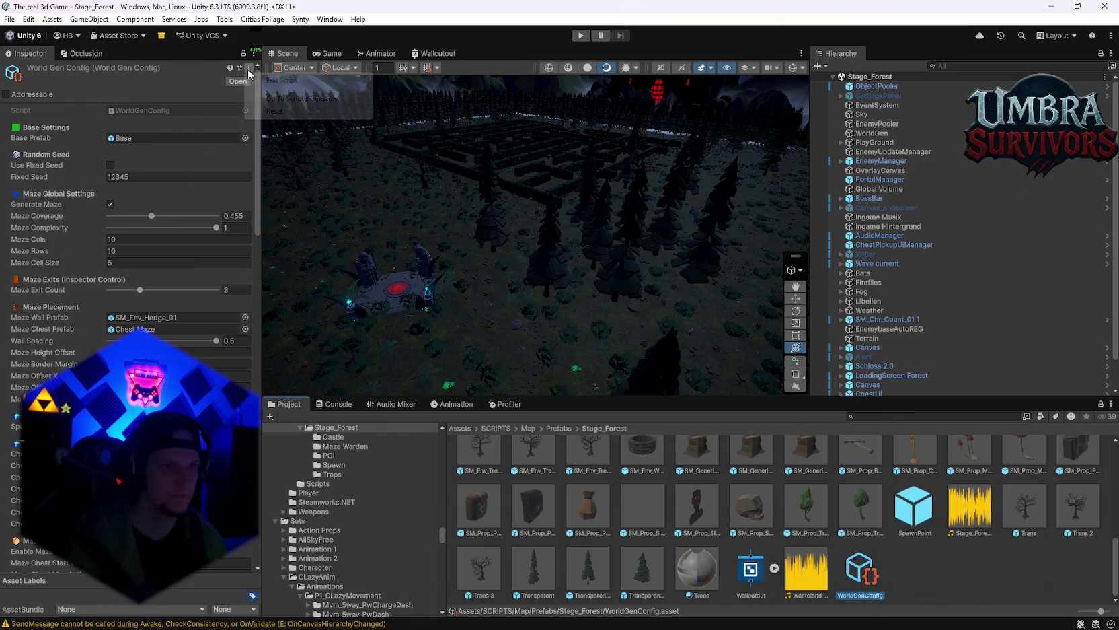
left_click(281, 80)
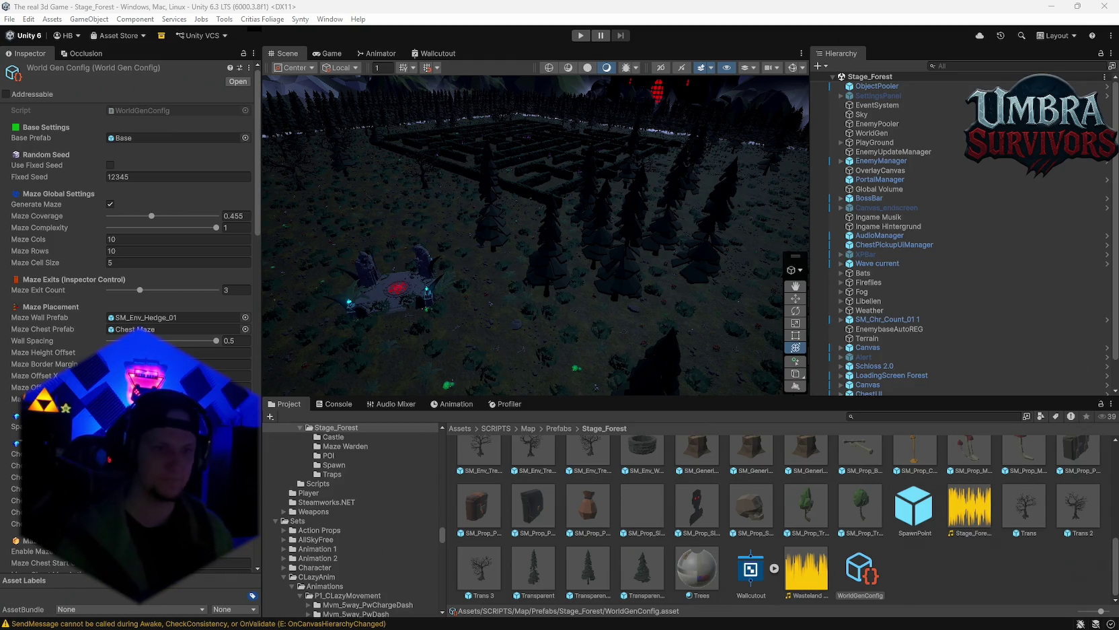
key("alt+Tab")
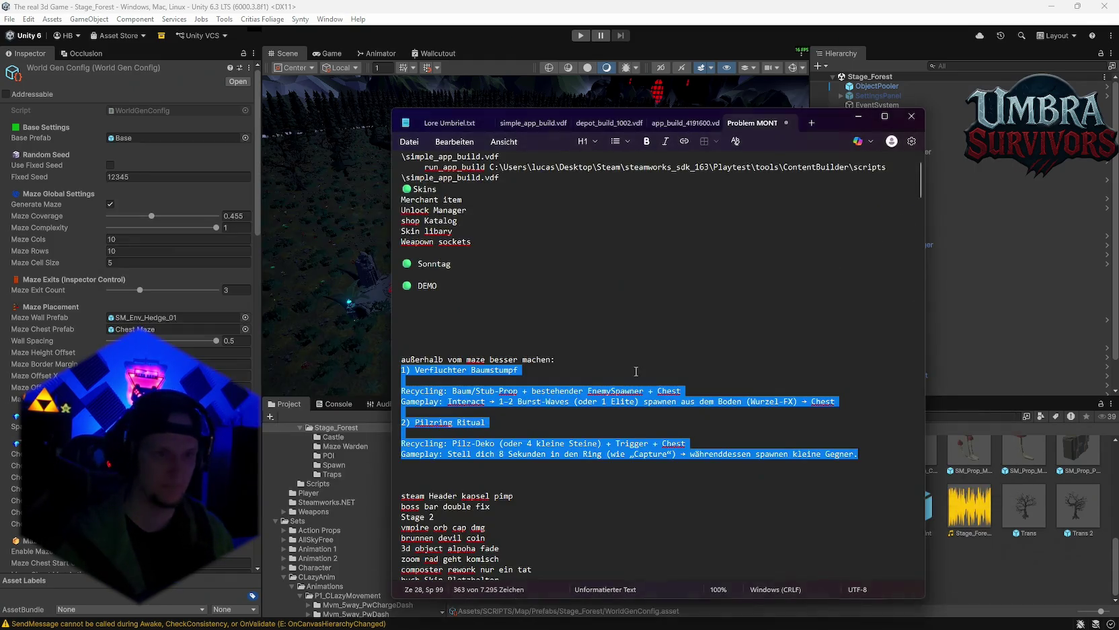
left_click(915, 269)
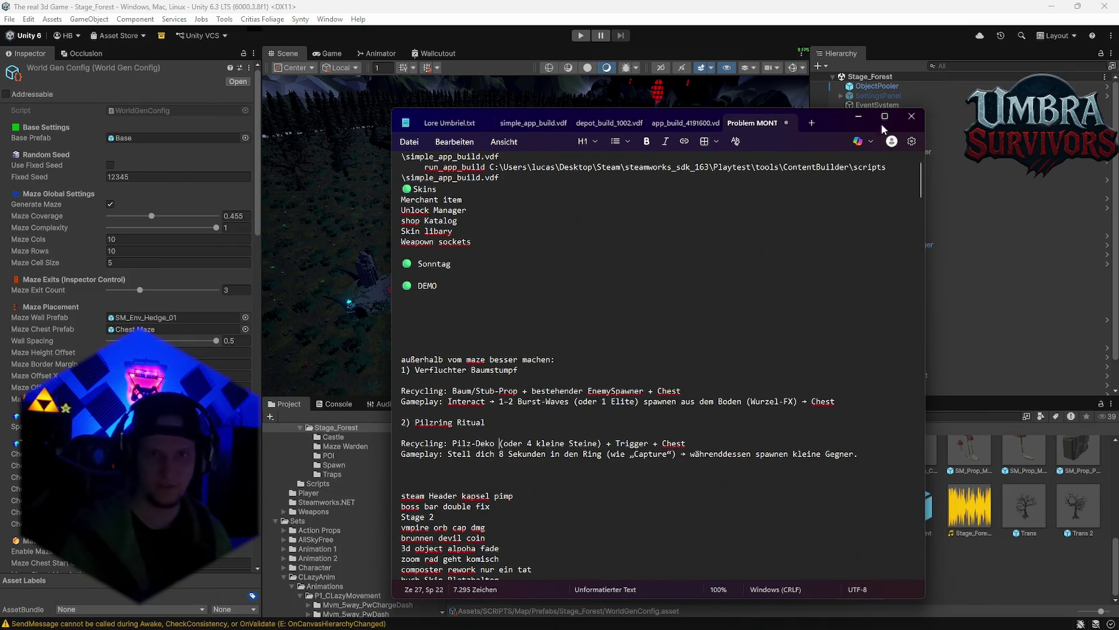
Step: Minimise the notes and navigate the Scene view past the red platform toward the hedge maze
left_click(858, 116)
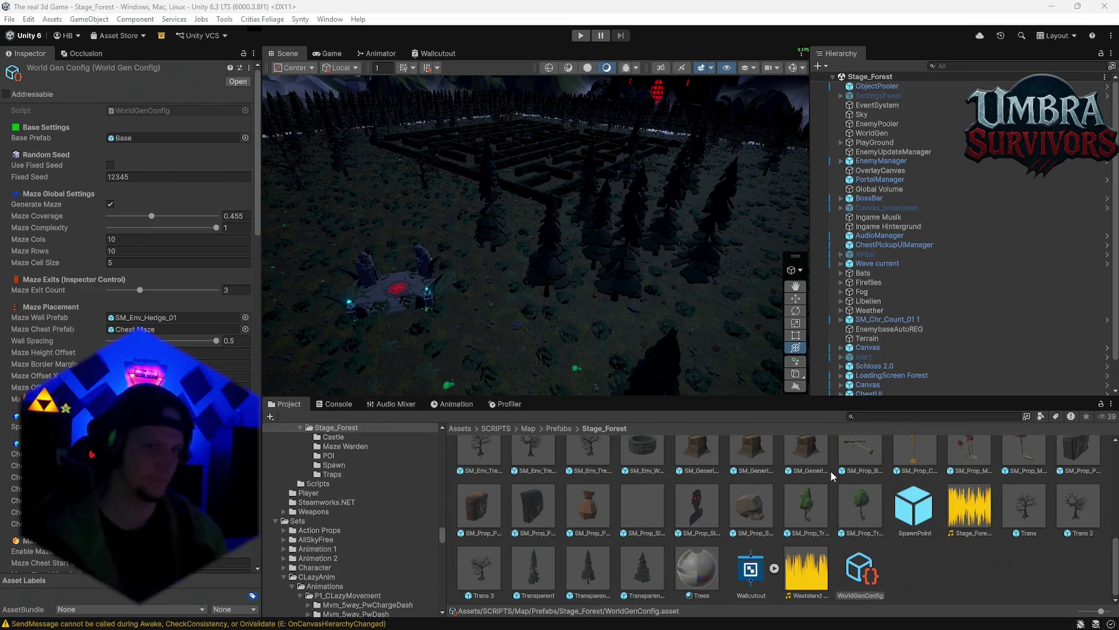
mouse_move(511, 316)
left_mouse_down()
mouse_move(527, 332)
mouse_move(555, 241)
mouse_move(543, 201)
mouse_move(515, 195)
mouse_move(621, 287)
left_mouse_up()
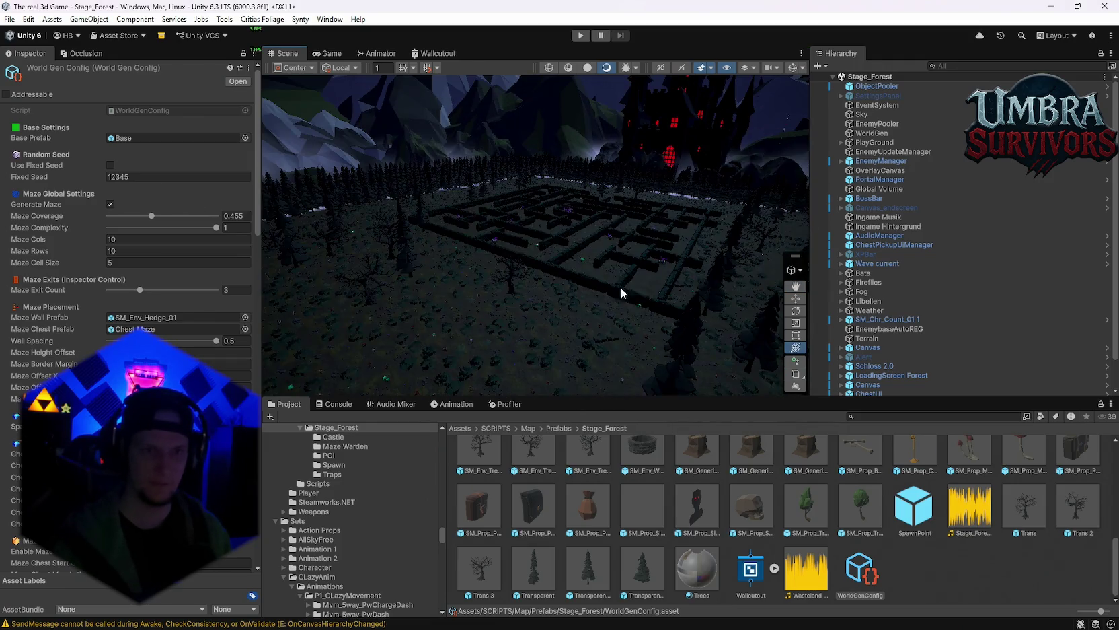
left_click_drag(577, 243, 502, 206)
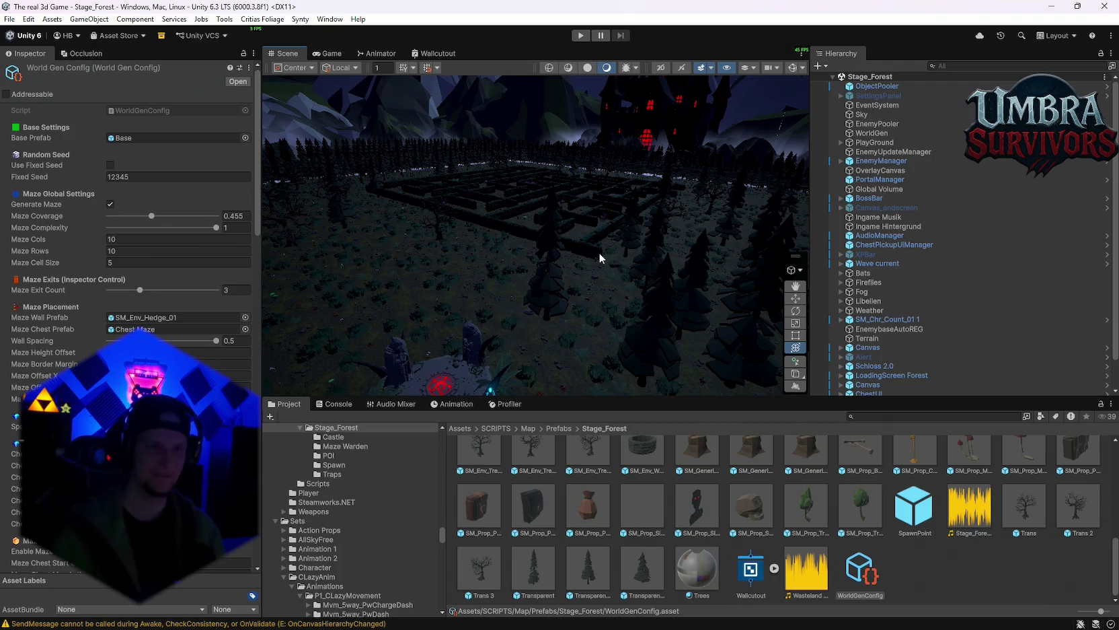
left_click_drag(520, 282, 568, 186)
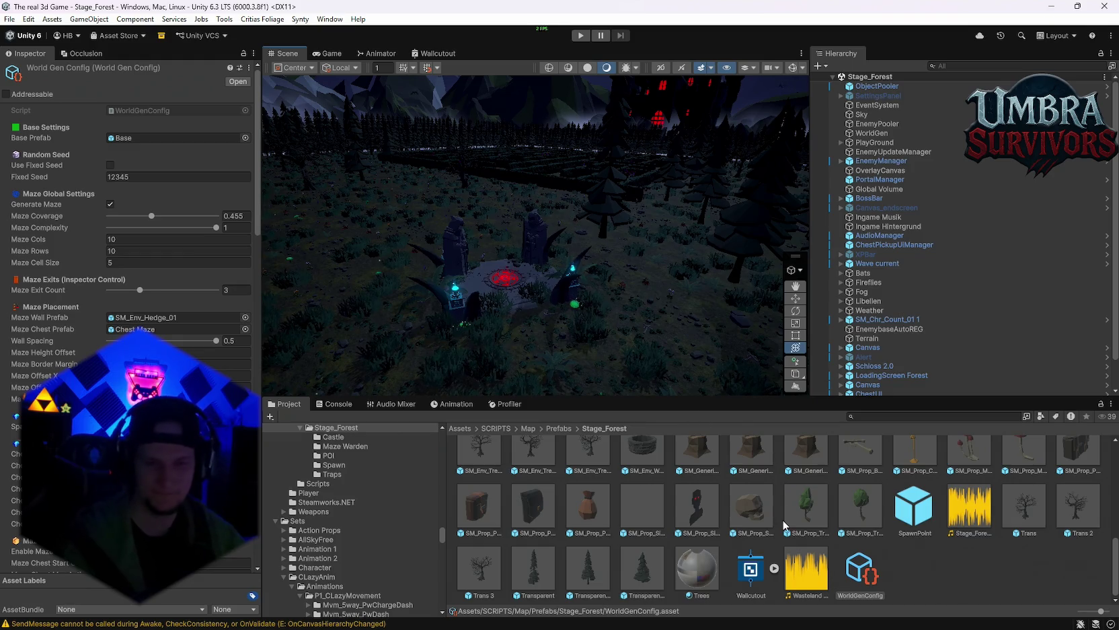
scroll(783, 524, "up", 5)
mouse_move(531, 183)
left_mouse_down()
mouse_move(673, 198)
mouse_move(572, 230)
mouse_move(600, 202)
left_mouse_up()
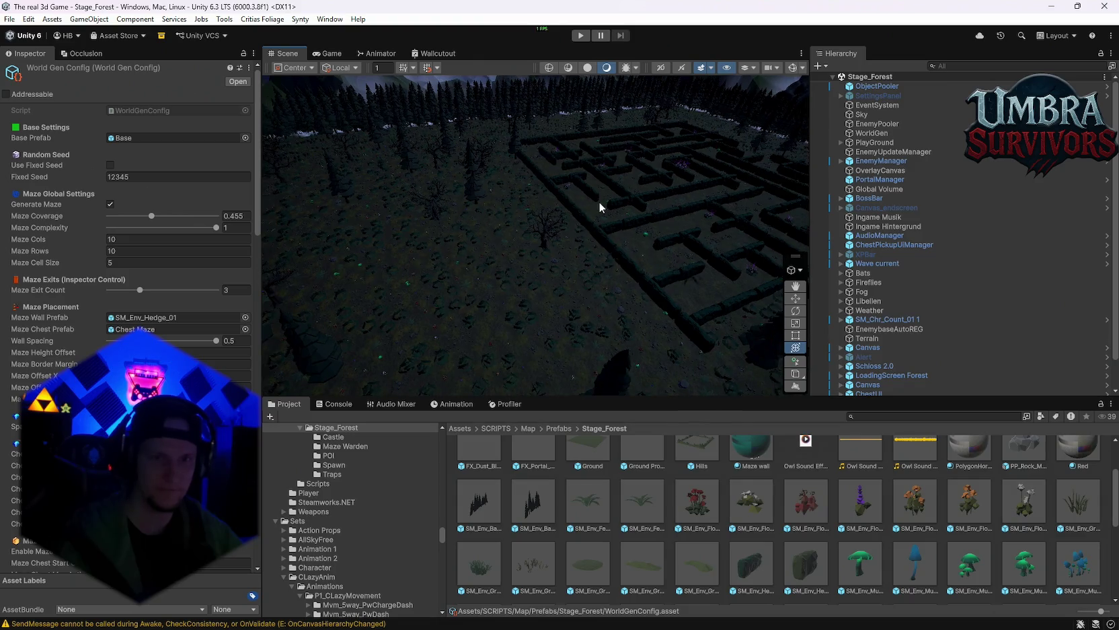
scroll(571, 242, "up", 6)
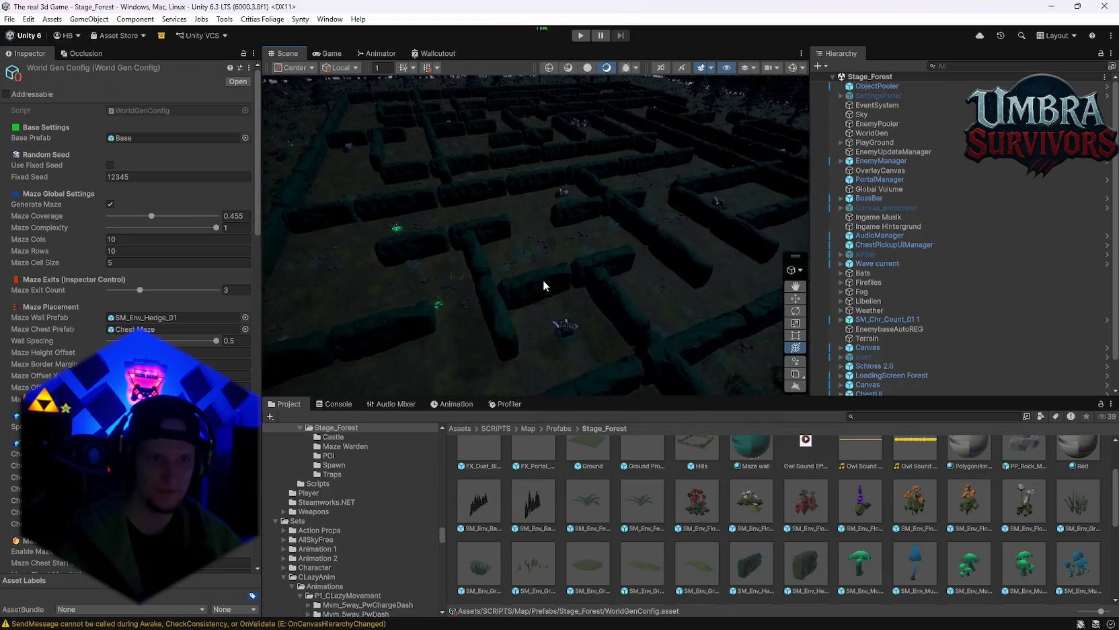
scroll(543, 280, "up", 8)
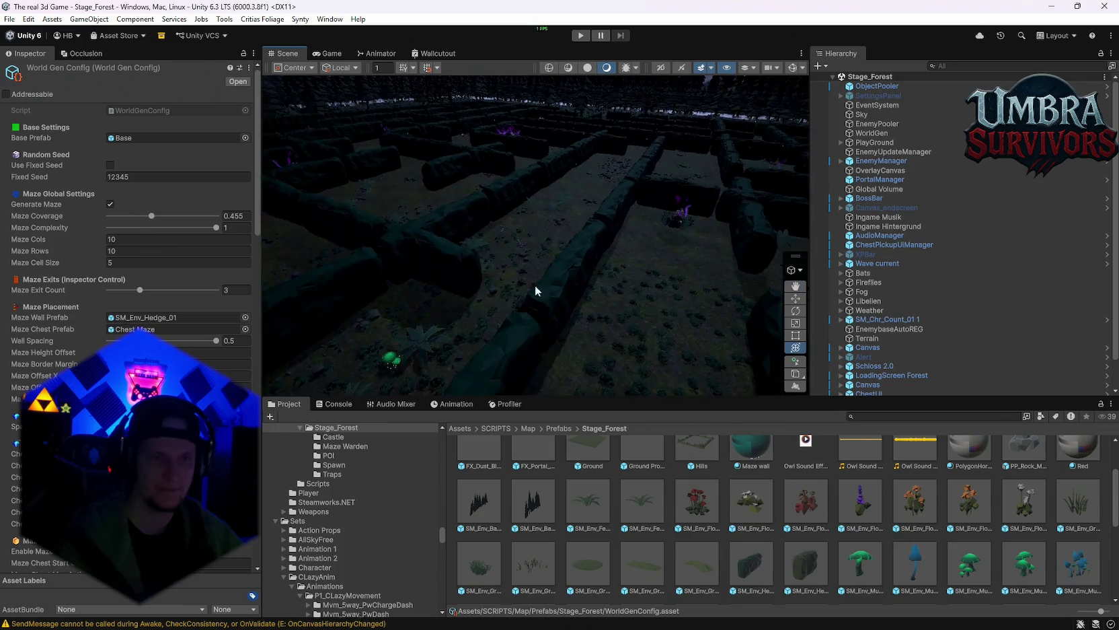
scroll(536, 291, "down", 8)
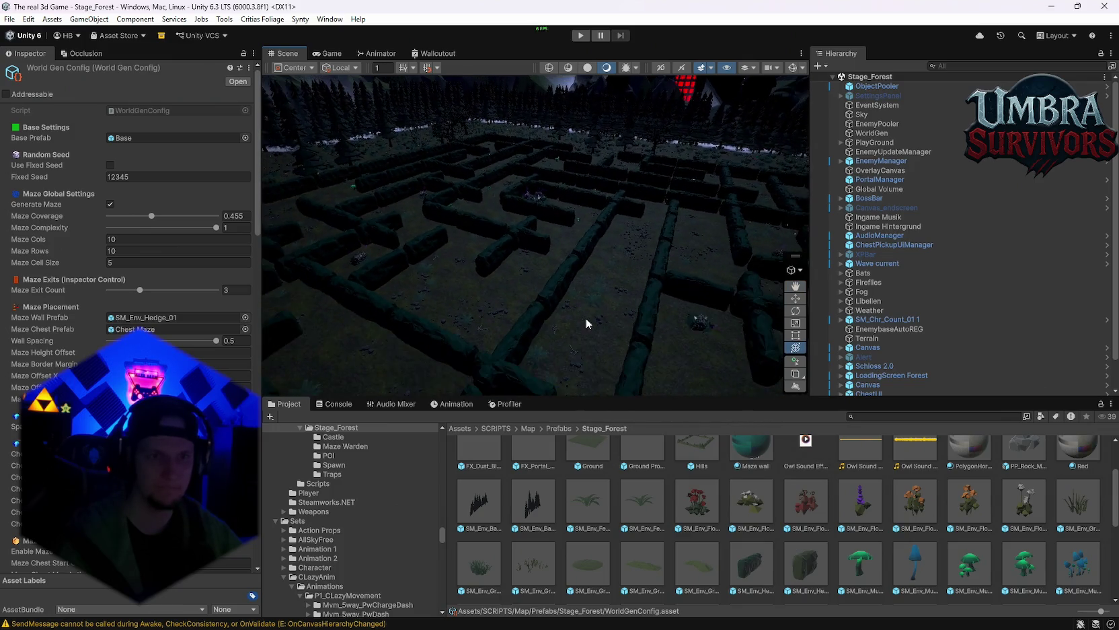
Step: Select a generated hedge wall piece and open its Maze wall material
mouse_move(586, 317)
left_mouse_down()
mouse_move(635, 332)
mouse_move(638, 253)
mouse_move(619, 226)
mouse_move(540, 301)
mouse_move(600, 220)
left_mouse_up()
scroll(594, 260, "up", 6)
mouse_move(554, 300)
left_mouse_down()
mouse_move(689, 187)
mouse_move(682, 208)
mouse_move(649, 203)
mouse_move(562, 143)
mouse_move(580, 175)
left_mouse_up()
scroll(577, 195, "down", 5)
mouse_move(574, 214)
left_mouse_down()
mouse_move(608, 202)
mouse_move(707, 339)
mouse_move(548, 250)
mouse_move(662, 245)
mouse_move(549, 185)
mouse_move(546, 255)
mouse_move(450, 249)
mouse_move(579, 144)
mouse_move(583, 176)
mouse_move(598, 181)
left_mouse_up()
left_click_drag(539, 149, 566, 219)
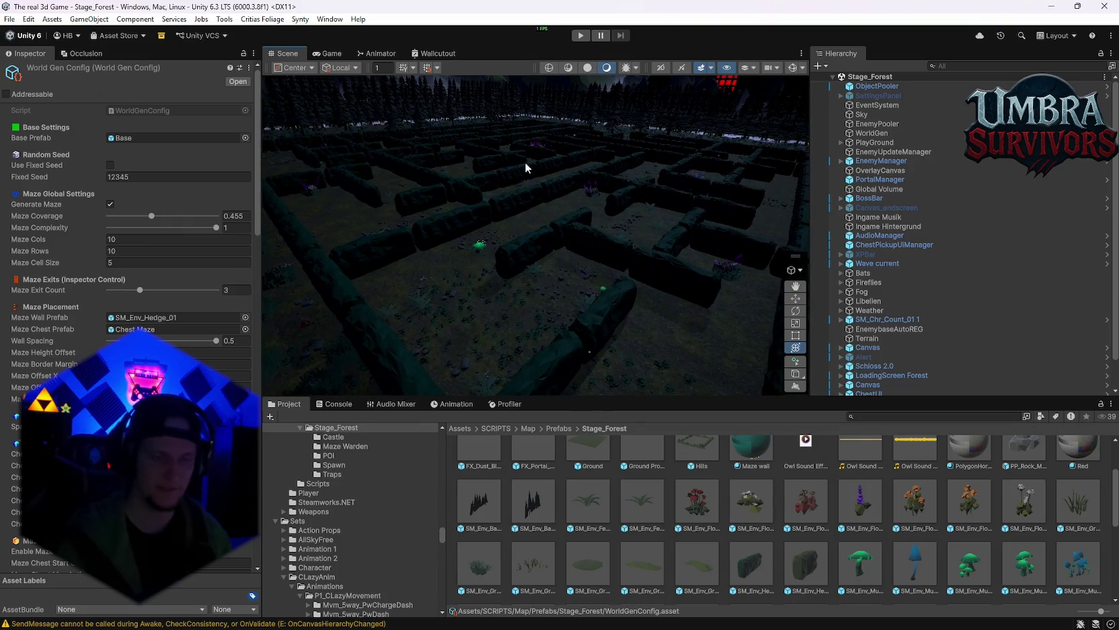
left_click_drag(525, 166, 554, 239)
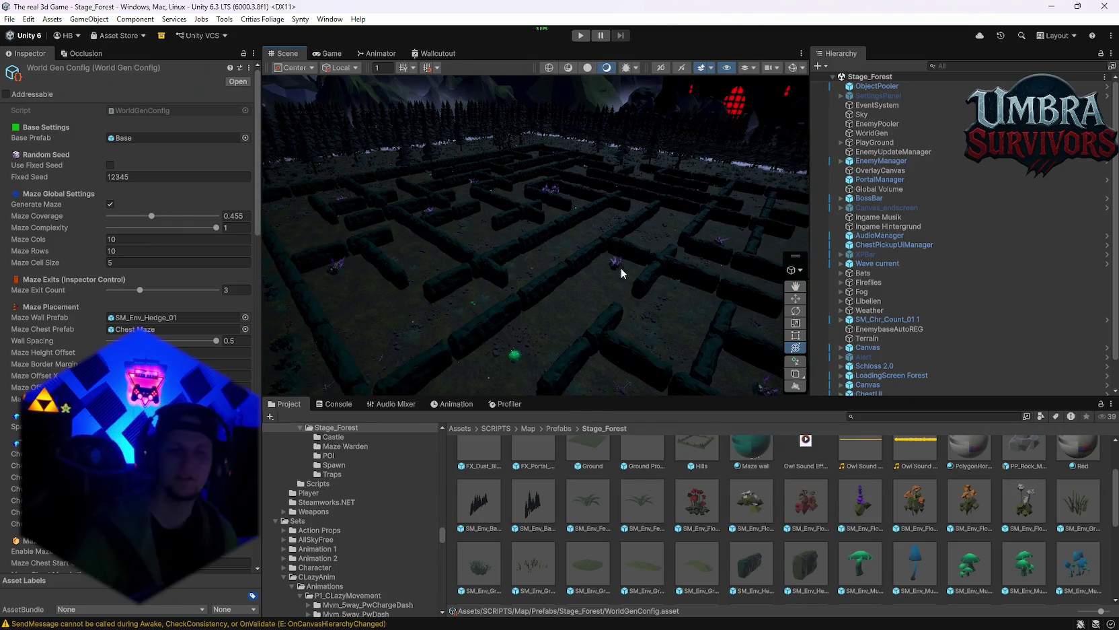
mouse_move(513, 286)
left_mouse_down()
mouse_move(557, 211)
mouse_move(583, 227)
mouse_move(520, 220)
mouse_move(552, 213)
mouse_move(486, 187)
mouse_move(475, 193)
mouse_move(489, 215)
mouse_move(455, 235)
mouse_move(664, 248)
mouse_move(569, 258)
mouse_move(409, 195)
mouse_move(522, 262)
mouse_move(607, 232)
mouse_move(462, 282)
mouse_move(446, 232)
mouse_move(535, 220)
mouse_move(380, 223)
mouse_move(645, 212)
mouse_move(421, 203)
mouse_move(400, 164)
mouse_move(534, 210)
mouse_move(505, 207)
mouse_move(495, 222)
mouse_move(504, 206)
mouse_move(528, 319)
mouse_move(545, 279)
mouse_move(678, 269)
mouse_move(632, 268)
mouse_move(697, 208)
mouse_move(640, 180)
mouse_move(364, 192)
mouse_move(694, 250)
mouse_move(560, 254)
mouse_move(497, 192)
mouse_move(547, 216)
mouse_move(469, 171)
mouse_move(518, 273)
mouse_move(700, 368)
mouse_move(503, 285)
mouse_move(393, 303)
mouse_move(514, 284)
mouse_move(522, 236)
left_mouse_up()
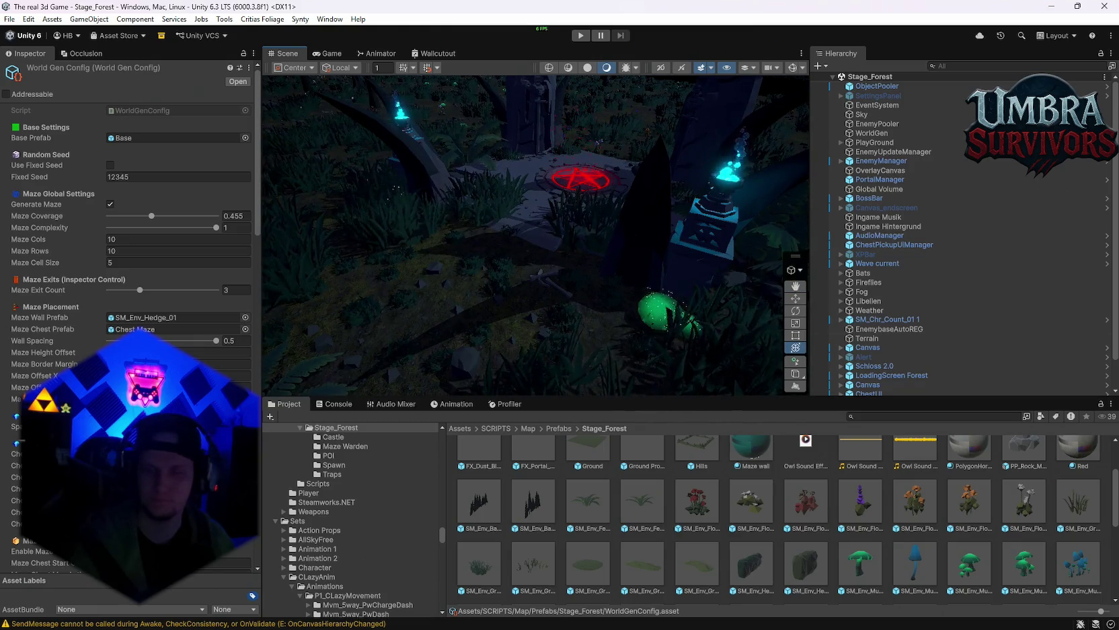
mouse_move(470, 163)
left_mouse_down()
mouse_move(478, 222)
mouse_move(597, 225)
left_mouse_up()
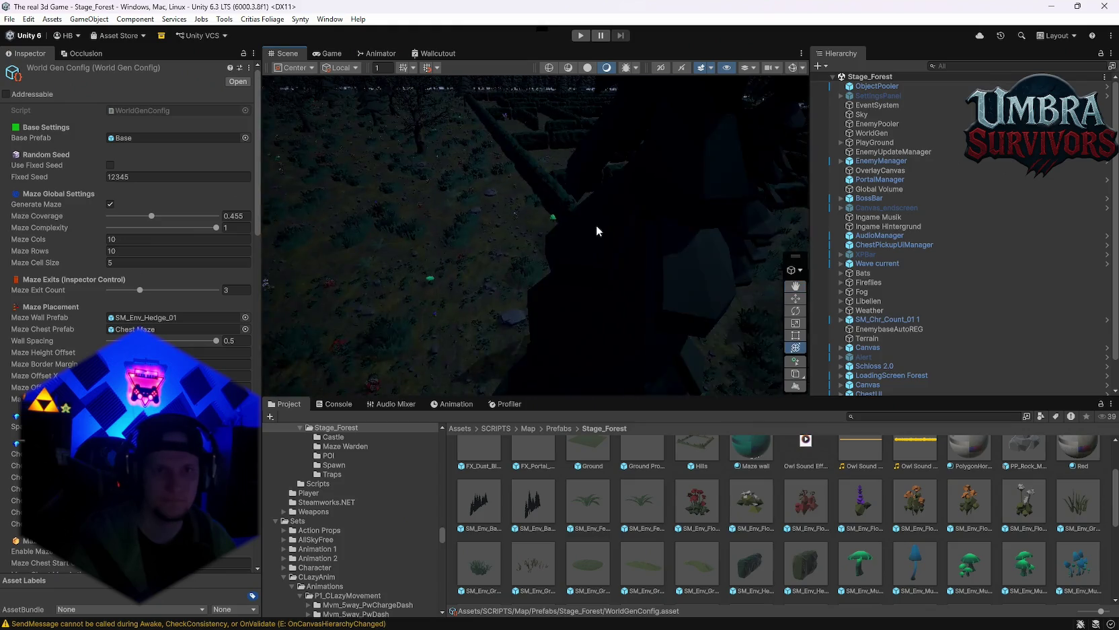
left_click(598, 226)
double_click(131, 217)
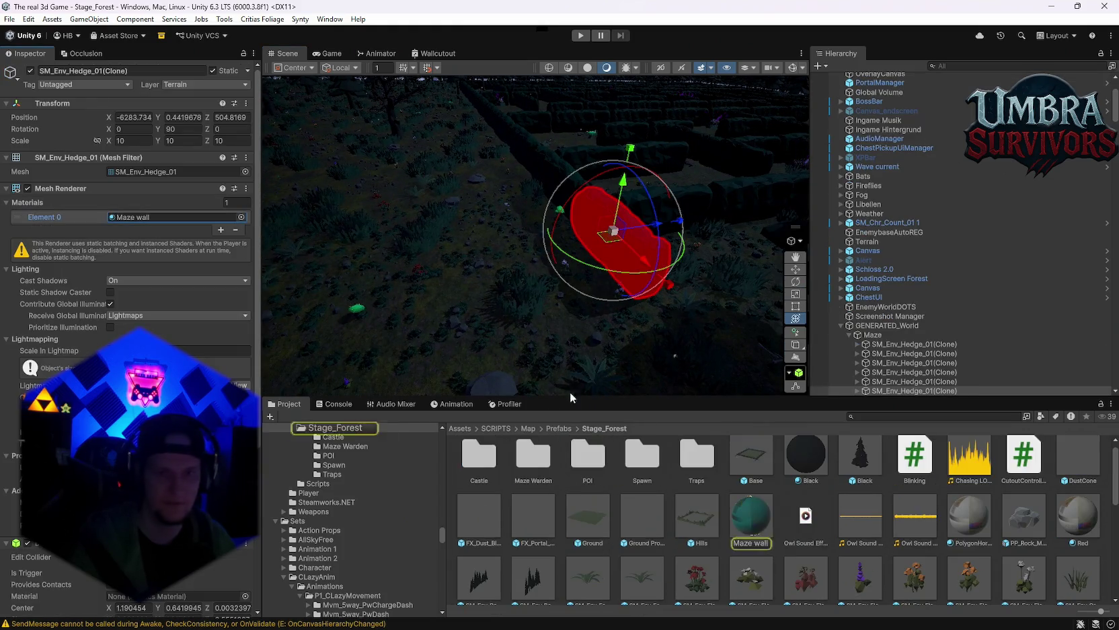
Step: Try a green base colour on the Maze wall material, then set it to white
mouse_move(570, 392)
left_mouse_down()
mouse_move(571, 292)
mouse_move(472, 324)
mouse_move(651, 255)
mouse_move(532, 294)
mouse_move(417, 226)
mouse_move(589, 234)
mouse_move(554, 230)
mouse_move(564, 237)
mouse_move(407, 190)
mouse_move(509, 238)
mouse_move(277, 253)
left_mouse_up()
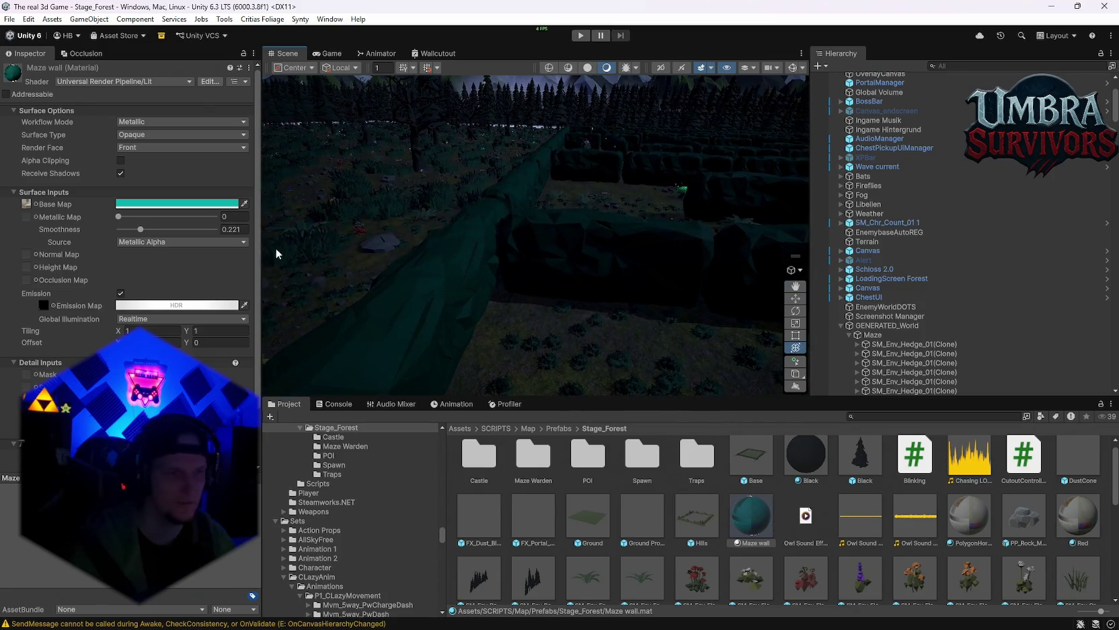
left_click(136, 203)
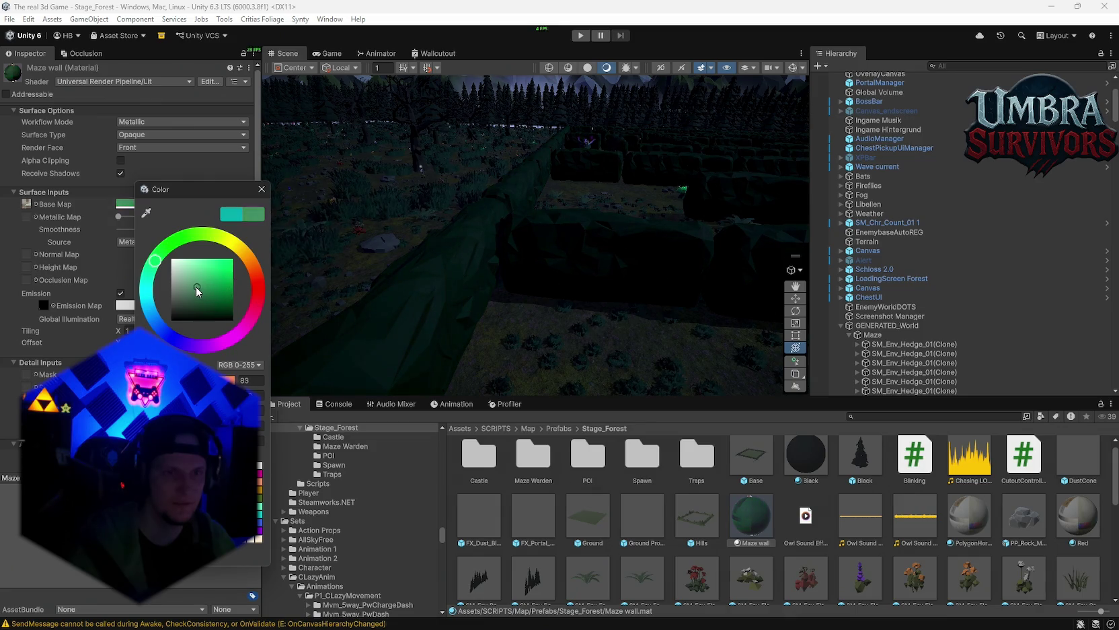
left_click(476, 306)
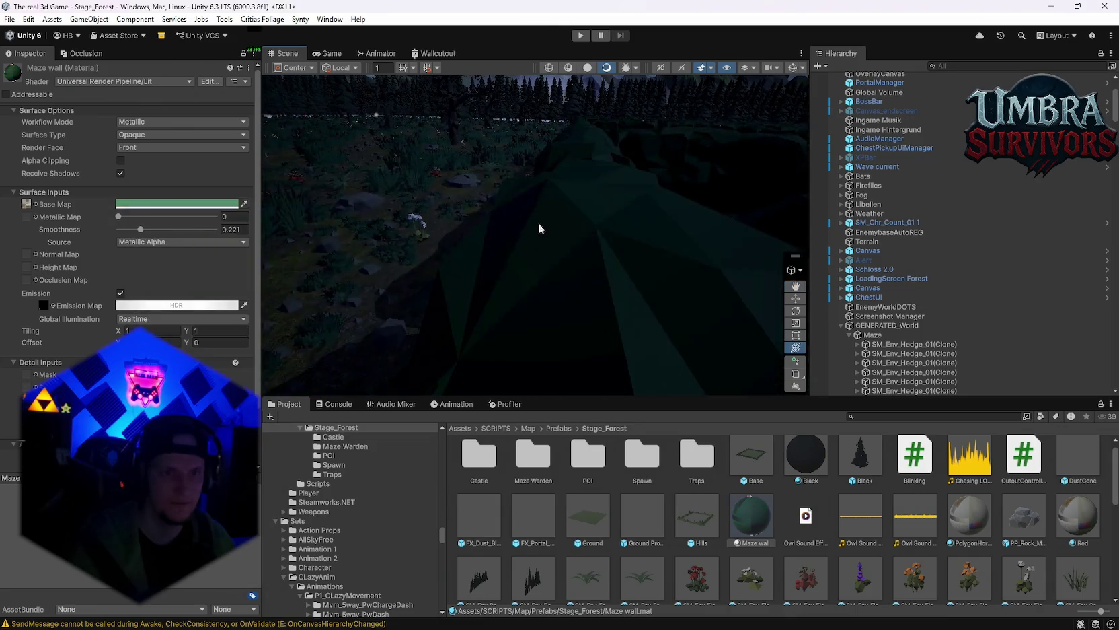
mouse_move(778, 307)
left_mouse_down()
mouse_move(579, 257)
mouse_move(362, 305)
mouse_move(407, 317)
mouse_move(524, 304)
mouse_move(476, 319)
mouse_move(430, 296)
left_mouse_up()
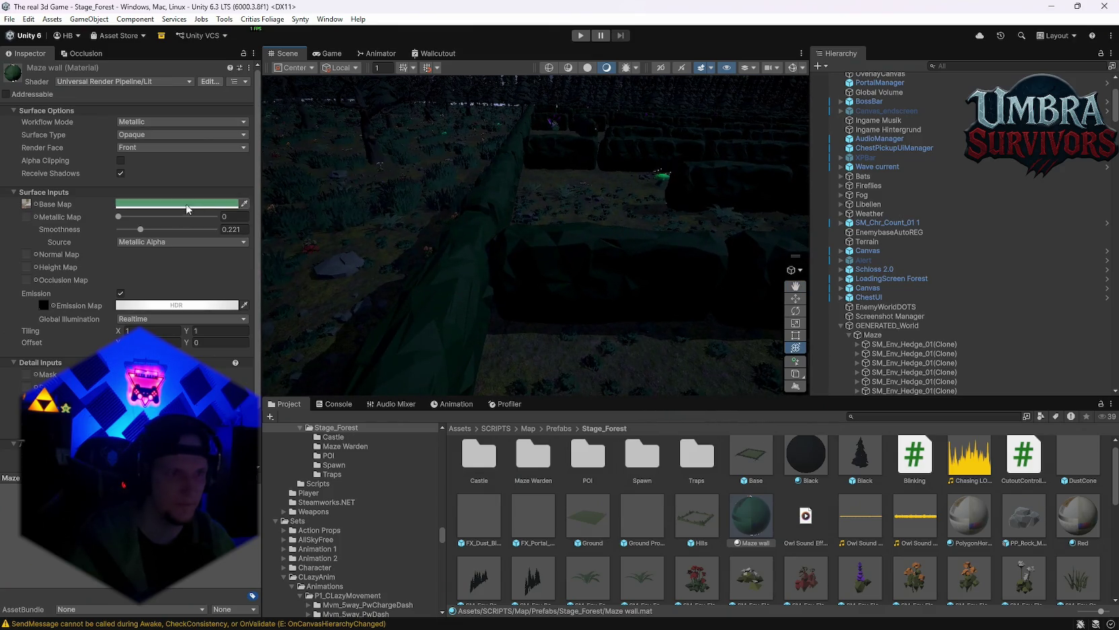
left_click(127, 204)
Step: Toggle the material's emission off and back on while viewing the maze
mouse_move(436, 272)
left_mouse_down()
mouse_move(594, 199)
mouse_move(625, 250)
mouse_move(268, 241)
mouse_move(704, 249)
mouse_move(537, 292)
mouse_move(627, 232)
mouse_move(658, 258)
mouse_move(668, 253)
mouse_move(684, 290)
mouse_move(646, 197)
mouse_move(643, 224)
mouse_move(580, 277)
mouse_move(616, 272)
left_mouse_up()
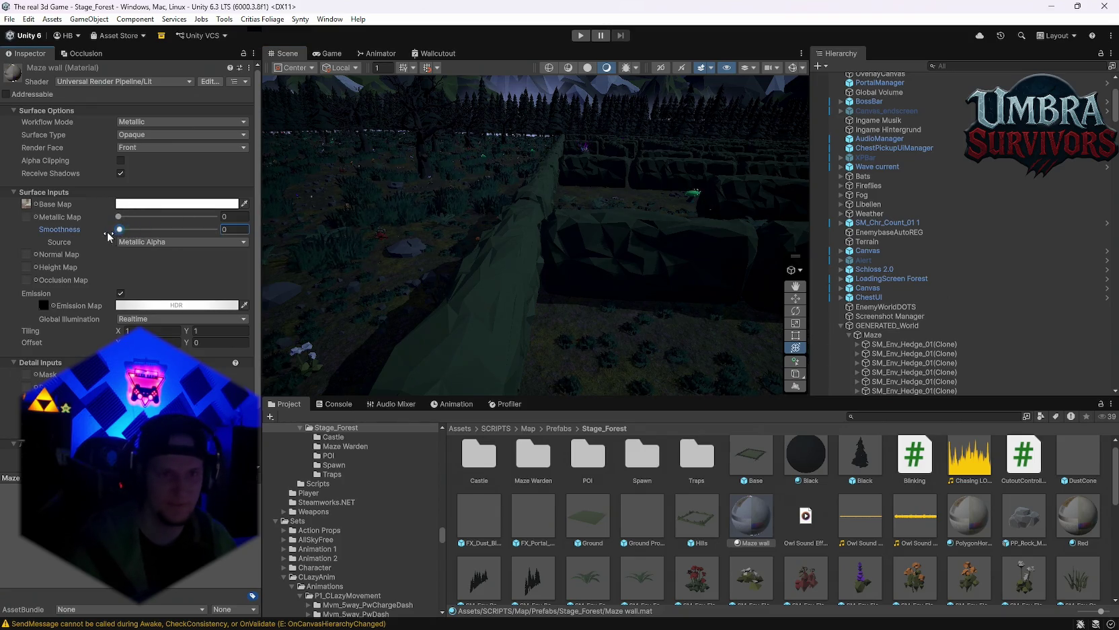
mouse_move(423, 262)
left_mouse_down()
mouse_move(520, 200)
mouse_move(585, 242)
mouse_move(337, 264)
left_mouse_up()
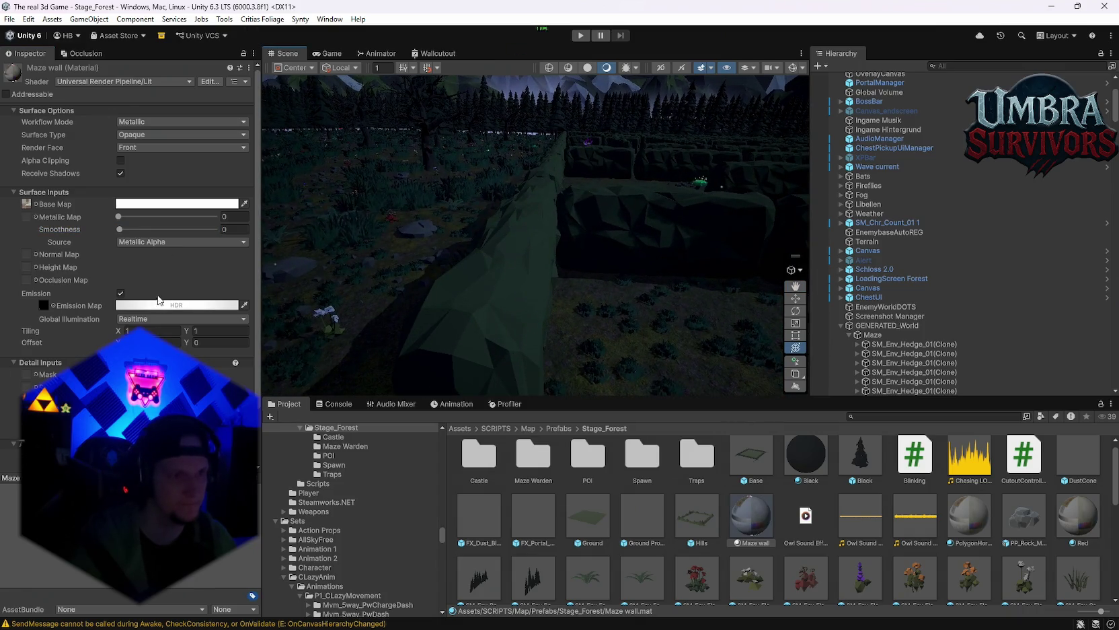
left_click(121, 294)
left_click(120, 294)
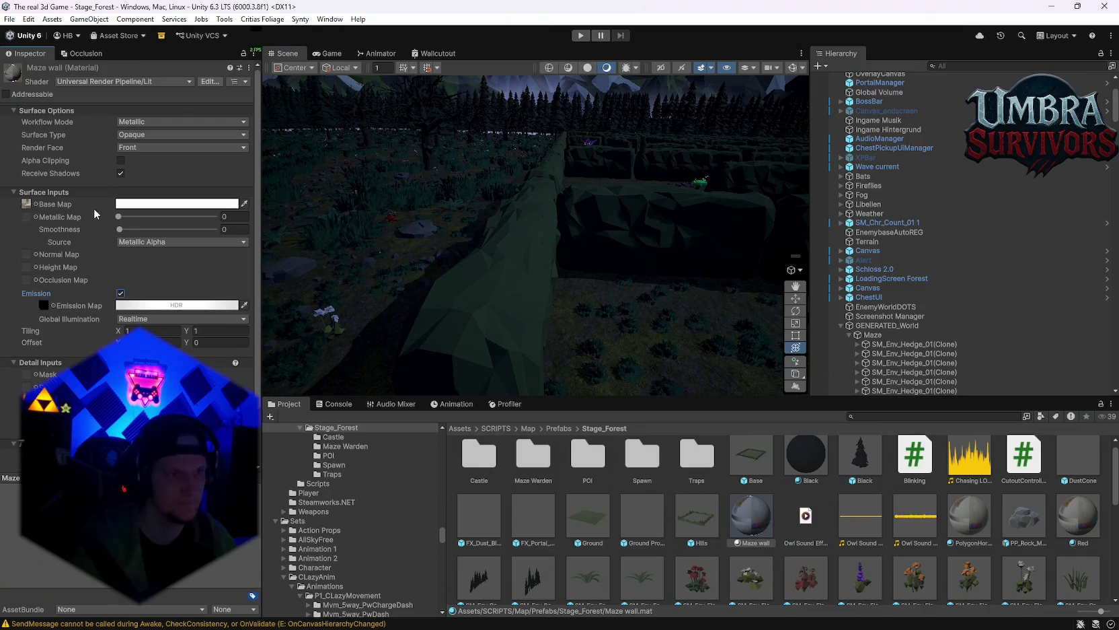
mouse_move(514, 283)
left_mouse_down()
mouse_move(647, 294)
mouse_move(581, 324)
mouse_move(655, 310)
mouse_move(643, 337)
mouse_move(305, 280)
mouse_move(442, 280)
mouse_move(687, 249)
mouse_move(672, 263)
mouse_move(539, 265)
mouse_move(632, 290)
mouse_move(522, 332)
mouse_move(510, 283)
mouse_move(555, 267)
mouse_move(530, 313)
mouse_move(430, 273)
mouse_move(547, 245)
mouse_move(508, 232)
mouse_move(586, 246)
mouse_move(649, 280)
mouse_move(587, 272)
left_mouse_up()
Step: Test a dark colour sampled from the scene, then bright yellow, on the maze walls
left_click(244, 203)
left_click(513, 326)
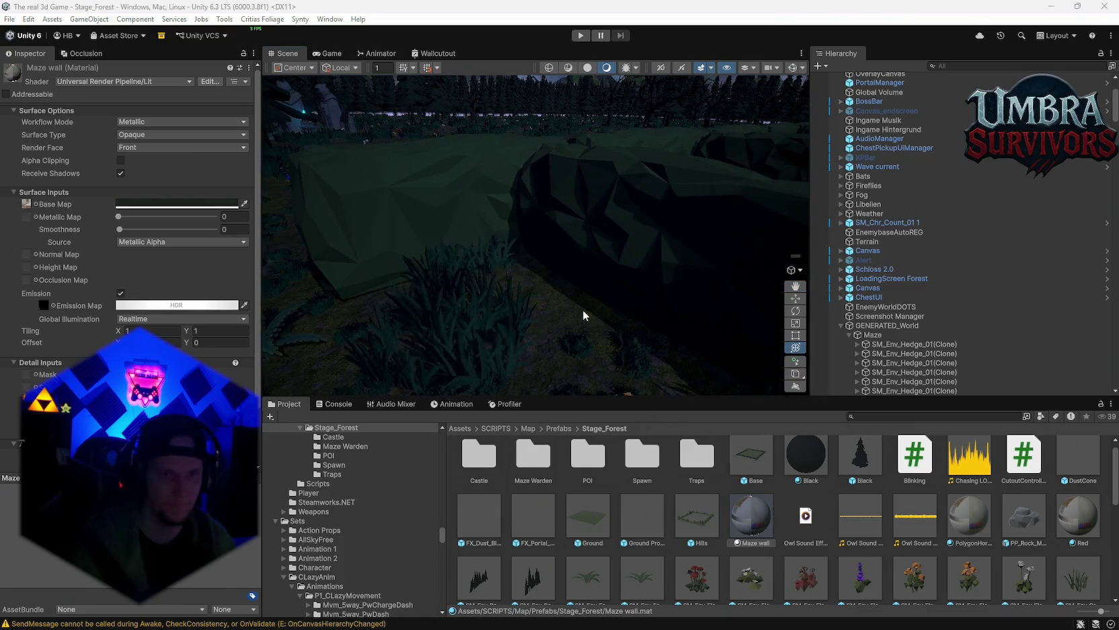
mouse_move(585, 320)
left_mouse_down()
mouse_move(564, 275)
mouse_move(572, 263)
left_mouse_up()
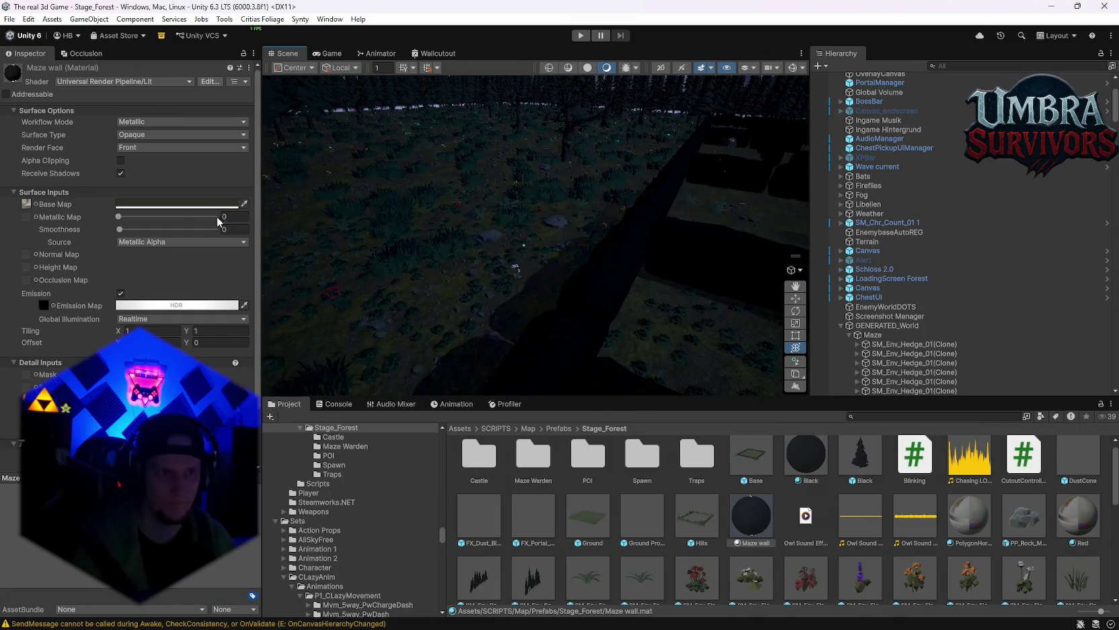
left_click(202, 203)
mouse_move(234, 299)
left_mouse_down()
mouse_move(282, 251)
mouse_move(202, 262)
left_mouse_up()
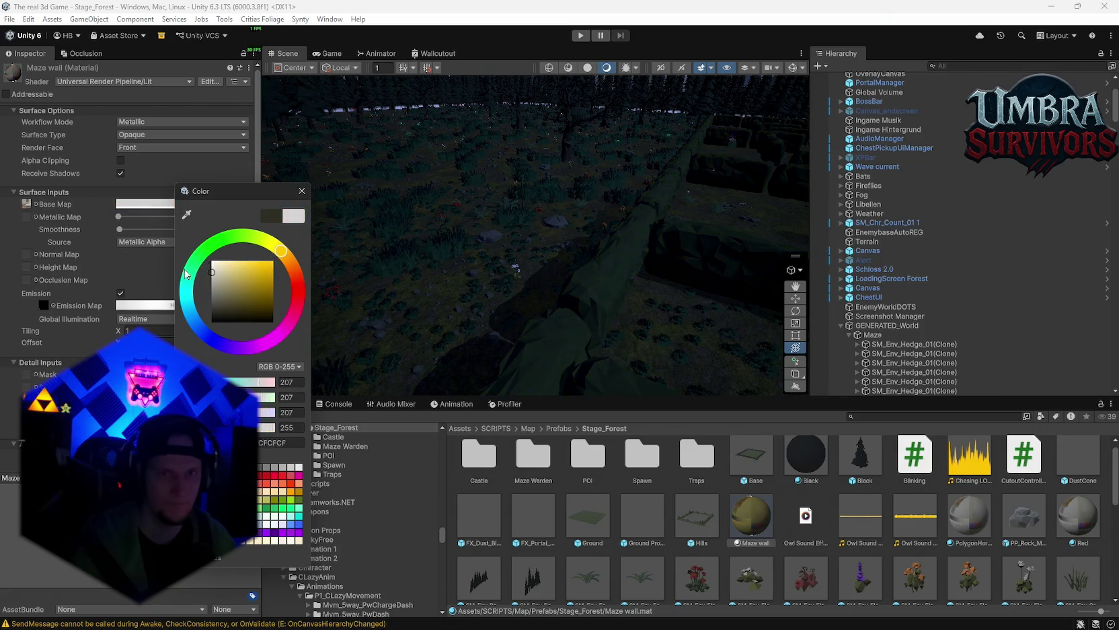
mouse_move(471, 283)
left_mouse_down()
mouse_move(724, 250)
mouse_move(563, 262)
mouse_move(469, 287)
mouse_move(594, 264)
left_mouse_up()
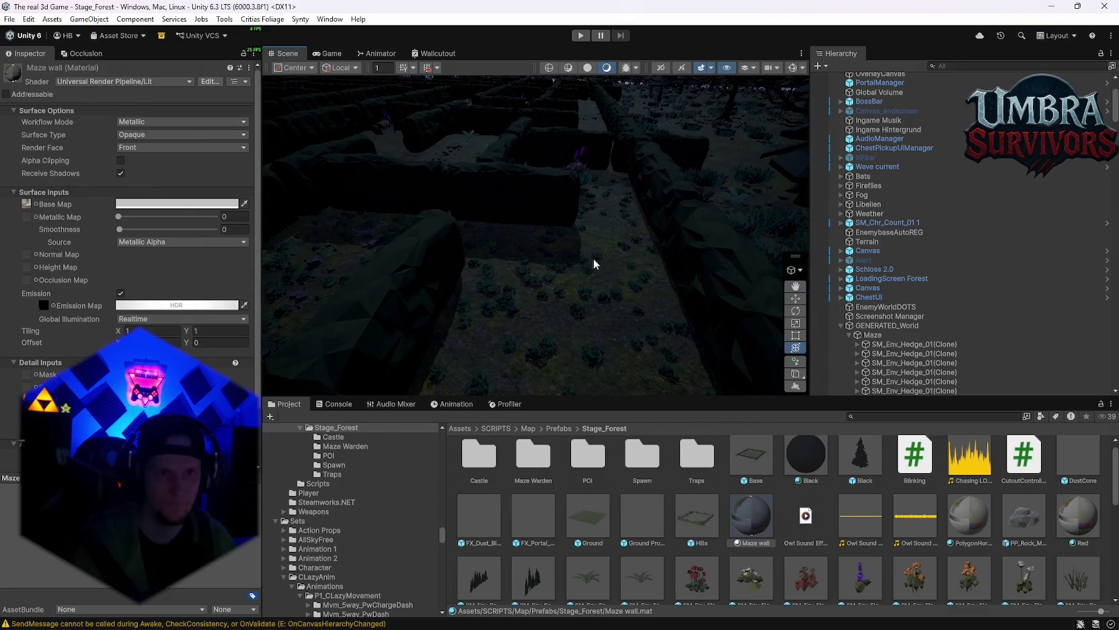
Step: Return the wall colour to white, survey the maze corridors, and select WorldGen
left_click(141, 203)
left_click_drag(471, 269, 528, 244)
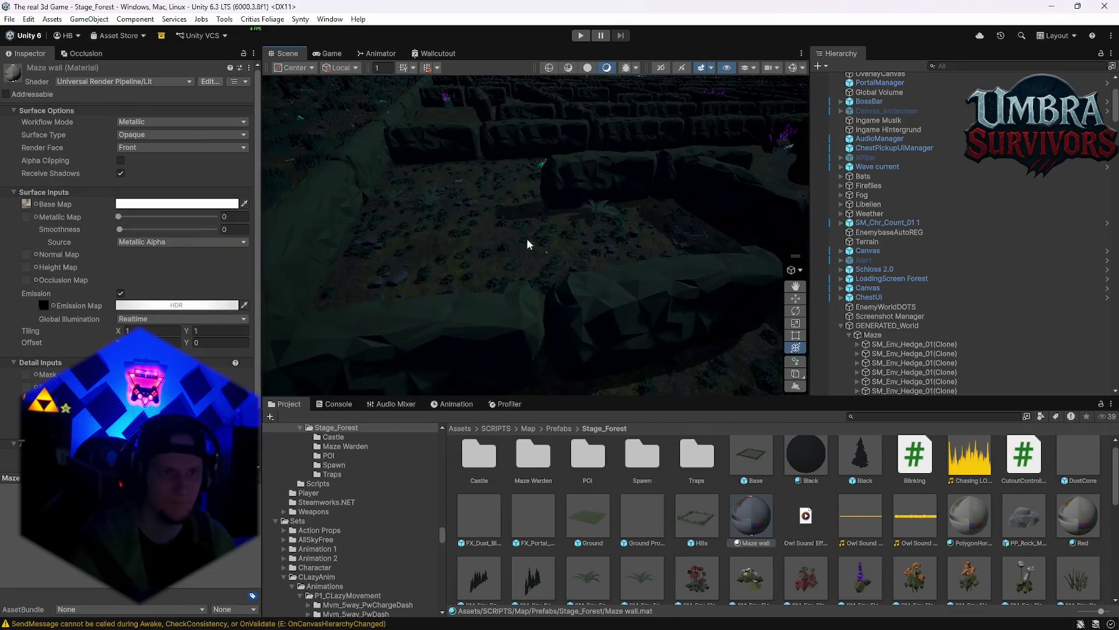
mouse_move(616, 189)
left_mouse_down()
mouse_move(519, 165)
mouse_move(612, 209)
mouse_move(518, 265)
mouse_move(529, 267)
mouse_move(607, 252)
mouse_move(394, 200)
mouse_move(384, 255)
mouse_move(547, 277)
mouse_move(545, 245)
mouse_move(535, 297)
mouse_move(604, 267)
mouse_move(475, 310)
mouse_move(477, 297)
mouse_move(559, 318)
left_mouse_up()
mouse_move(512, 240)
left_mouse_down()
mouse_move(550, 300)
mouse_move(530, 250)
mouse_move(450, 283)
mouse_move(492, 277)
mouse_move(603, 297)
mouse_move(650, 286)
left_mouse_up()
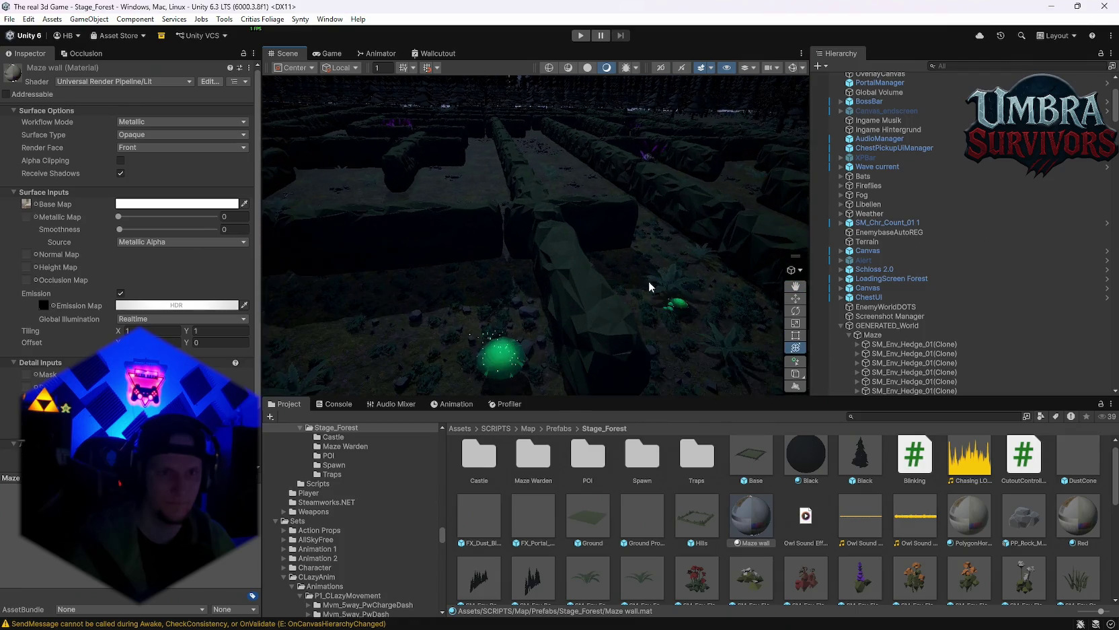
mouse_move(684, 328)
left_mouse_down()
mouse_move(475, 282)
mouse_move(437, 297)
left_mouse_up()
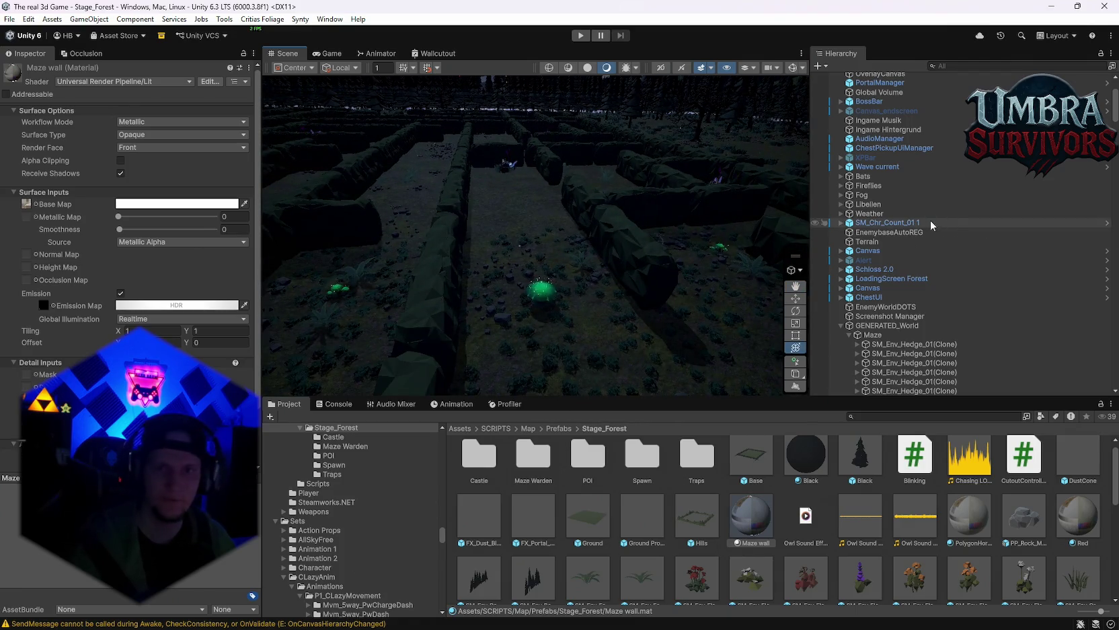
scroll(913, 226, "up", 5)
left_click(869, 133)
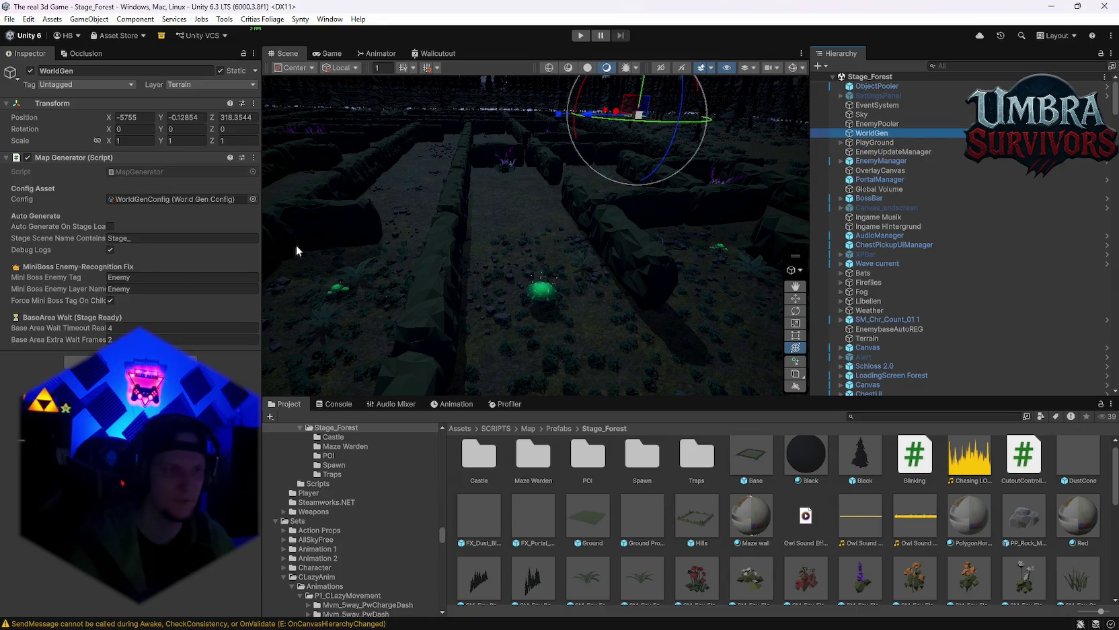
Step: Open WorldGenConfig and scroll to the Maze Props Pool, checking Element 3's prefab
left_click(136, 201)
double_click(137, 200)
scroll(103, 290, "down", 10)
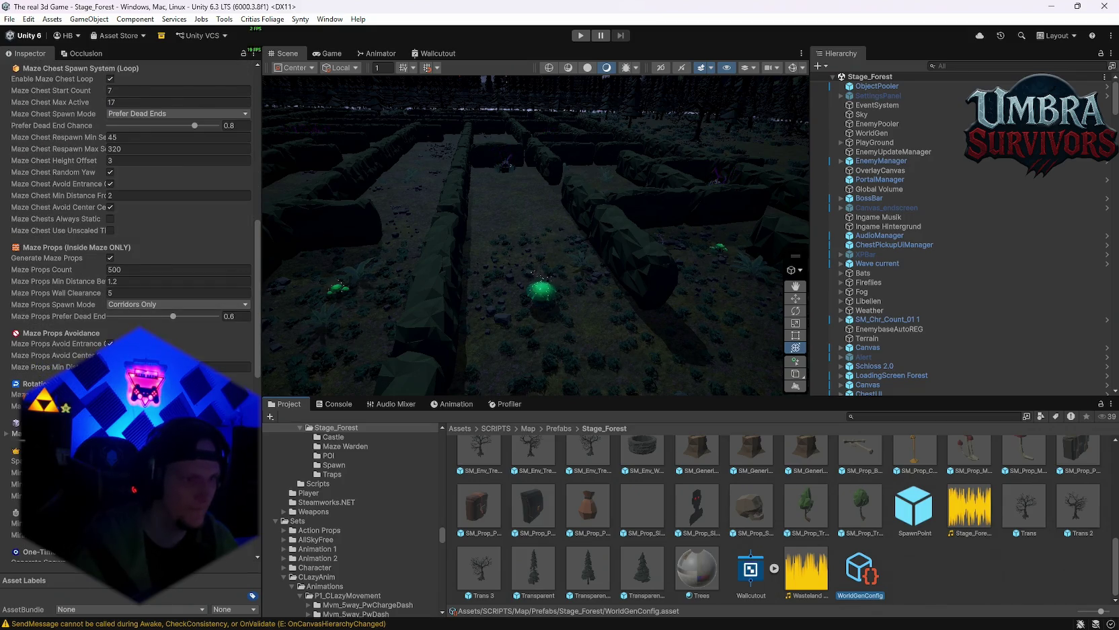
scroll(15, 434, "down", 15)
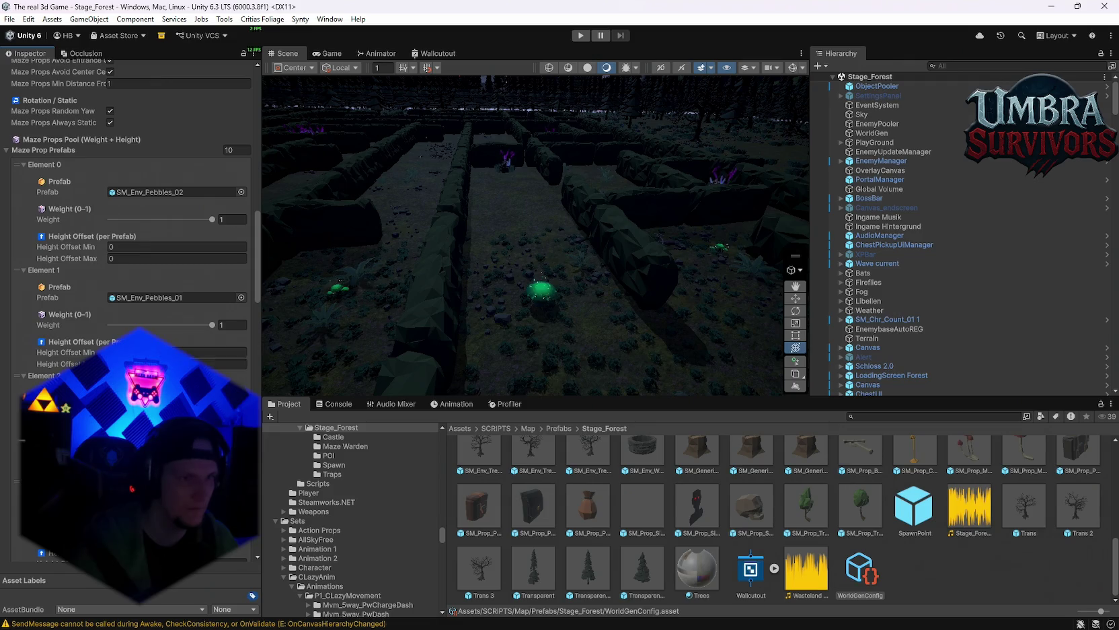
left_click(175, 382)
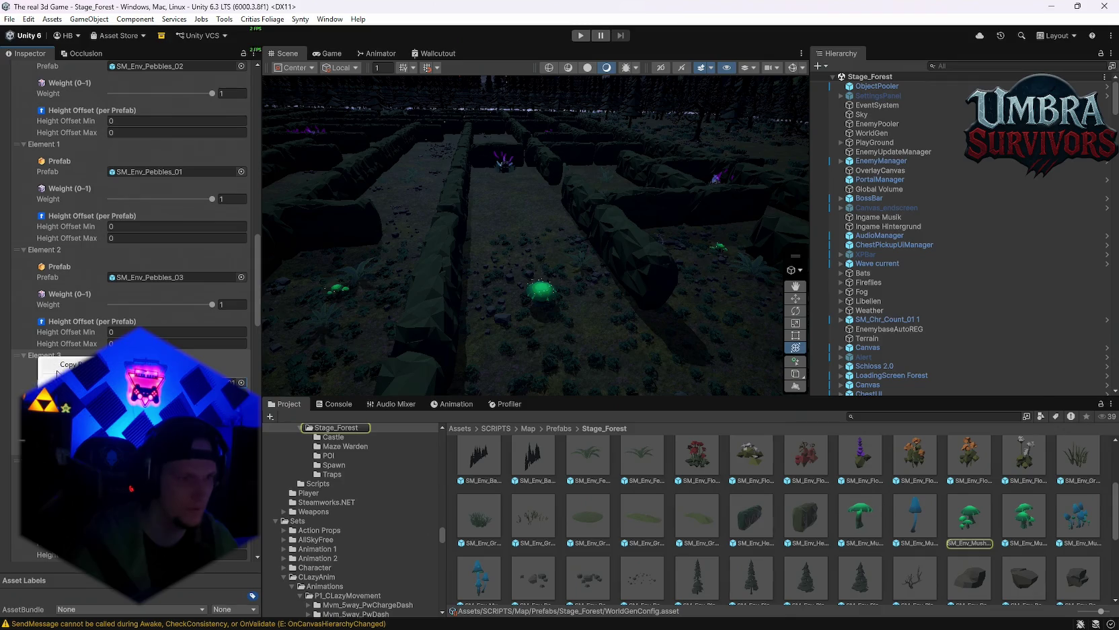
key("Escape")
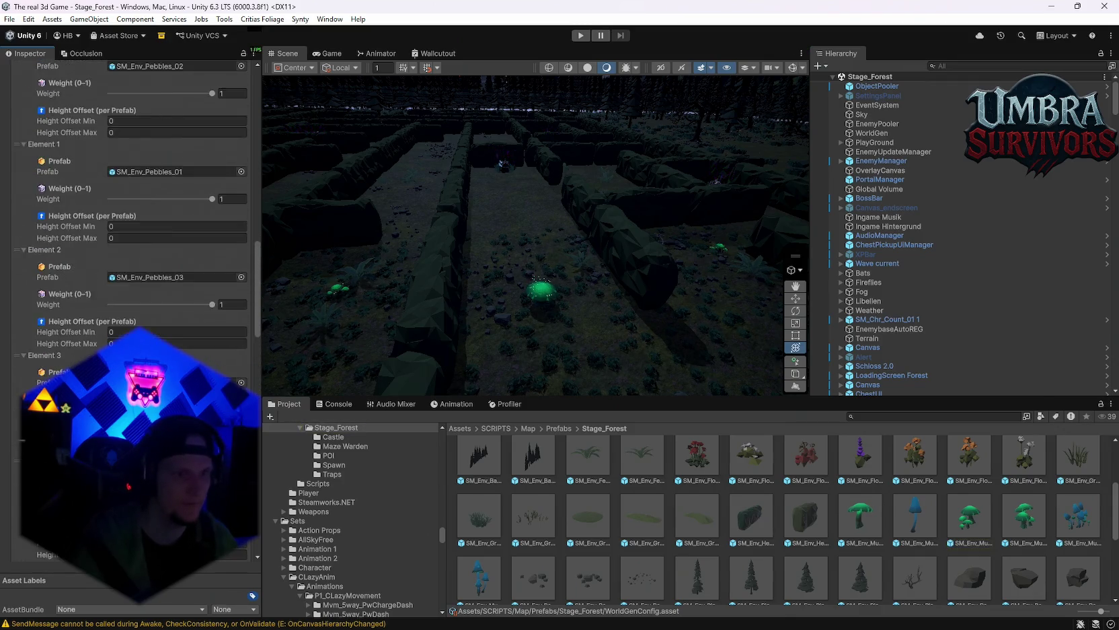
scroll(127, 202, "up", 20)
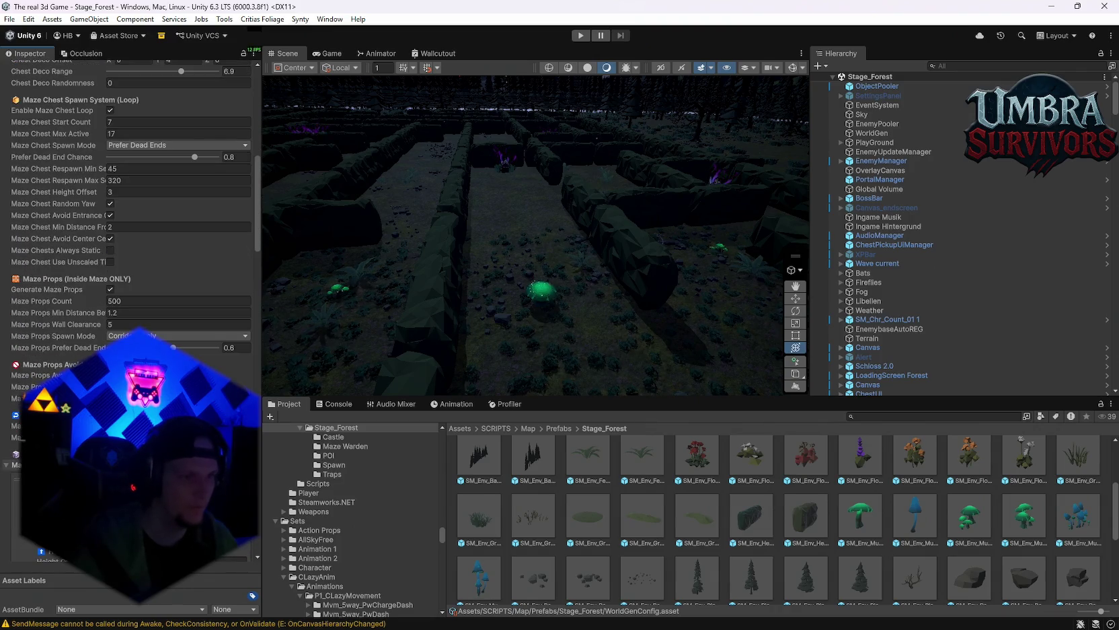
scroll(10, 470, "down", 5)
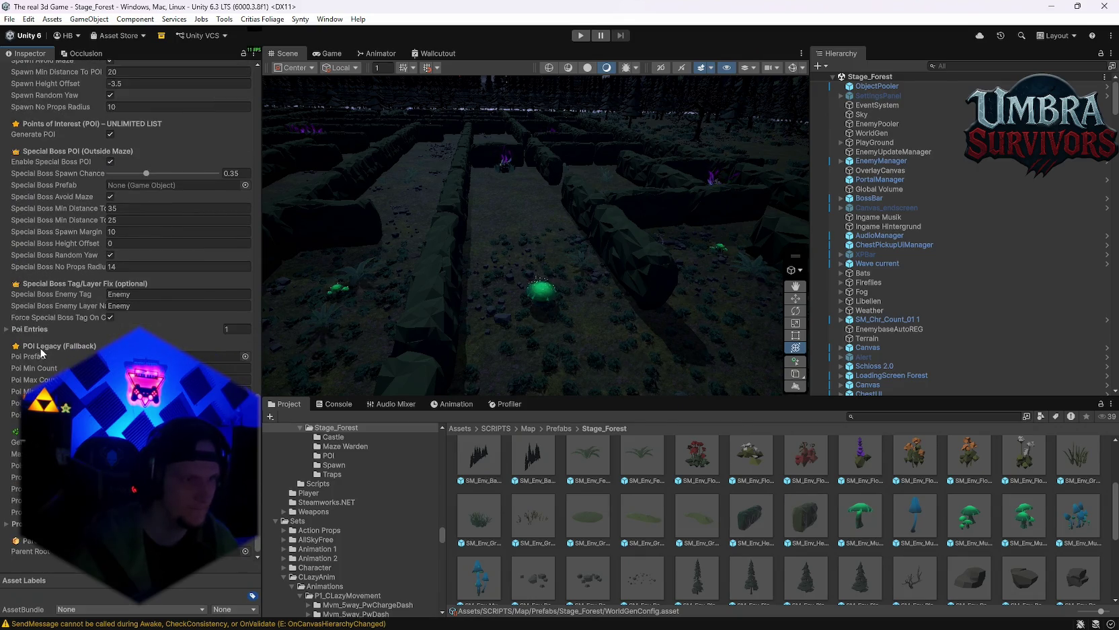
Step: Expand Prop Prefabs and scroll through its elements and their weights
left_click(7, 524)
scroll(134, 336, "down", 10)
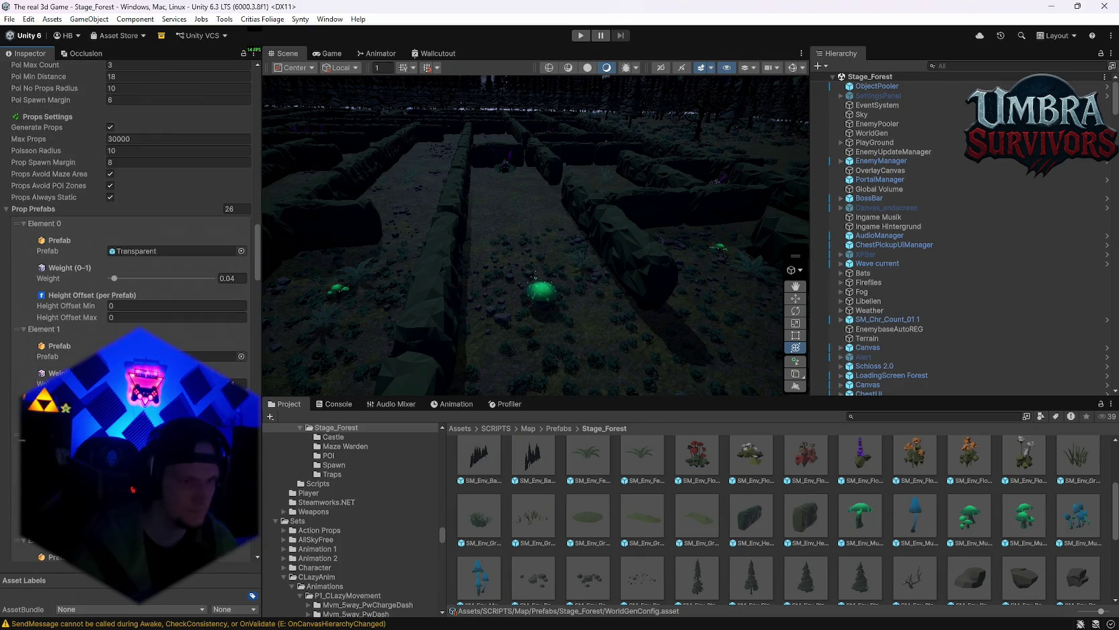
scroll(134, 309, "down", 10)
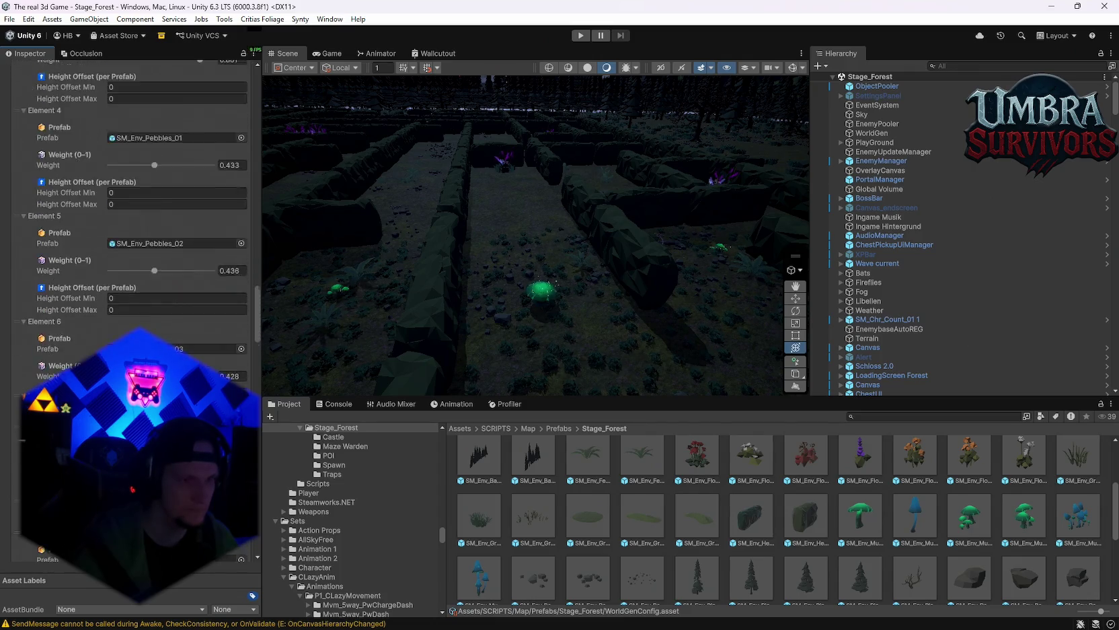
scroll(135, 310, "down", 12)
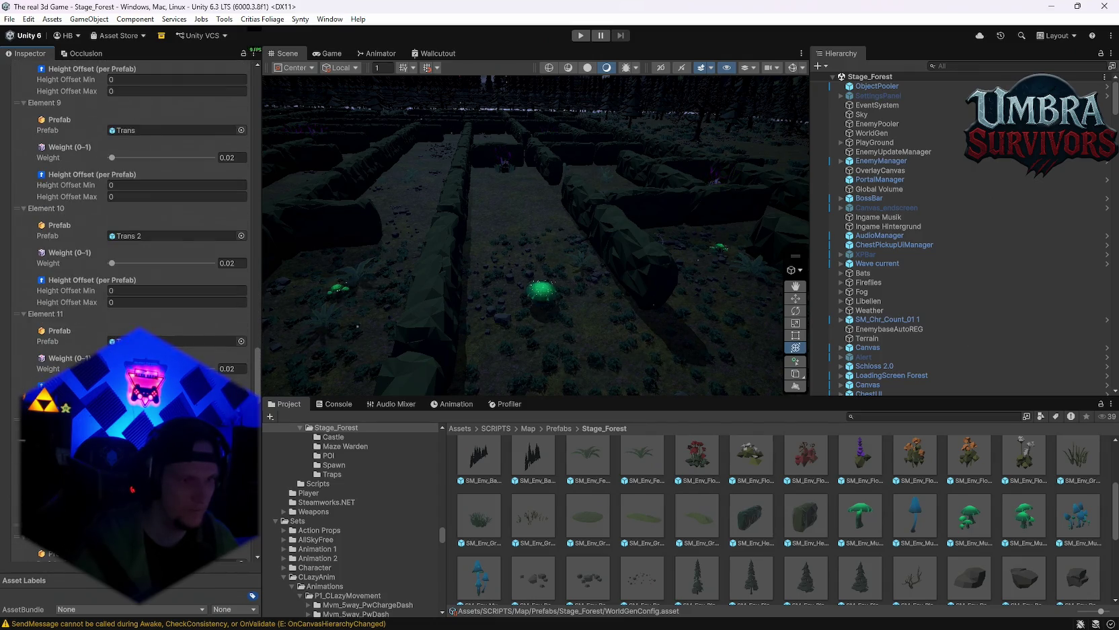
scroll(135, 310, "down", 12)
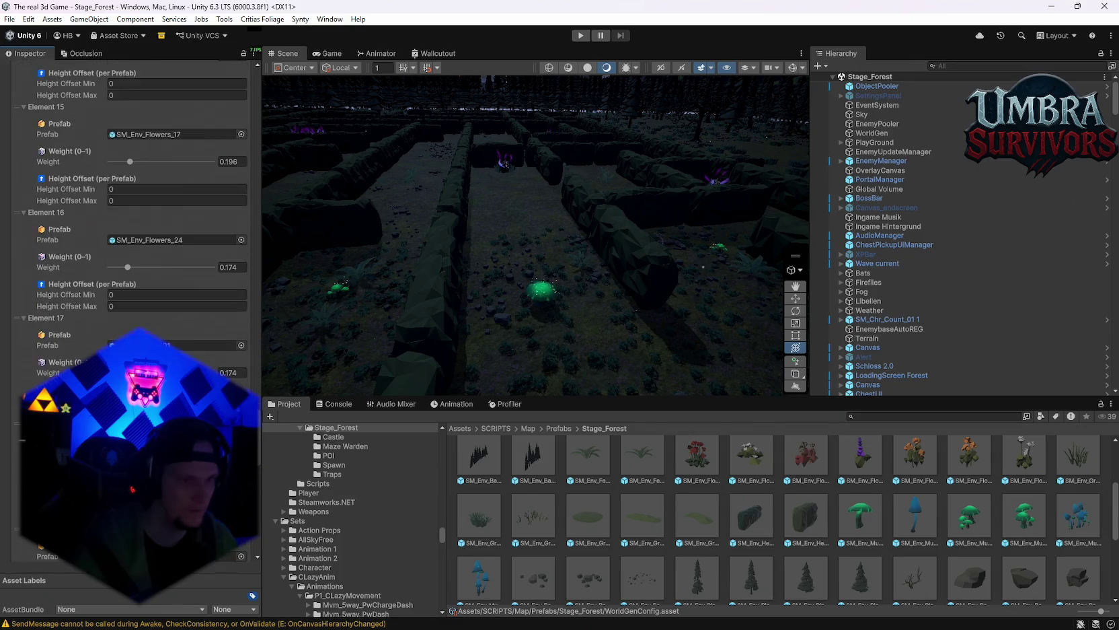
scroll(135, 309, "down", 6)
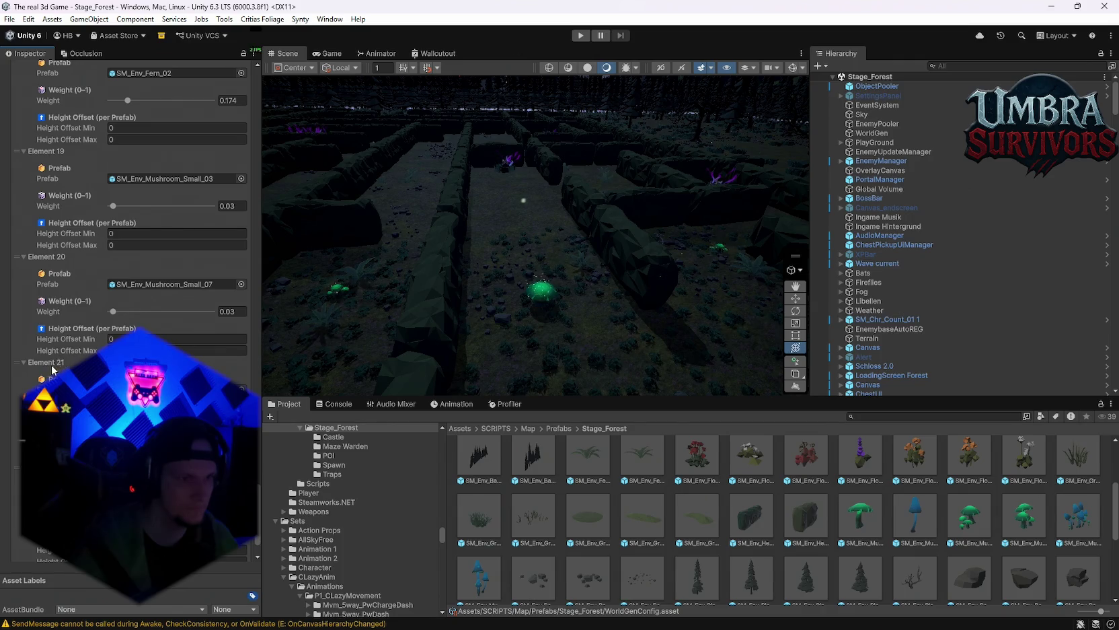
scroll(52, 369, "up", 3)
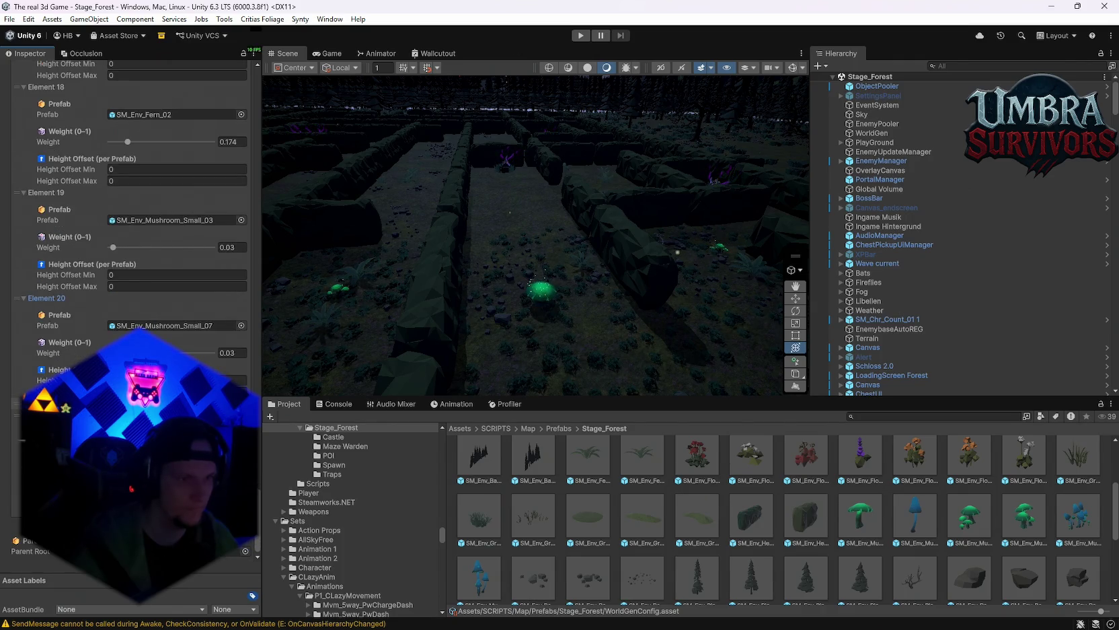
scroll(625, 536, "up", 3)
scroll(366, 524, "up", 5)
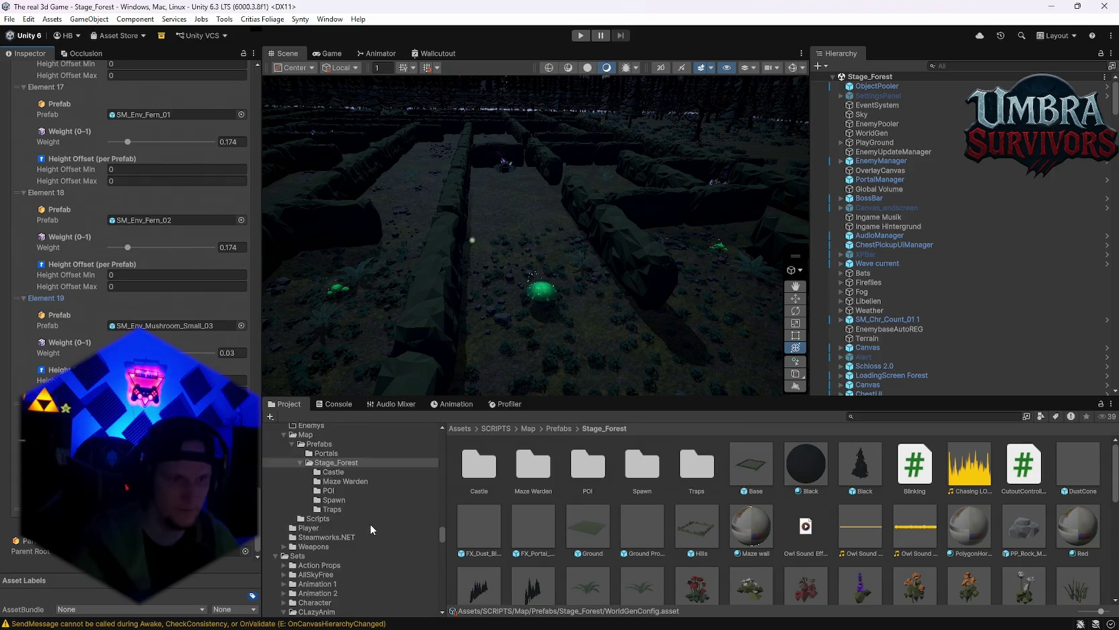
Step: Open the Stage_Forest Traps folder, try dragging Jump Shroom into Element 18, then select WorldGen
left_click(340, 544)
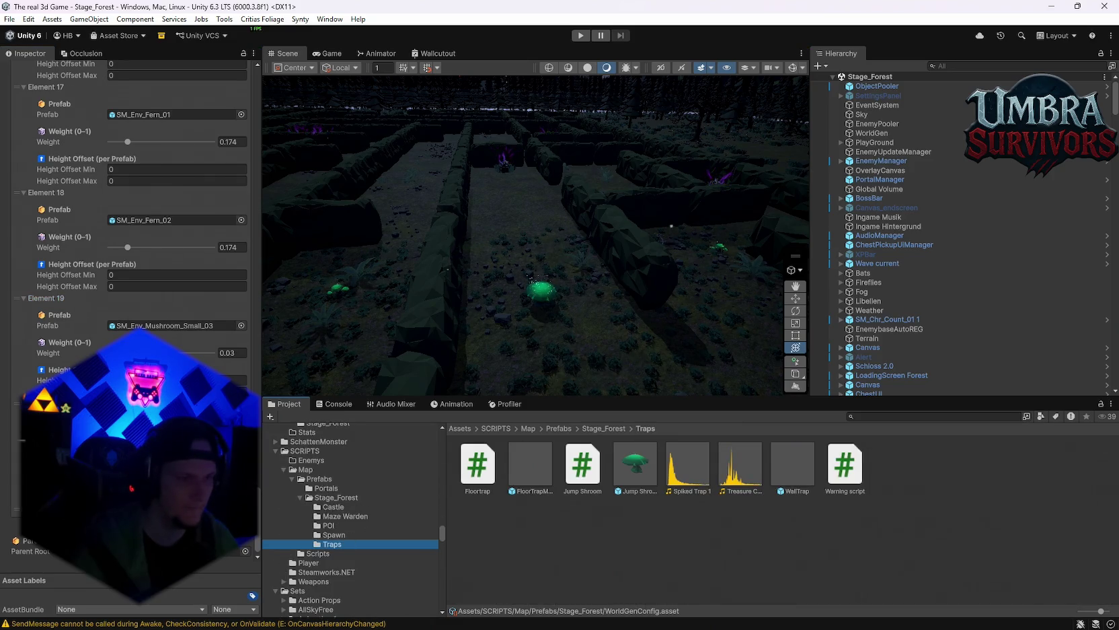
scroll(128, 235, "up", 3)
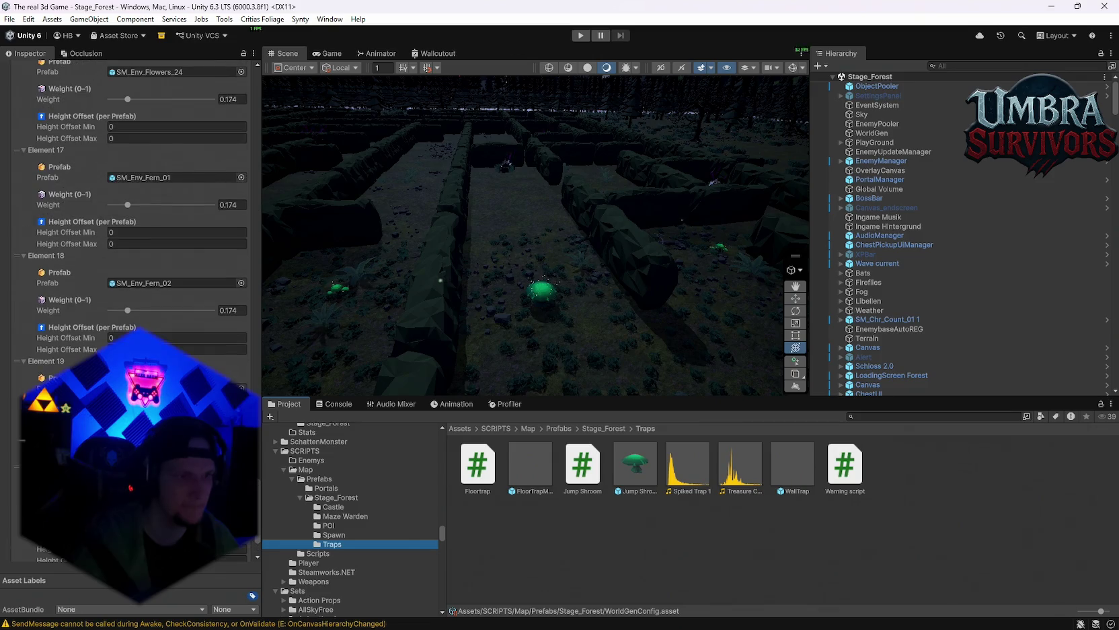
scroll(127, 235, "down", 3)
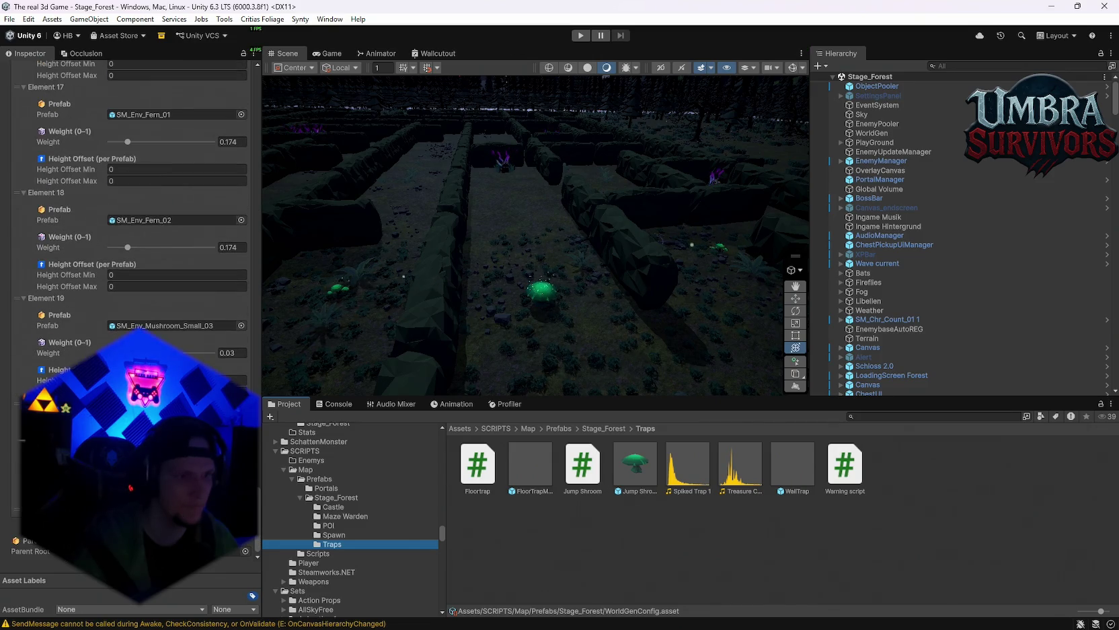
scroll(135, 236, "down", 4)
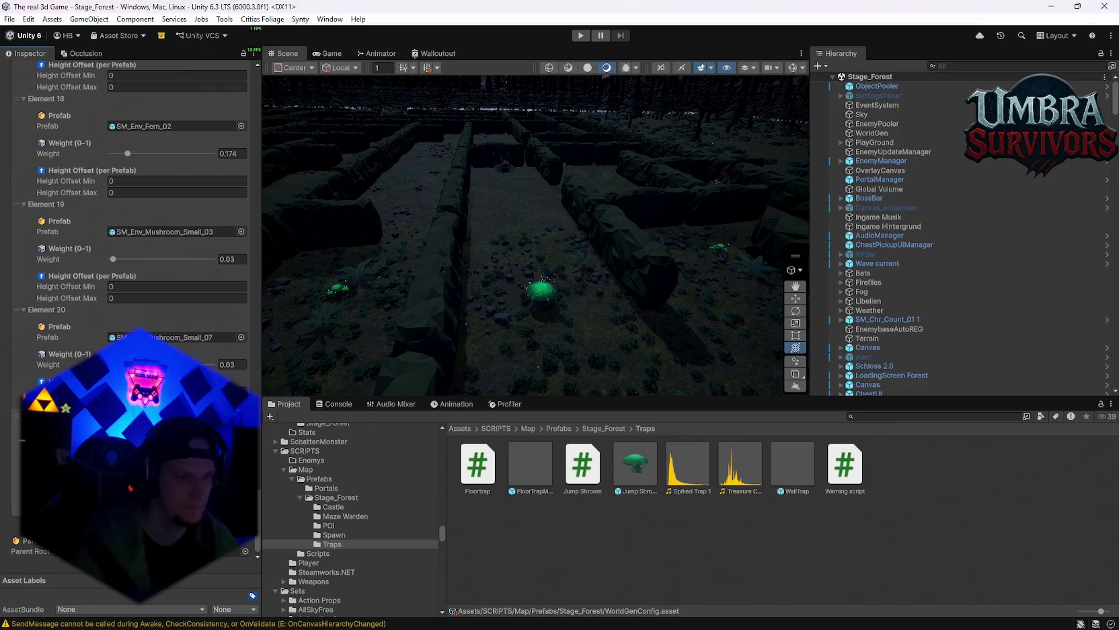
scroll(128, 235, "up", 1)
scroll(57, 350, "up", 2)
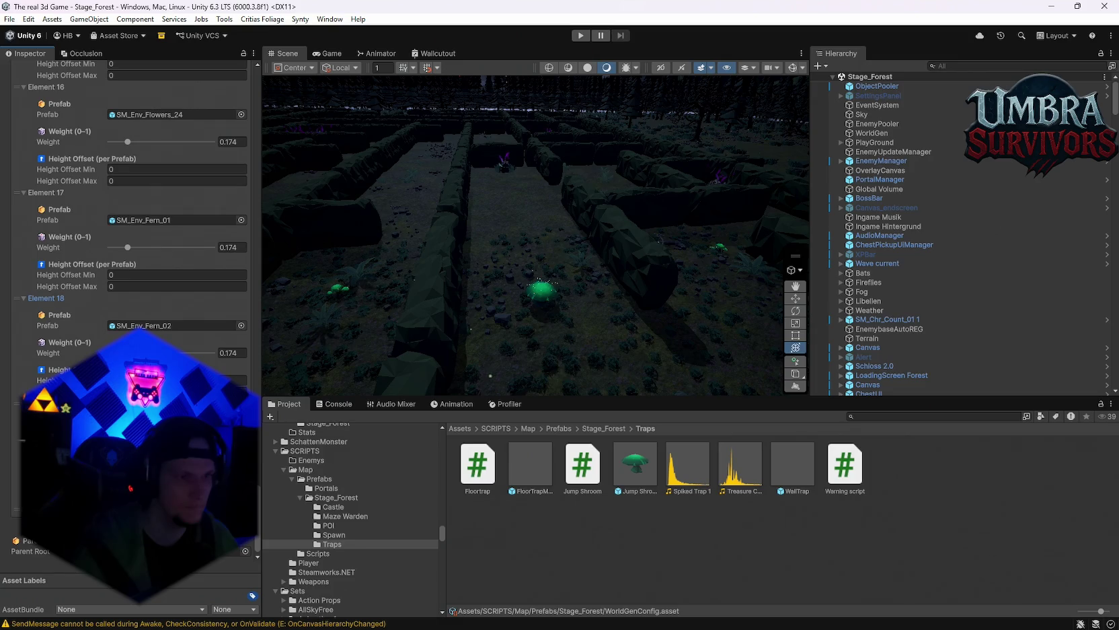
left_click_drag(635, 464, 134, 328)
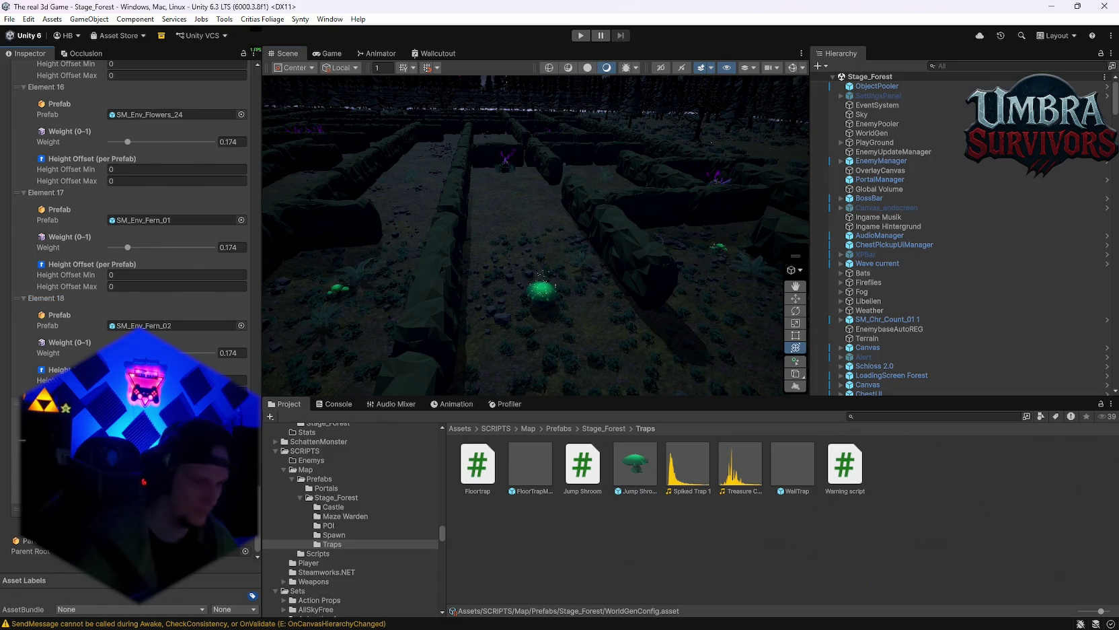
scroll(639, 323, "down", 3)
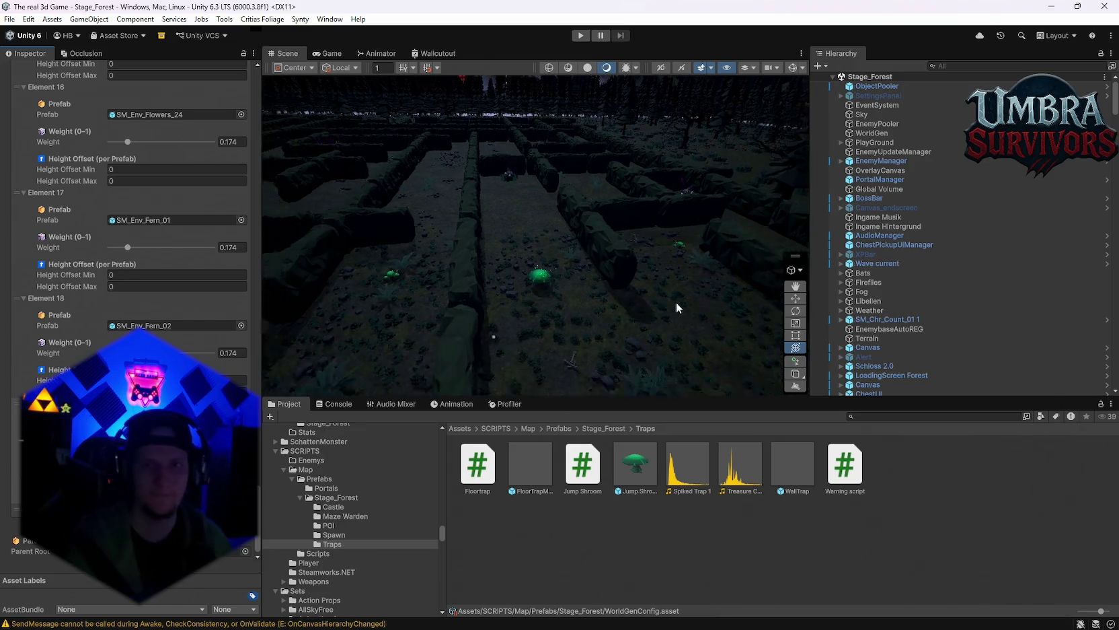
left_click(864, 134)
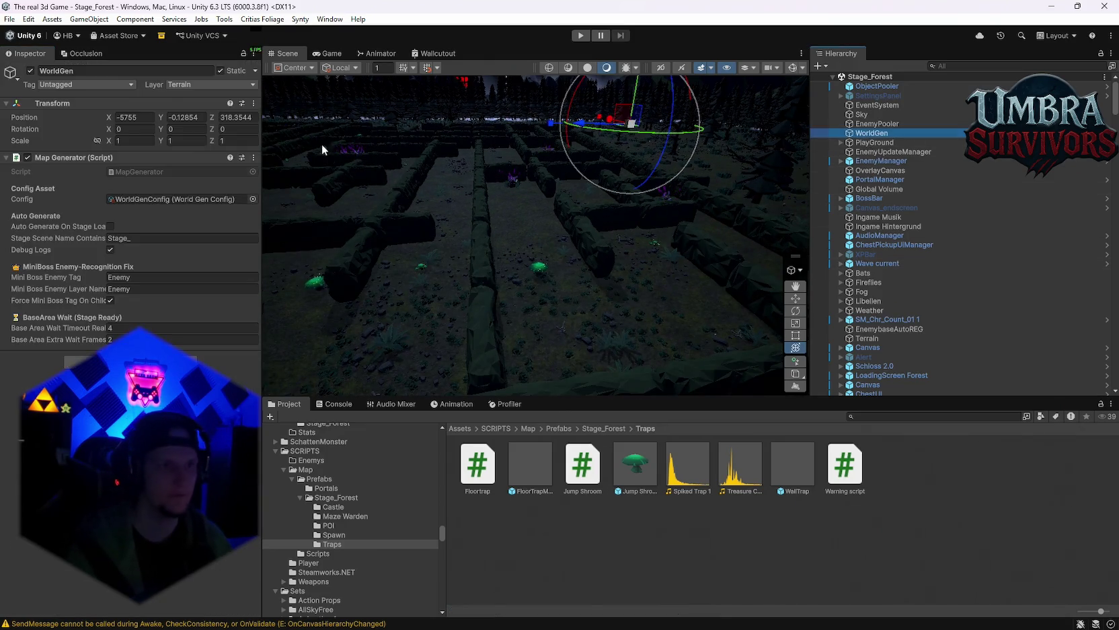
Step: Regenerate the Stage_Forest maze and fly through it at ground level past the glowing mushroom
left_click(254, 158)
left_click(289, 337)
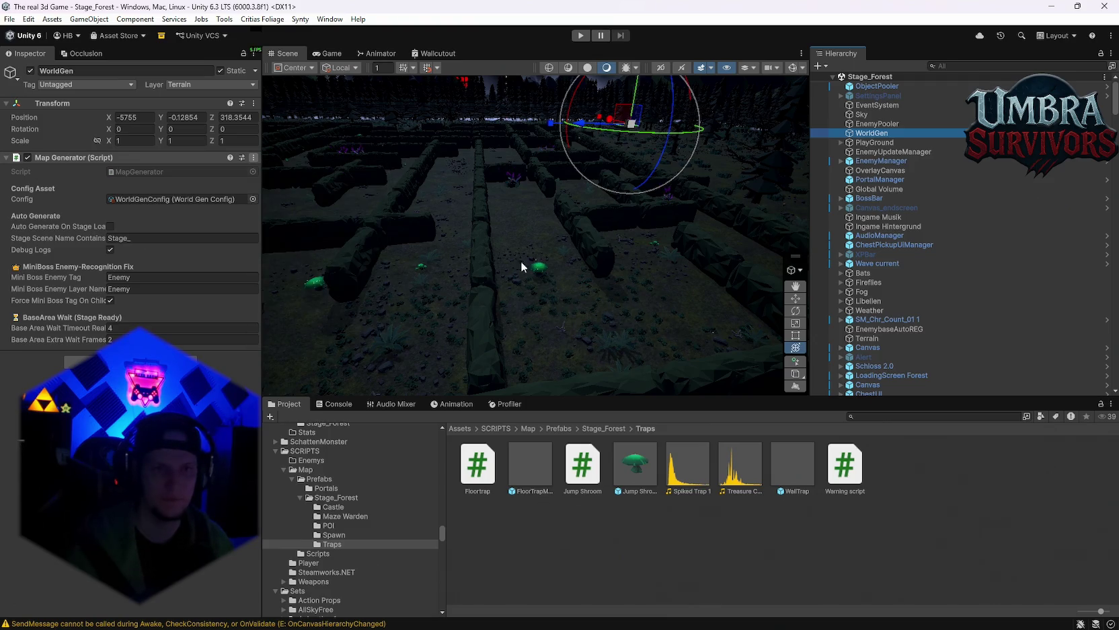
mouse_move(551, 238)
left_mouse_down()
mouse_move(353, 256)
mouse_move(529, 267)
mouse_move(486, 258)
mouse_move(604, 235)
mouse_move(522, 158)
mouse_move(523, 276)
mouse_move(424, 227)
mouse_move(410, 249)
mouse_move(577, 178)
mouse_move(635, 260)
mouse_move(518, 282)
mouse_move(465, 270)
mouse_move(685, 222)
mouse_move(710, 252)
mouse_move(657, 228)
mouse_move(615, 254)
left_mouse_up()
mouse_move(543, 238)
left_mouse_down()
mouse_move(570, 259)
mouse_move(433, 267)
mouse_move(675, 284)
mouse_move(592, 282)
mouse_move(585, 265)
mouse_move(509, 232)
mouse_move(654, 265)
mouse_move(458, 252)
mouse_move(511, 245)
mouse_move(567, 318)
mouse_move(594, 321)
mouse_move(525, 404)
mouse_move(499, 312)
mouse_move(608, 340)
mouse_move(562, 280)
mouse_move(477, 287)
mouse_move(752, 261)
mouse_move(424, 262)
mouse_move(462, 243)
mouse_move(565, 251)
mouse_move(300, 178)
mouse_move(570, 270)
mouse_move(650, 272)
mouse_move(592, 225)
mouse_move(528, 227)
left_mouse_up()
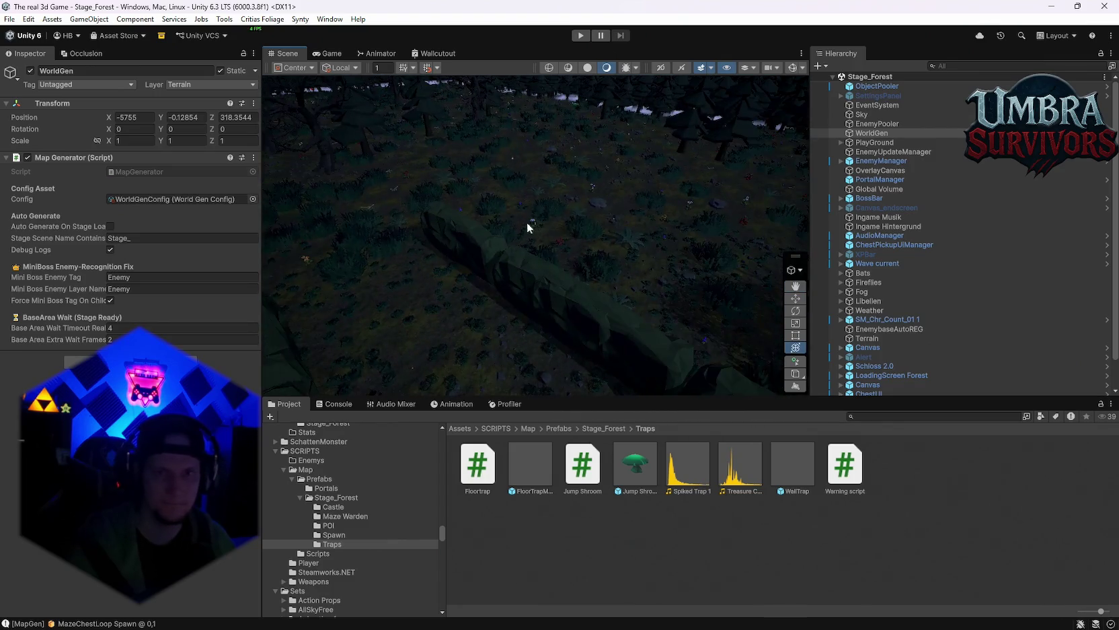
mouse_move(603, 310)
left_mouse_down()
mouse_move(503, 199)
mouse_move(742, 244)
mouse_move(323, 216)
mouse_move(585, 302)
mouse_move(467, 234)
mouse_move(724, 278)
mouse_move(480, 282)
mouse_move(459, 220)
mouse_move(481, 193)
mouse_move(327, 299)
left_mouse_up()
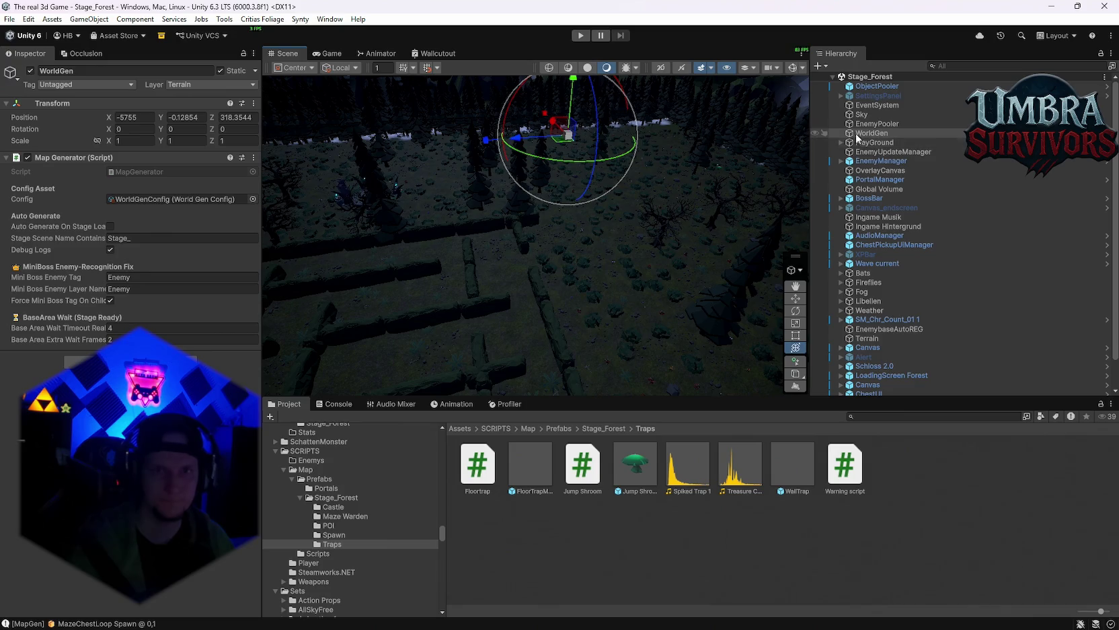
Step: Inspect WorldGenConfig's Maze Props pool, where SM_Env_Flowers_24, SM_Env_Fern_01 and SM_Env_Fern_02 each weigh 0.174
left_click(136, 201)
scroll(136, 201, "down", 15)
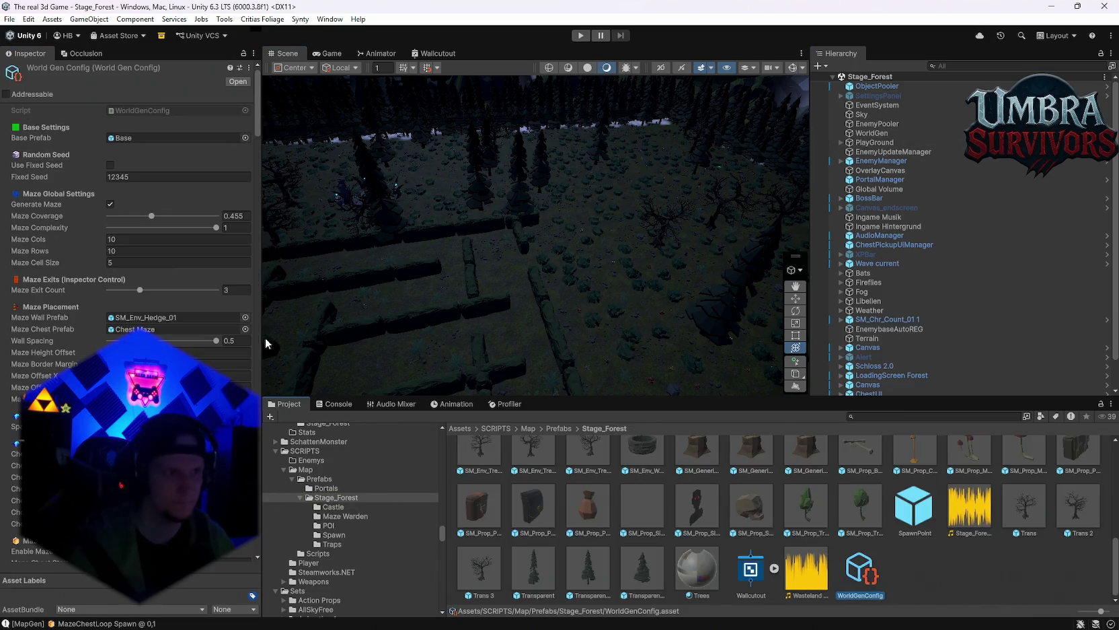
scroll(136, 201, "down", 5)
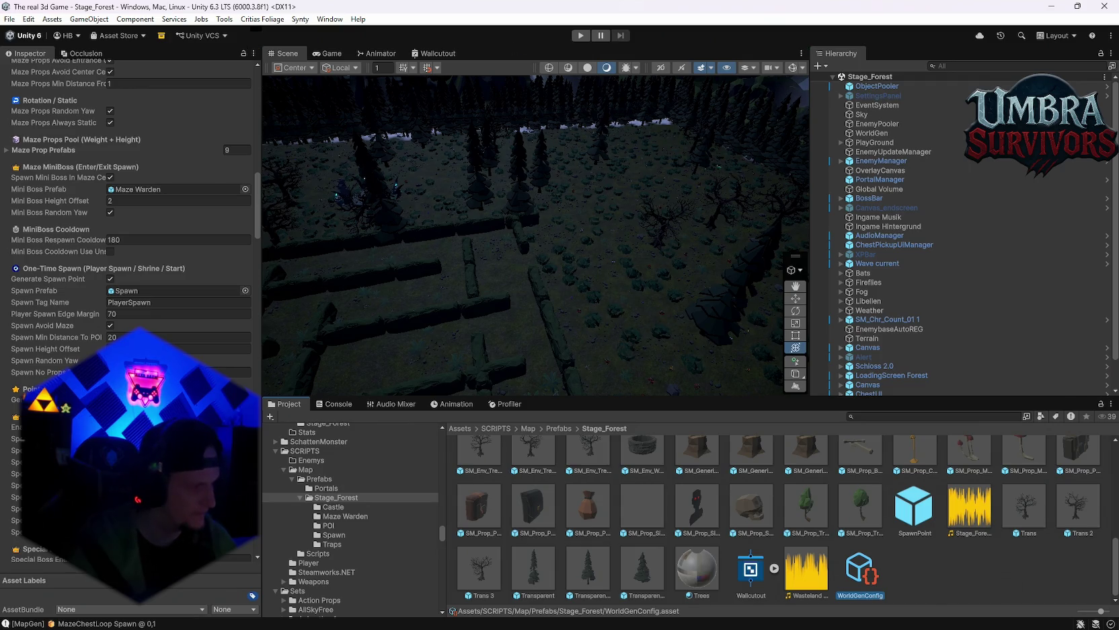
scroll(128, 269, "down", 15)
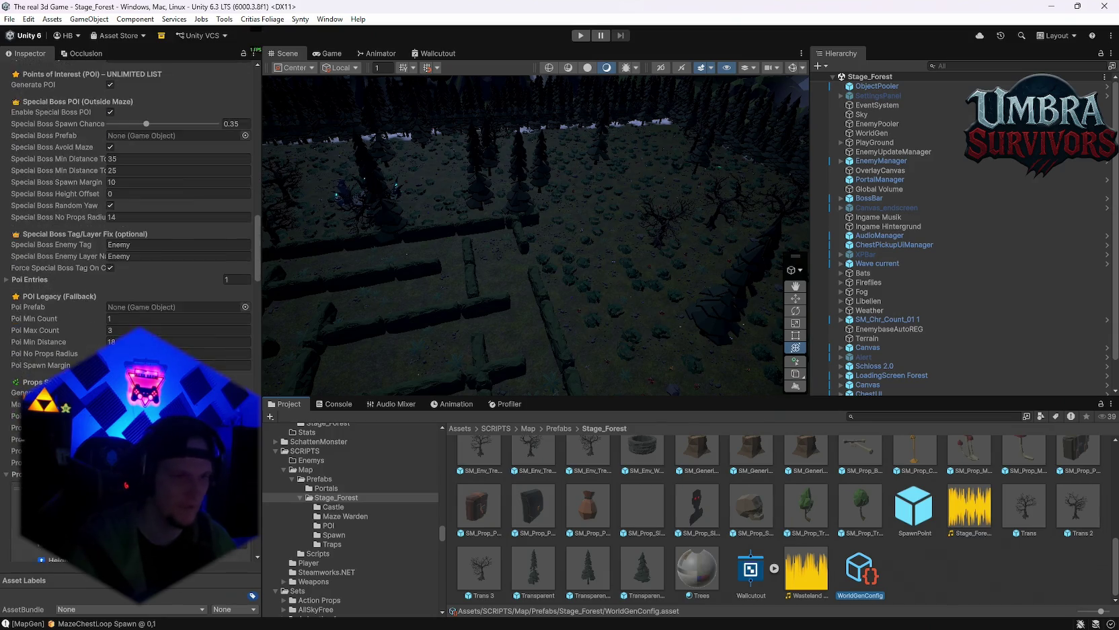
scroll(128, 269, "down", 10)
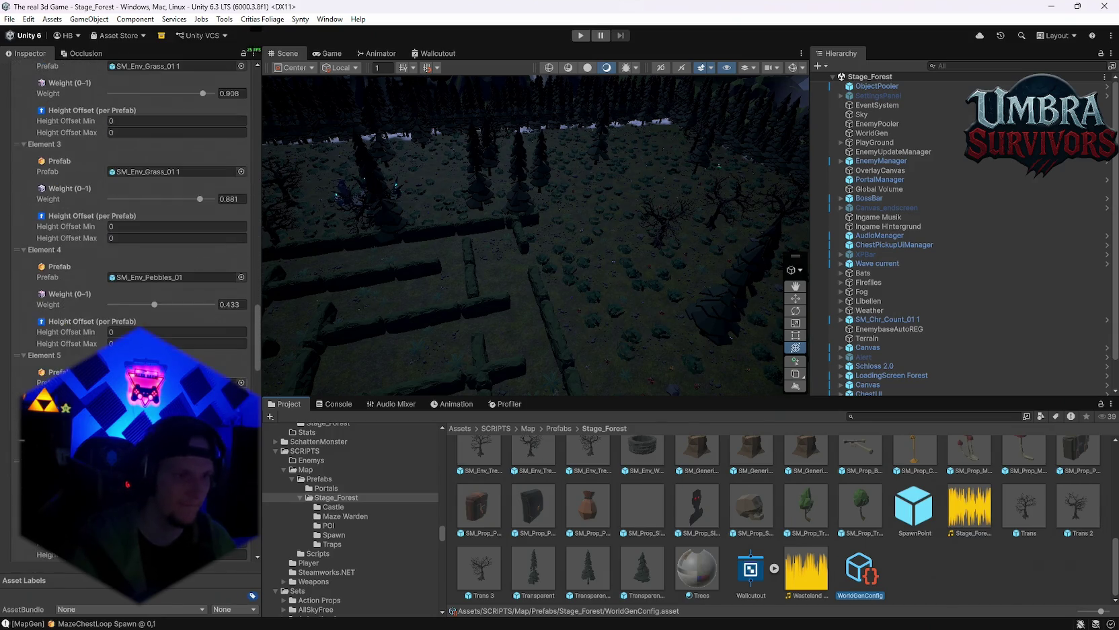
scroll(128, 269, "down", 10)
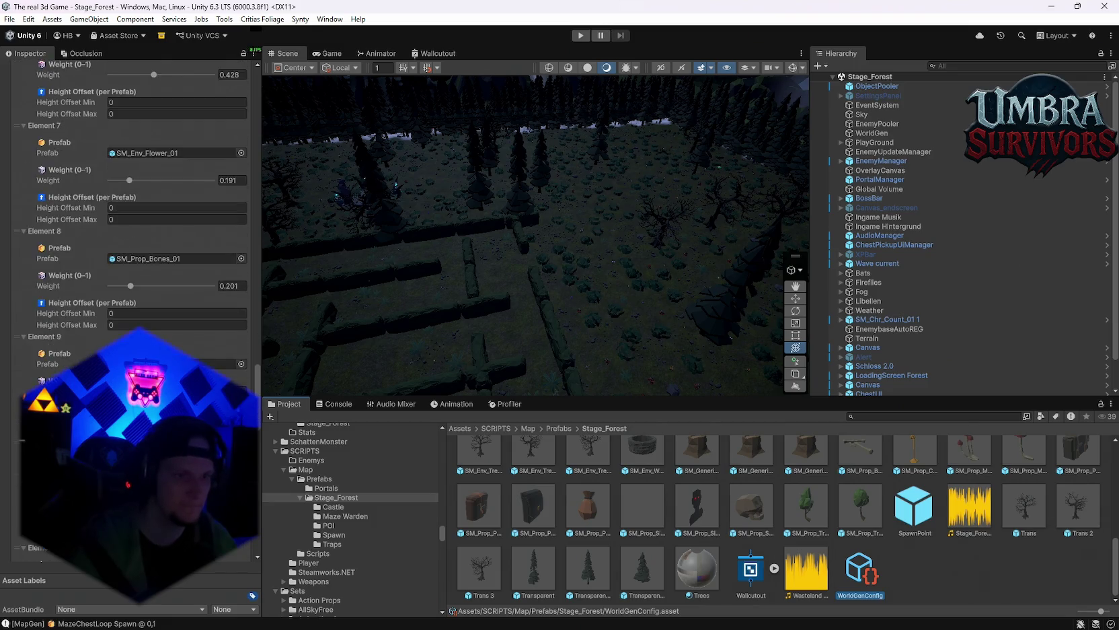
scroll(128, 269, "down", 10)
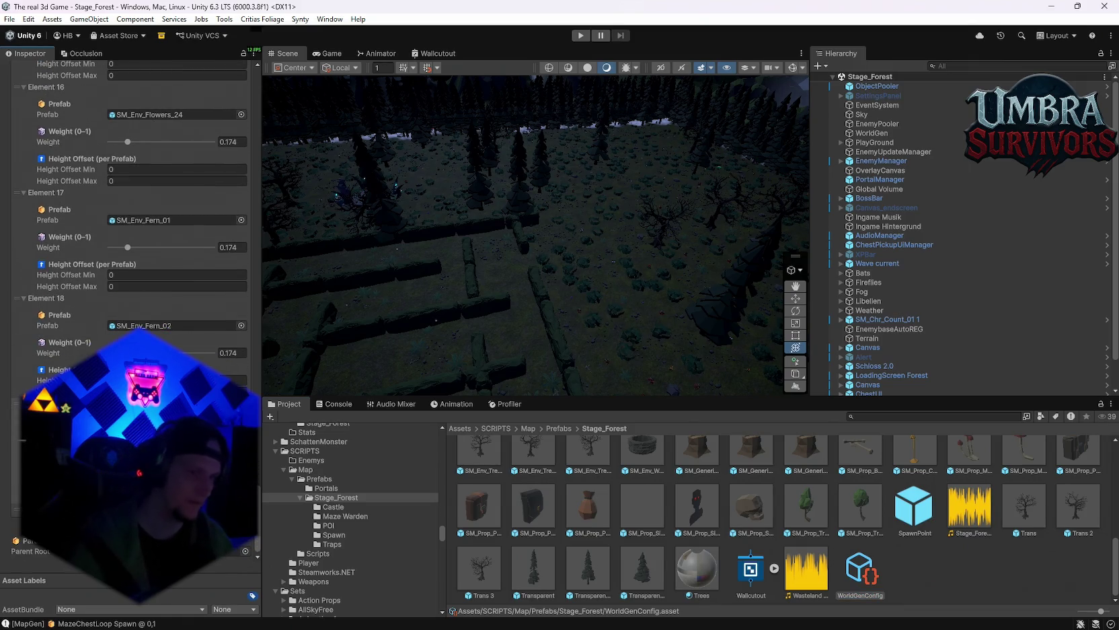
scroll(545, 295, "down", 5)
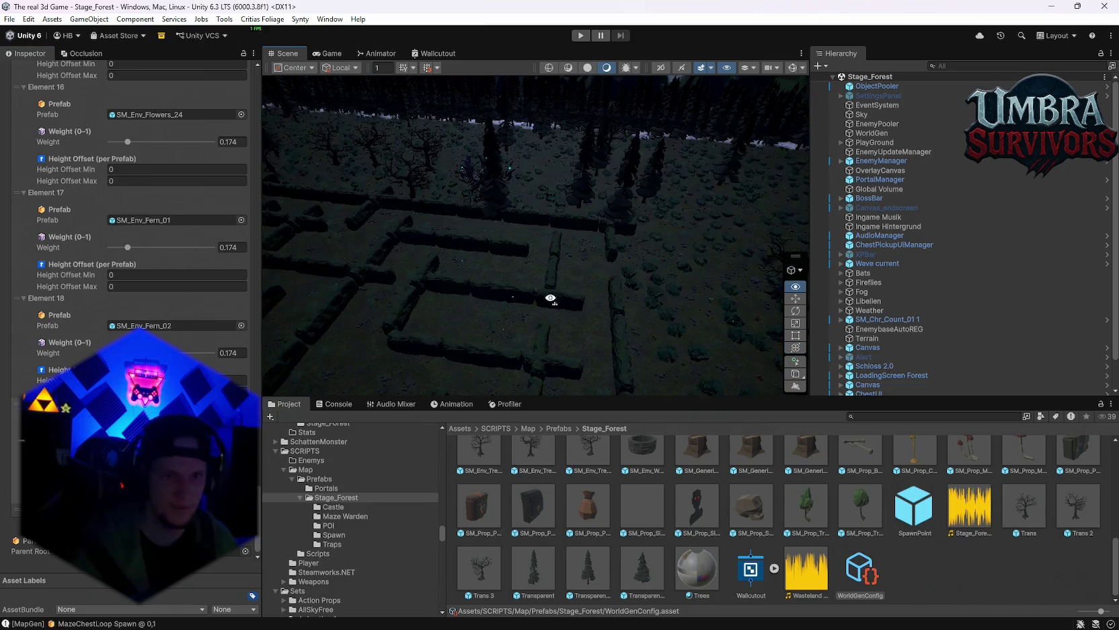
mouse_move(612, 272)
left_mouse_down()
mouse_move(475, 237)
mouse_move(510, 284)
left_mouse_up()
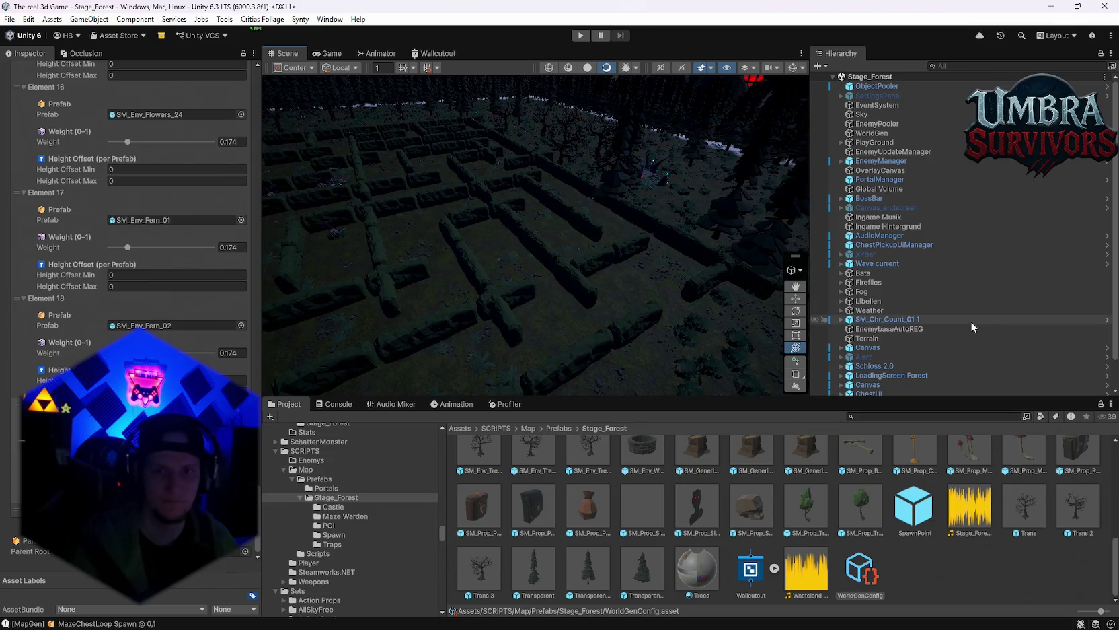
Step: Select the WorldGen object and regenerate the world with the current config
left_click(895, 134)
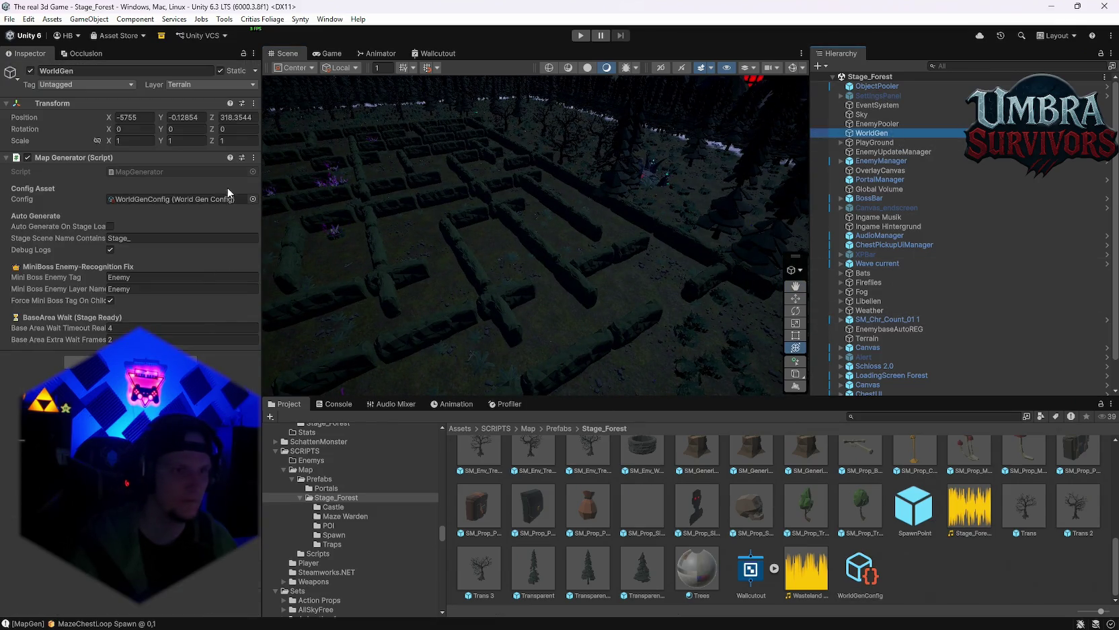
left_click(254, 159)
left_click(288, 337)
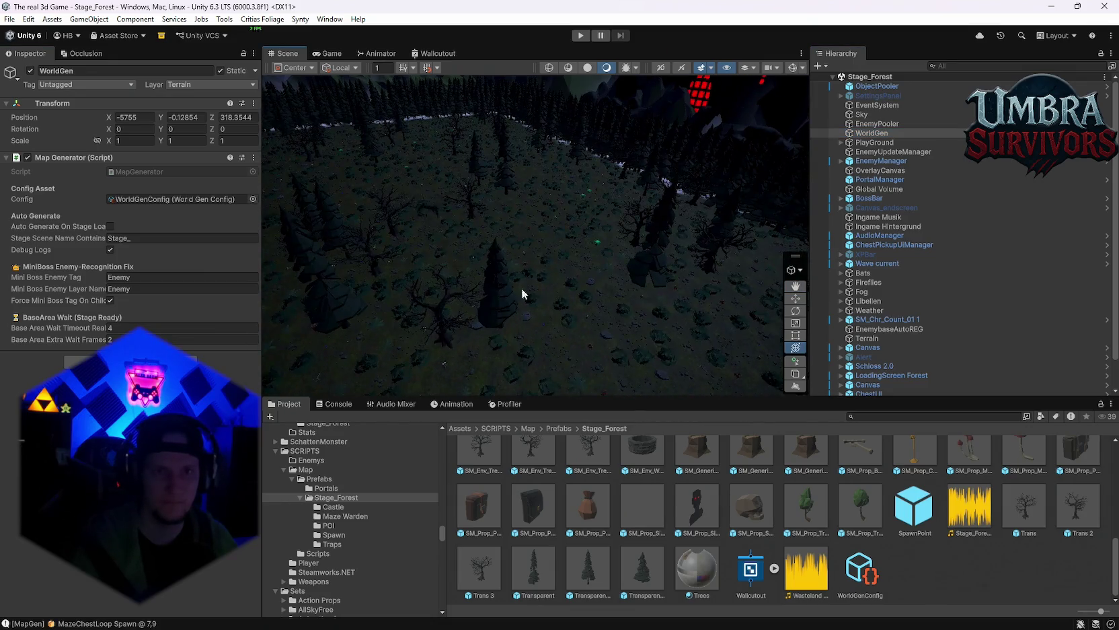
Step: Pan the Scene view along the new maze walls toward the green glowing object
scroll(573, 224, "up", 3)
mouse_move(494, 213)
left_mouse_down()
mouse_move(582, 220)
mouse_move(480, 273)
mouse_move(423, 254)
mouse_move(708, 291)
mouse_move(437, 246)
mouse_move(486, 231)
mouse_move(638, 241)
mouse_move(749, 192)
mouse_move(612, 237)
mouse_move(757, 275)
mouse_move(649, 220)
mouse_move(607, 321)
mouse_move(466, 148)
mouse_move(592, 218)
mouse_move(562, 264)
left_mouse_up()
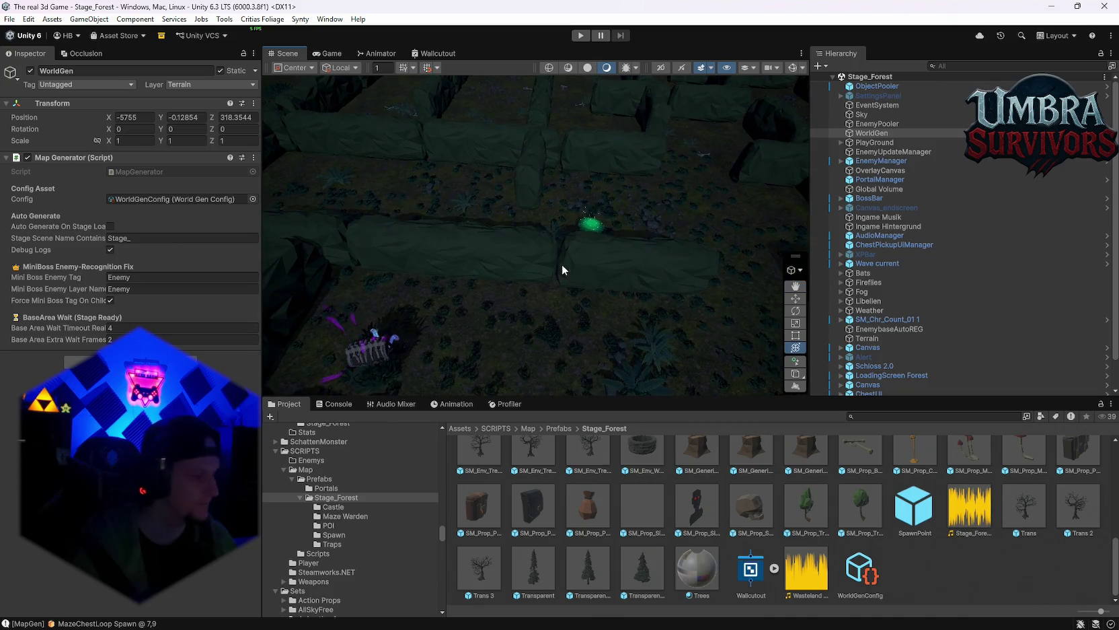
left_click_drag(630, 267, 507, 268)
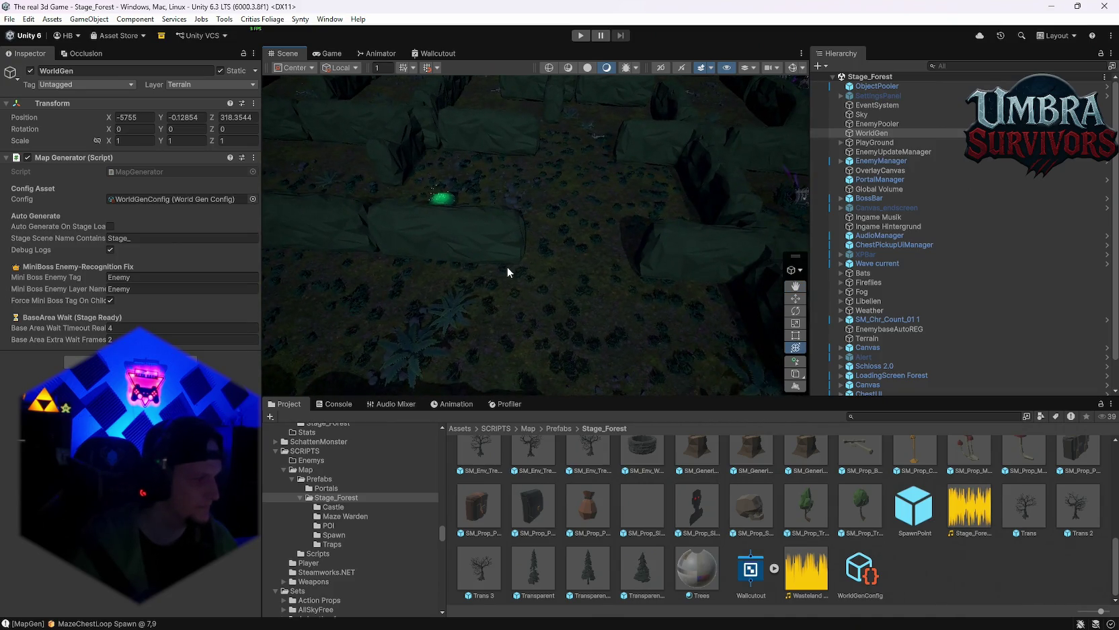
mouse_move(666, 294)
left_mouse_down()
mouse_move(701, 282)
mouse_move(614, 267)
mouse_move(451, 185)
mouse_move(707, 217)
mouse_move(398, 187)
mouse_move(574, 280)
mouse_move(554, 235)
mouse_move(528, 229)
mouse_move(573, 244)
mouse_move(608, 204)
mouse_move(652, 231)
mouse_move(548, 190)
mouse_move(425, 190)
mouse_move(437, 294)
mouse_move(669, 283)
mouse_move(492, 280)
mouse_move(437, 342)
mouse_move(469, 251)
mouse_move(657, 222)
mouse_move(696, 235)
mouse_move(697, 272)
mouse_move(529, 259)
mouse_move(437, 297)
mouse_move(615, 216)
mouse_move(530, 230)
mouse_move(743, 172)
left_mouse_up()
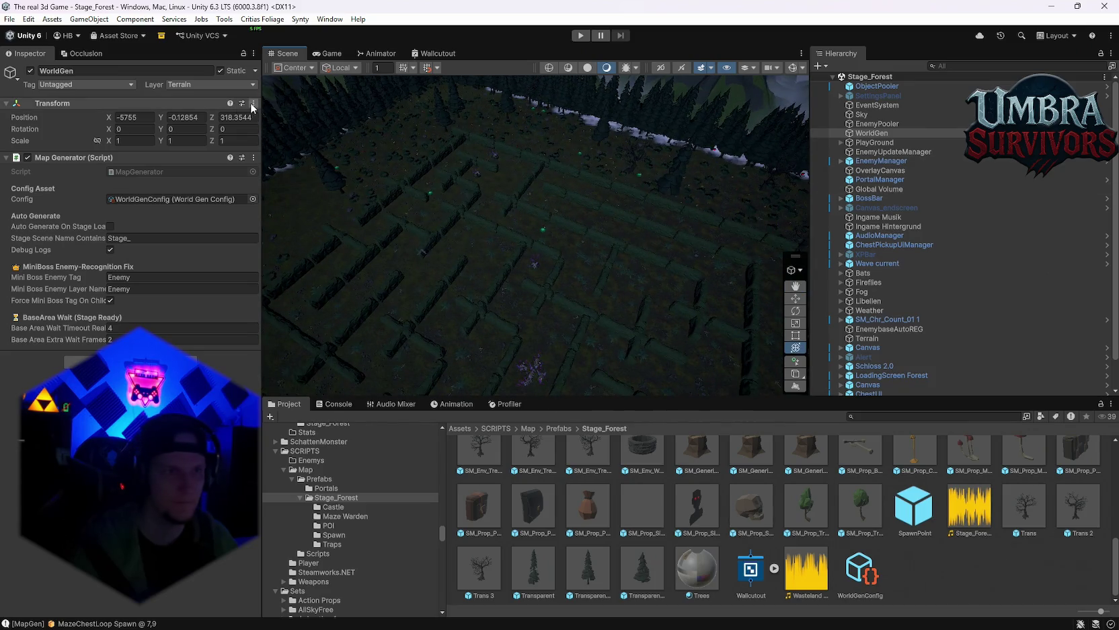
left_click(254, 158)
Step: Regenerate the maze again and survey its purple-glowing props from high above the forest
left_click(299, 335)
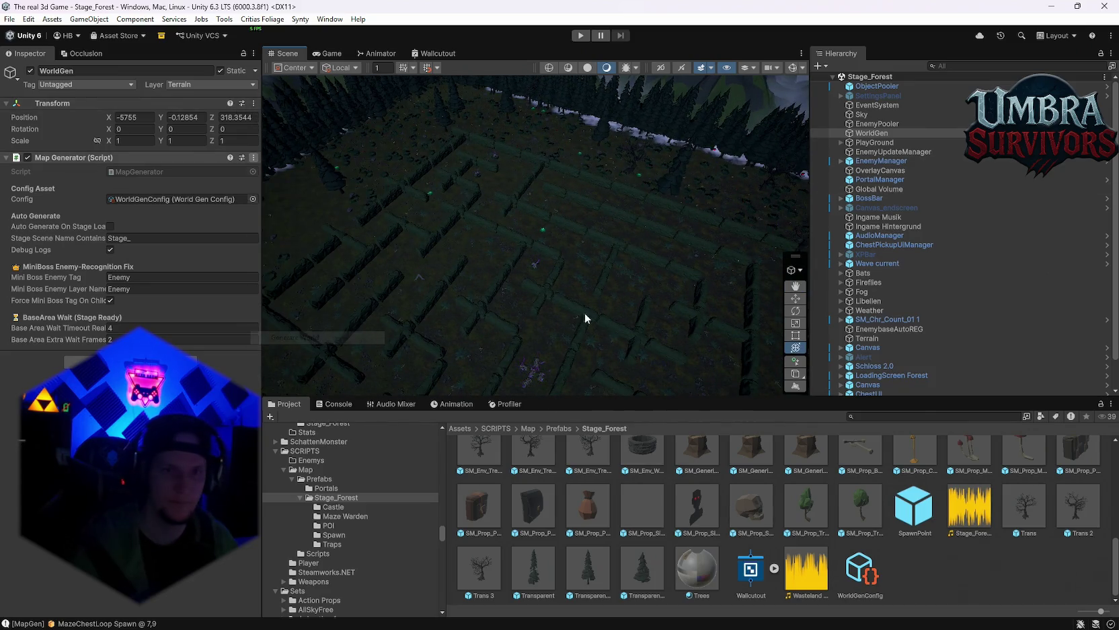
mouse_move(586, 263)
left_mouse_down()
mouse_move(575, 264)
mouse_move(609, 179)
mouse_move(766, 205)
mouse_move(512, 250)
mouse_move(630, 245)
mouse_move(522, 258)
mouse_move(535, 309)
mouse_move(492, 254)
mouse_move(599, 258)
mouse_move(526, 230)
mouse_move(589, 239)
mouse_move(532, 287)
mouse_move(592, 223)
mouse_move(594, 192)
mouse_move(602, 207)
mouse_move(657, 229)
mouse_move(456, 233)
mouse_move(703, 274)
mouse_move(601, 197)
mouse_move(535, 215)
mouse_move(358, 204)
mouse_move(582, 241)
mouse_move(762, 334)
left_mouse_up()
mouse_move(427, 224)
left_mouse_down()
mouse_move(425, 234)
mouse_move(567, 206)
mouse_move(581, 215)
mouse_move(349, 230)
mouse_move(662, 249)
mouse_move(426, 301)
left_mouse_up()
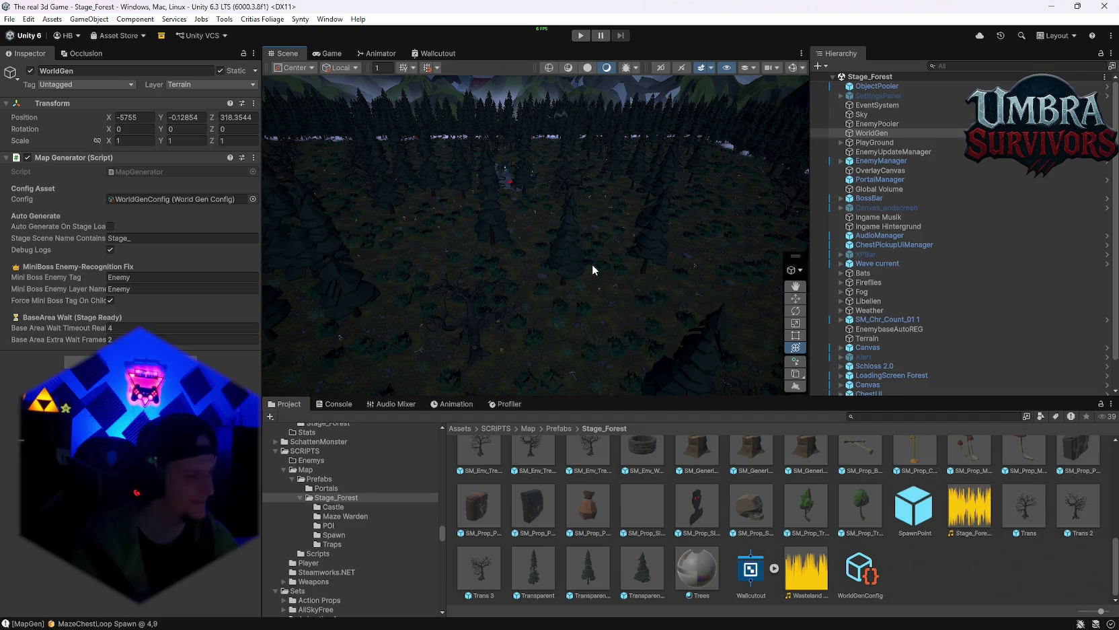
mouse_move(542, 297)
left_mouse_down()
mouse_move(476, 214)
mouse_move(464, 269)
mouse_move(594, 191)
mouse_move(495, 227)
mouse_move(519, 228)
mouse_move(657, 332)
mouse_move(507, 248)
mouse_move(614, 240)
mouse_move(469, 240)
mouse_move(664, 214)
mouse_move(588, 233)
mouse_move(433, 201)
mouse_move(746, 312)
mouse_move(674, 277)
mouse_move(459, 255)
mouse_move(664, 268)
mouse_move(654, 421)
mouse_move(473, 249)
mouse_move(545, 271)
mouse_move(509, 170)
mouse_move(409, 213)
mouse_move(559, 240)
mouse_move(490, 315)
mouse_move(612, 271)
left_mouse_up()
mouse_move(646, 233)
left_mouse_down()
mouse_move(517, 293)
mouse_move(630, 375)
mouse_move(749, 238)
mouse_move(564, 246)
left_mouse_up()
scroll(564, 246, "down", 5)
mouse_move(440, 251)
left_mouse_down()
mouse_move(633, 251)
mouse_move(538, 247)
mouse_move(560, 282)
mouse_move(590, 280)
mouse_move(587, 302)
left_mouse_up()
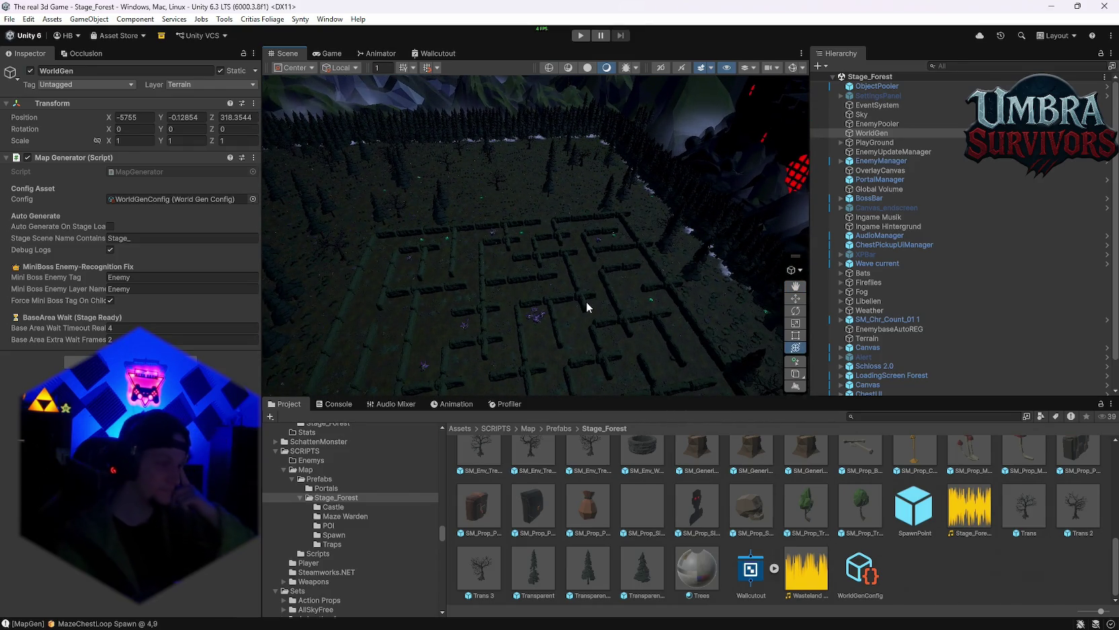
scroll(536, 249, "down", 10)
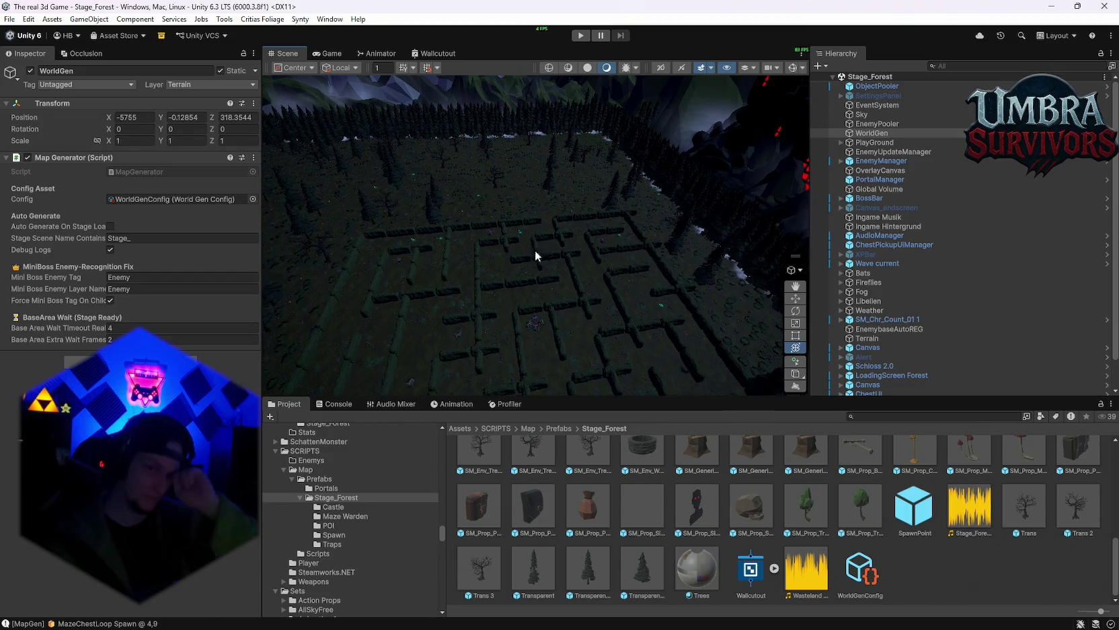
scroll(548, 208, "down", 5)
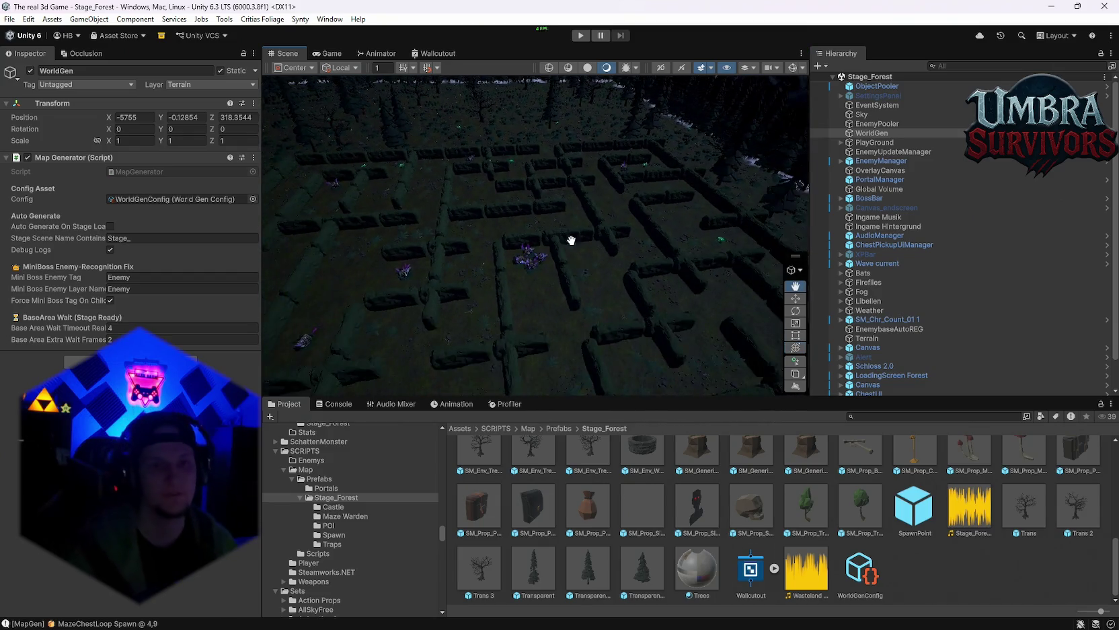
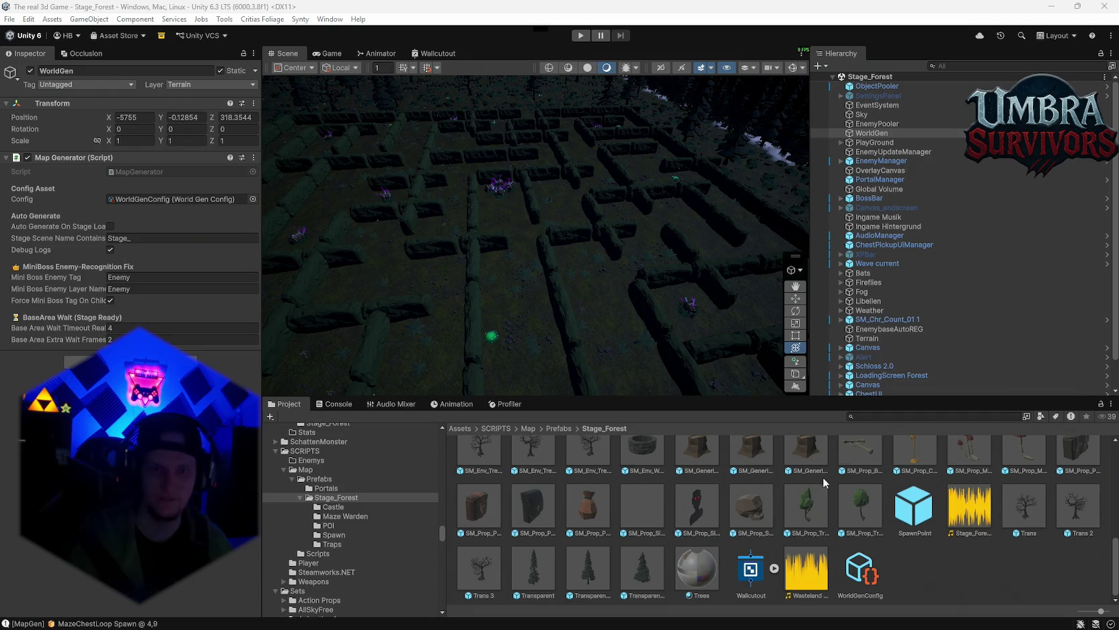
Step: Add a new Empty C# Script asset to the Stage_Forest prefabs folder
scroll(748, 525, "up", 5)
scroll(767, 538, "down", 5)
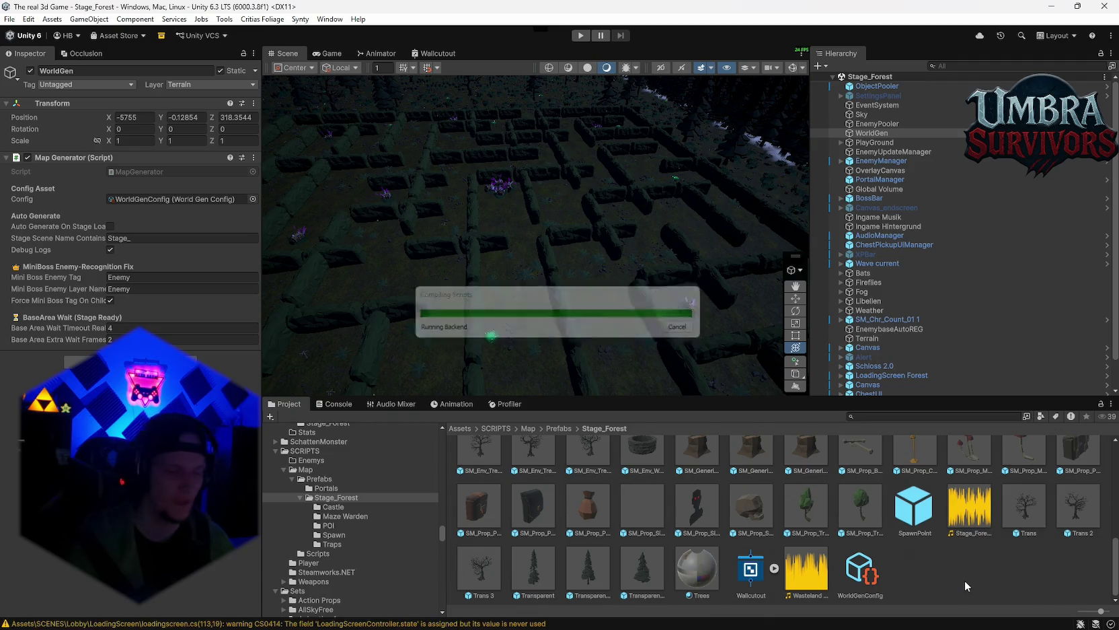
right_click(965, 581)
left_click(920, 580)
right_click(920, 579)
mouse_move(969, 207)
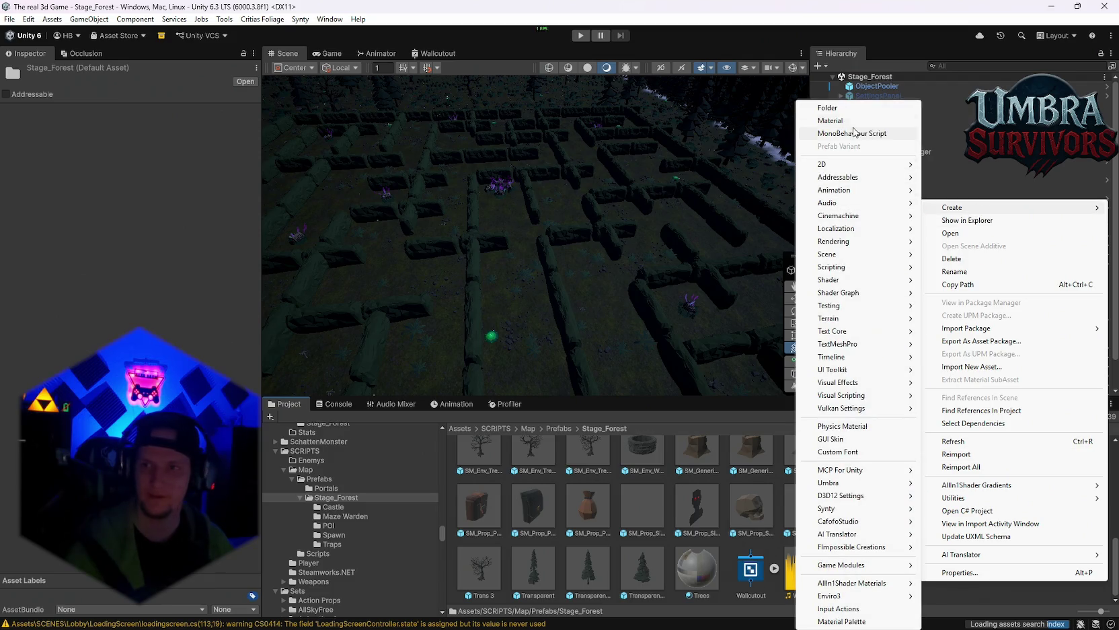
mouse_move(881, 180)
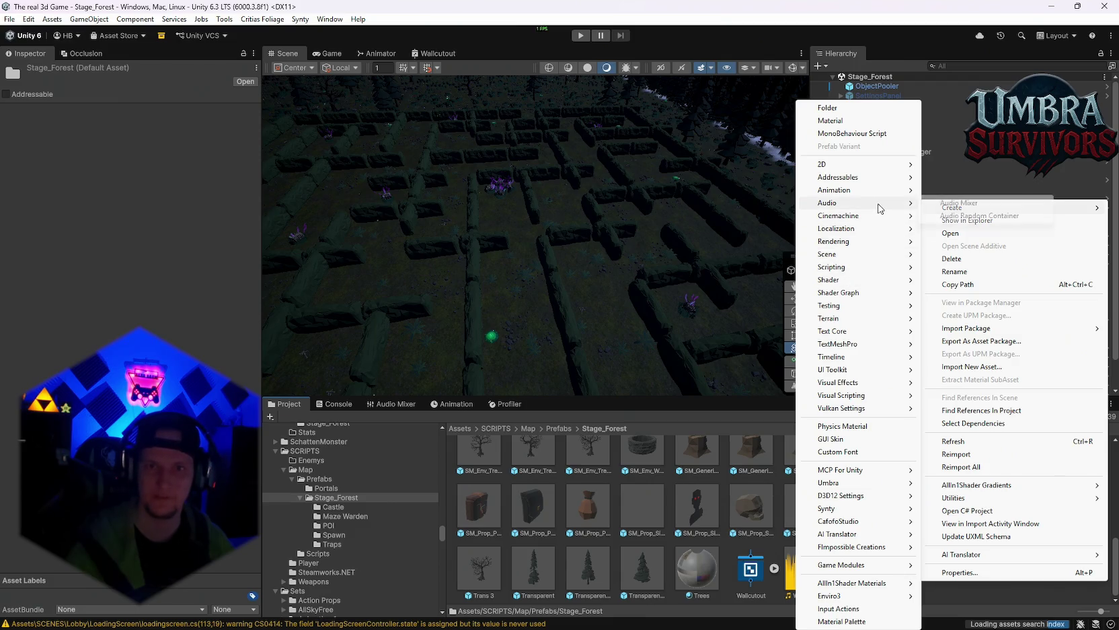
mouse_move(866, 216)
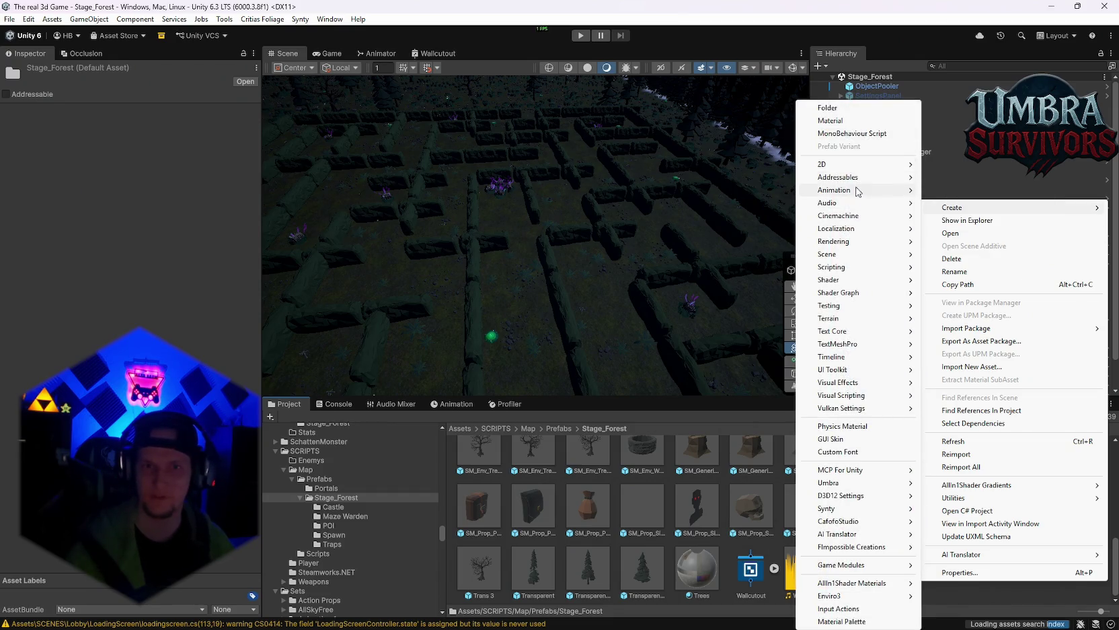
mouse_move(857, 218)
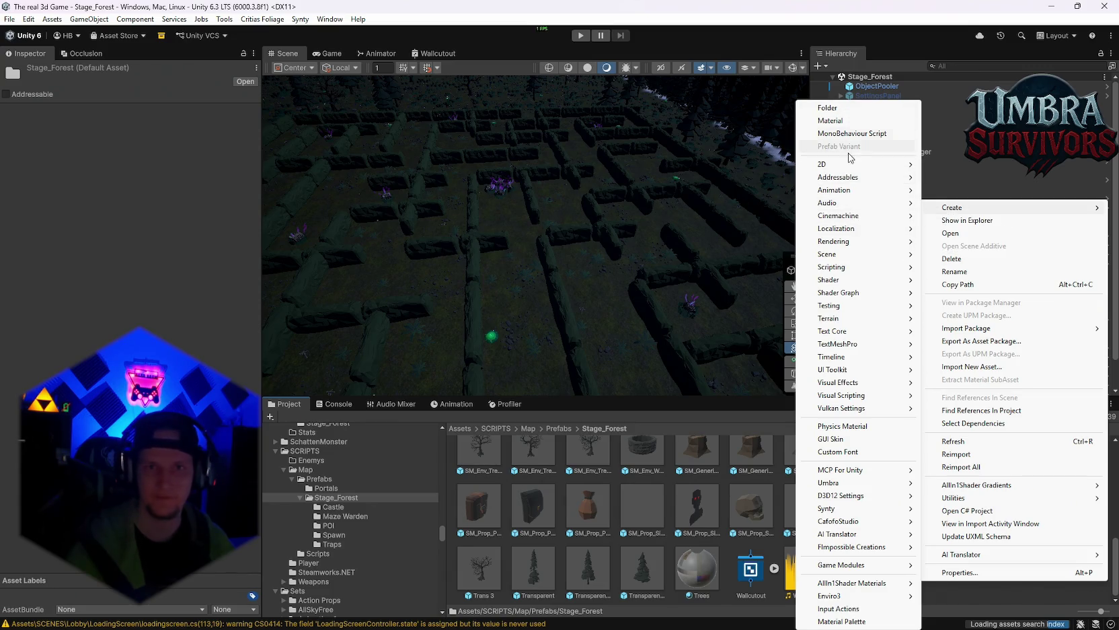
mouse_move(844, 268)
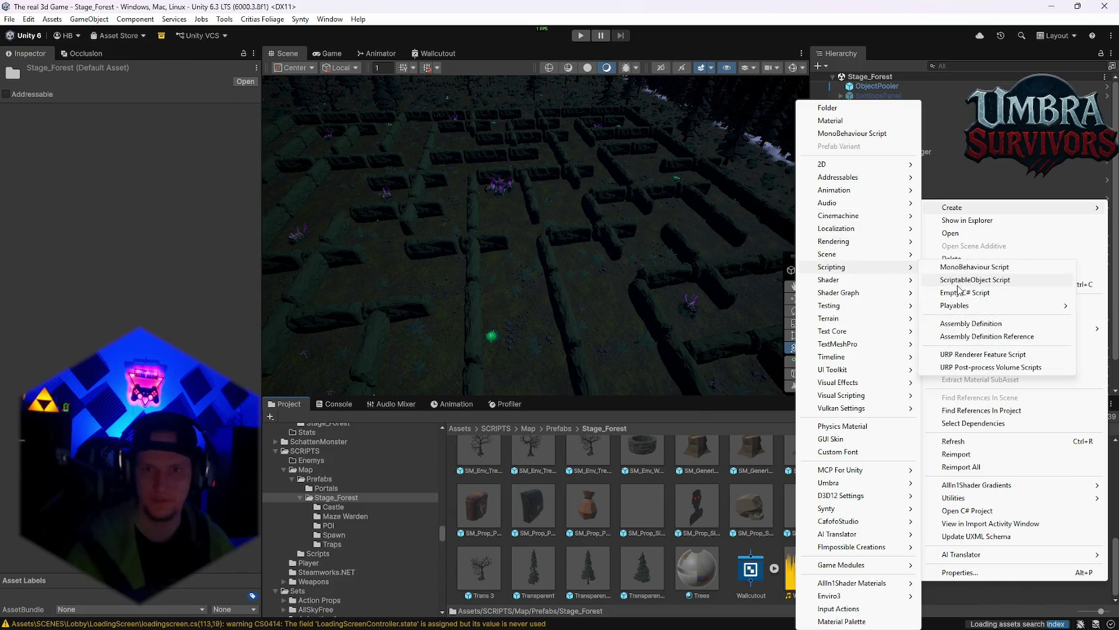
left_click(948, 292)
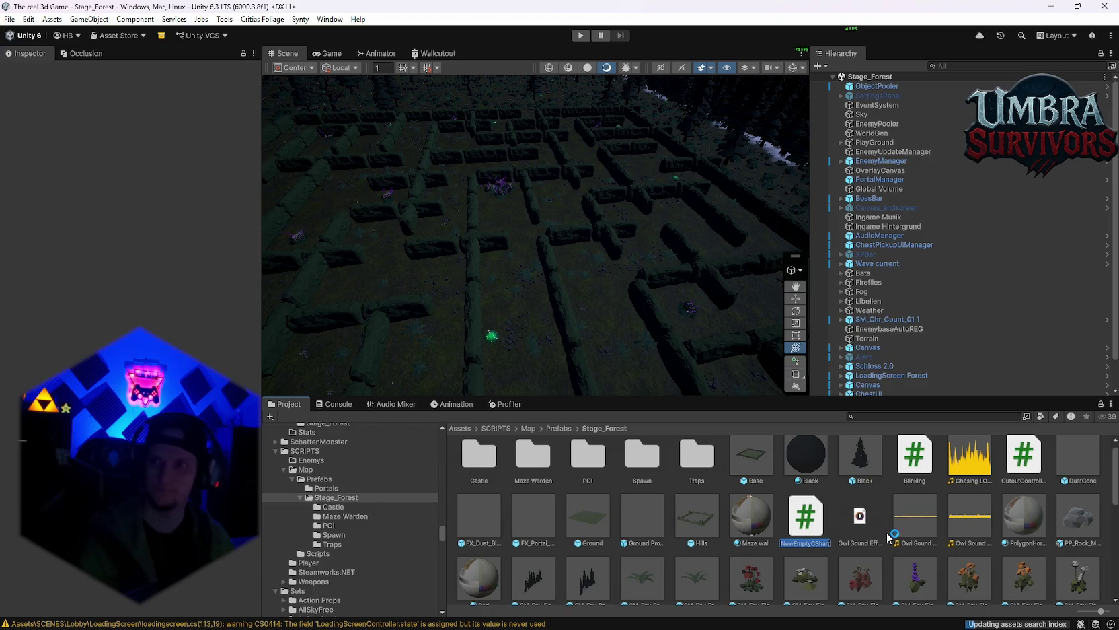
Step: Name the new script 'Map gen event poi' and check the Console for compile messages
type("Map")
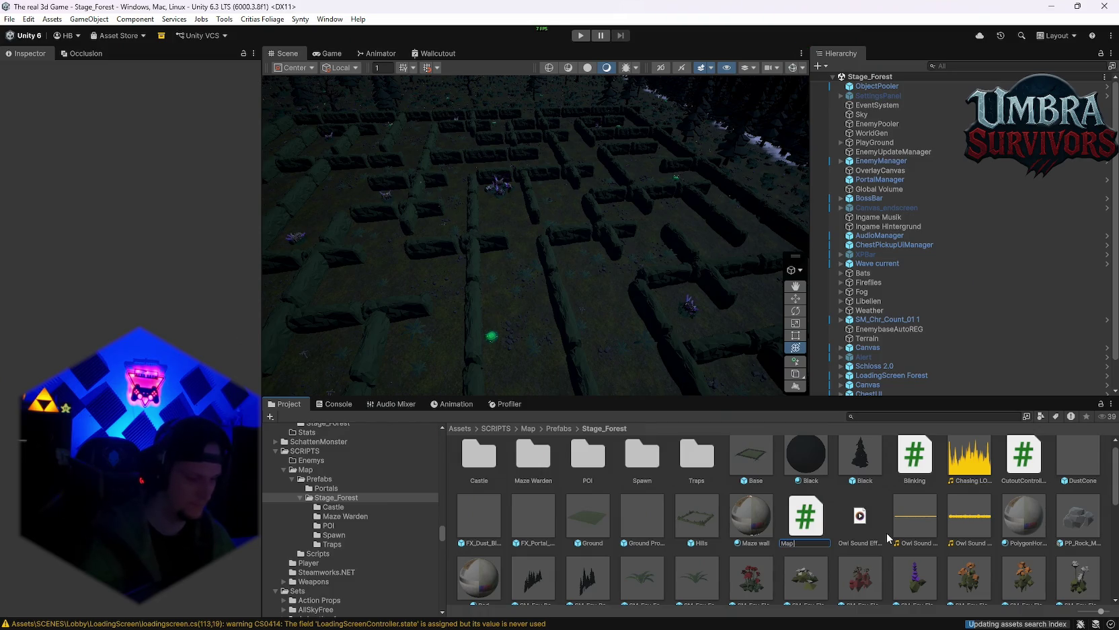
type(" gen event poi")
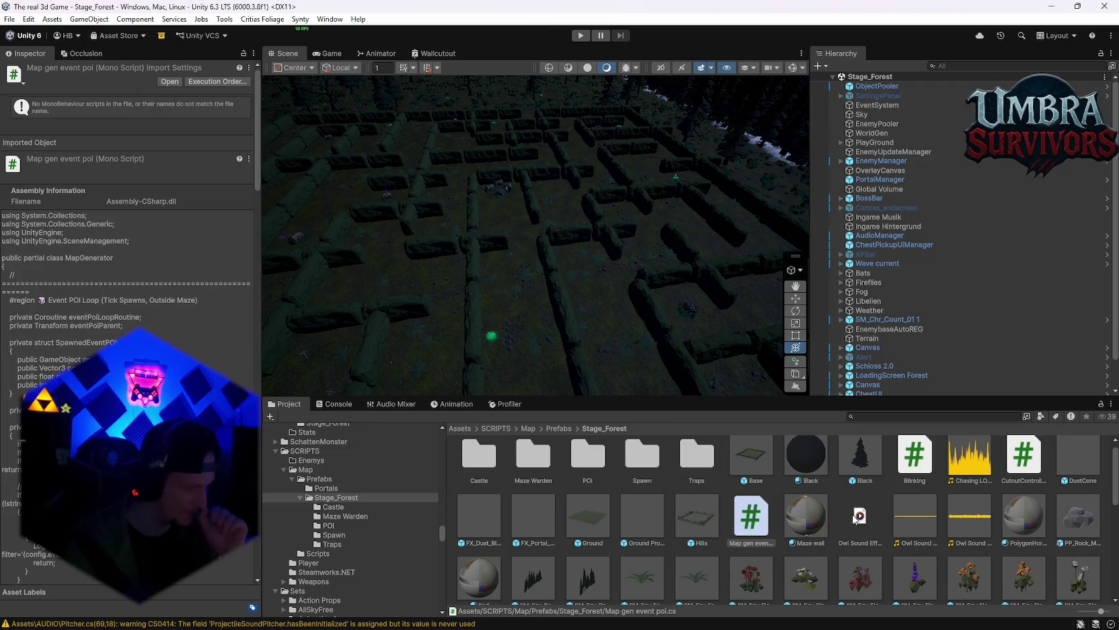
right_click(854, 517)
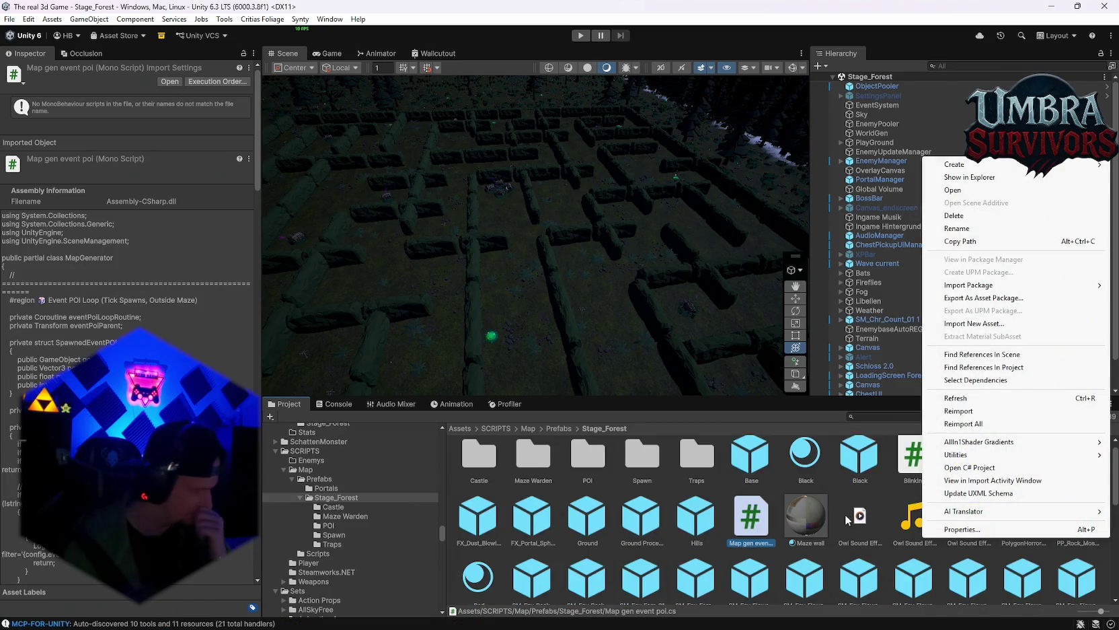
left_click(844, 532)
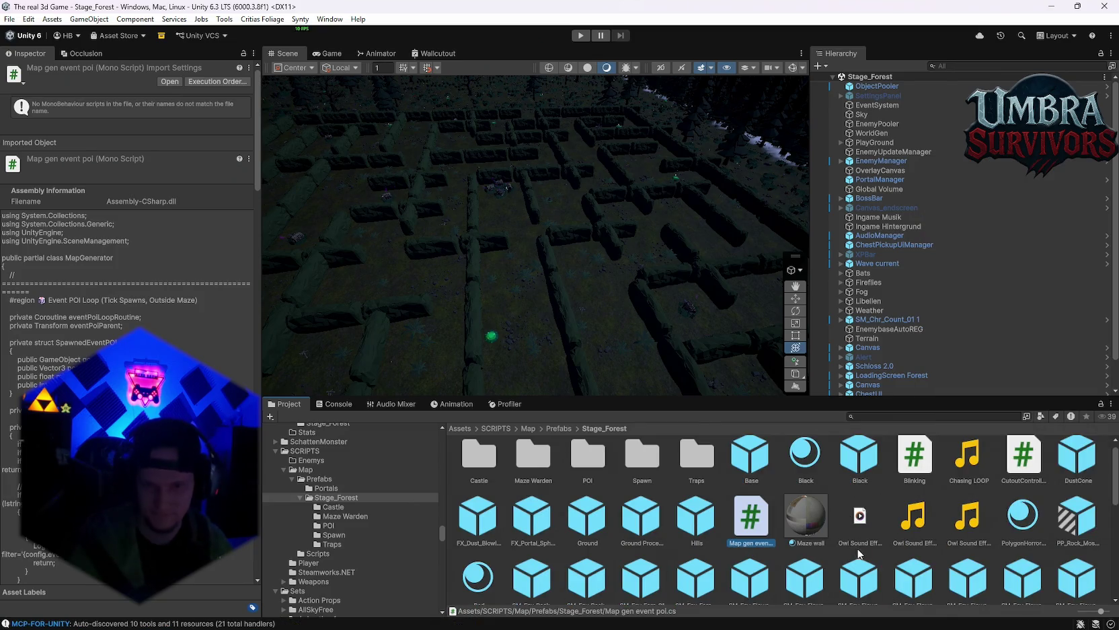
scroll(942, 545, "down", 10)
scroll(958, 555, "up", 10)
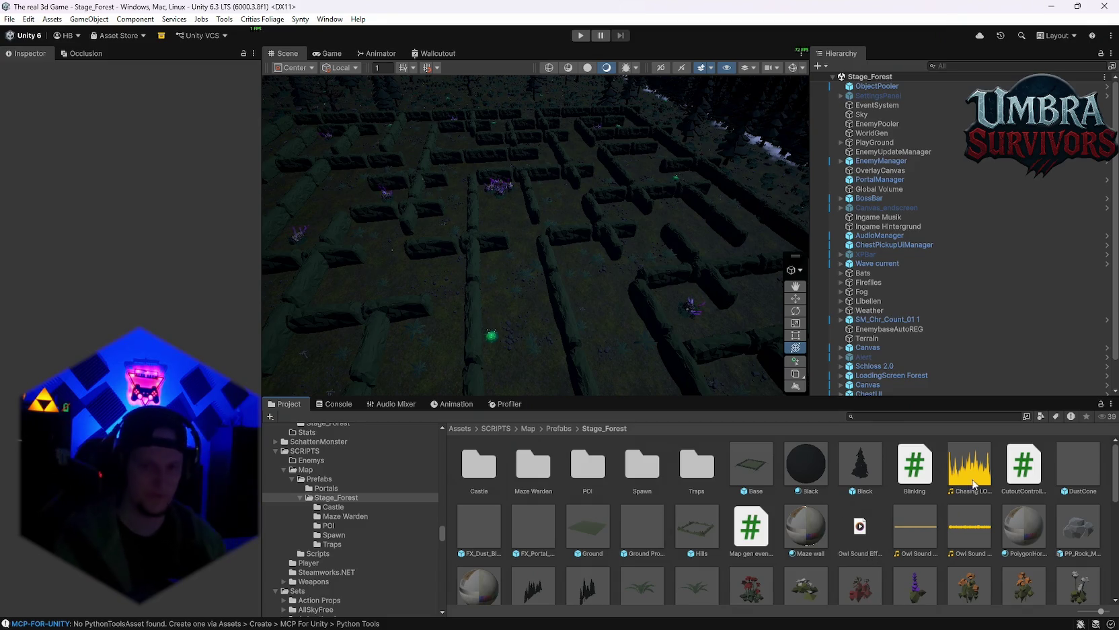
scroll(891, 511, "down", 8)
scroll(891, 512, "up", 8)
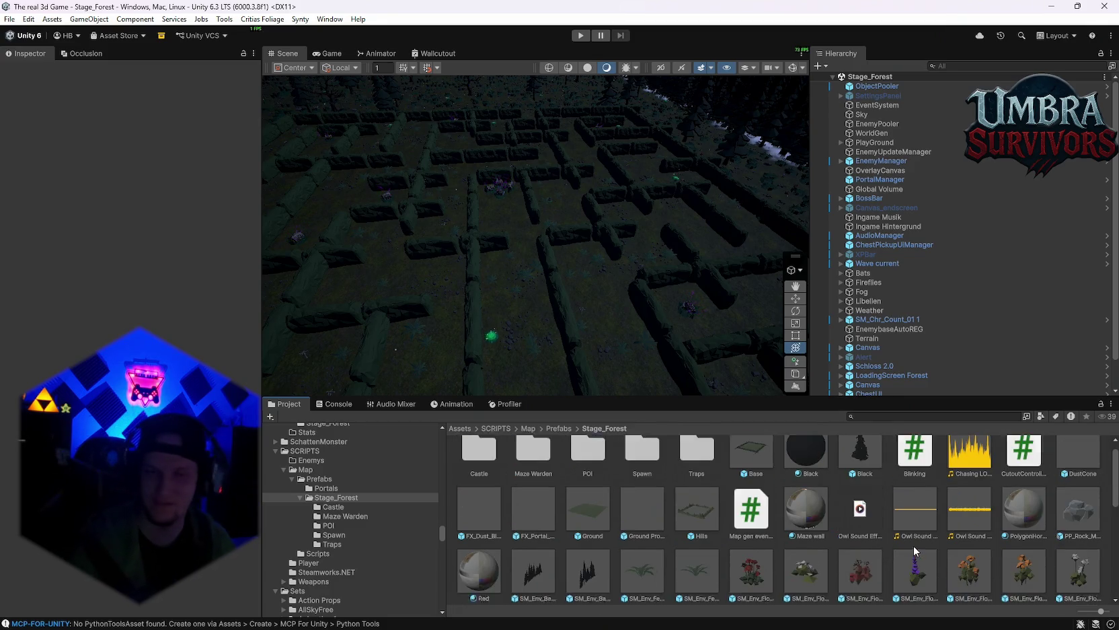
left_click(334, 404)
left_click(282, 404)
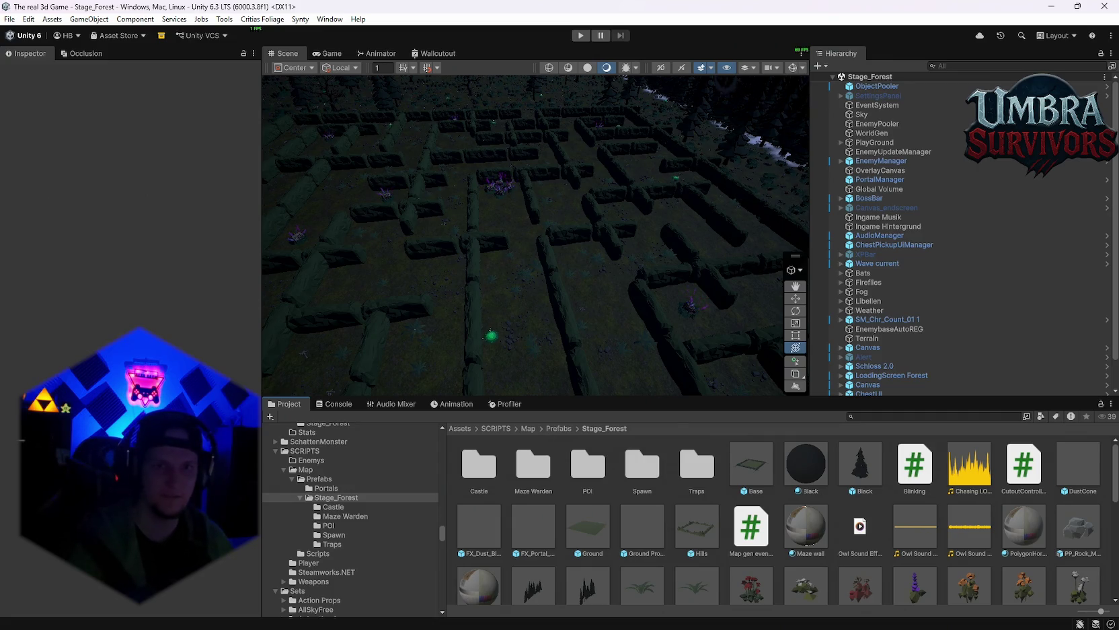
scroll(789, 517, "down", 10)
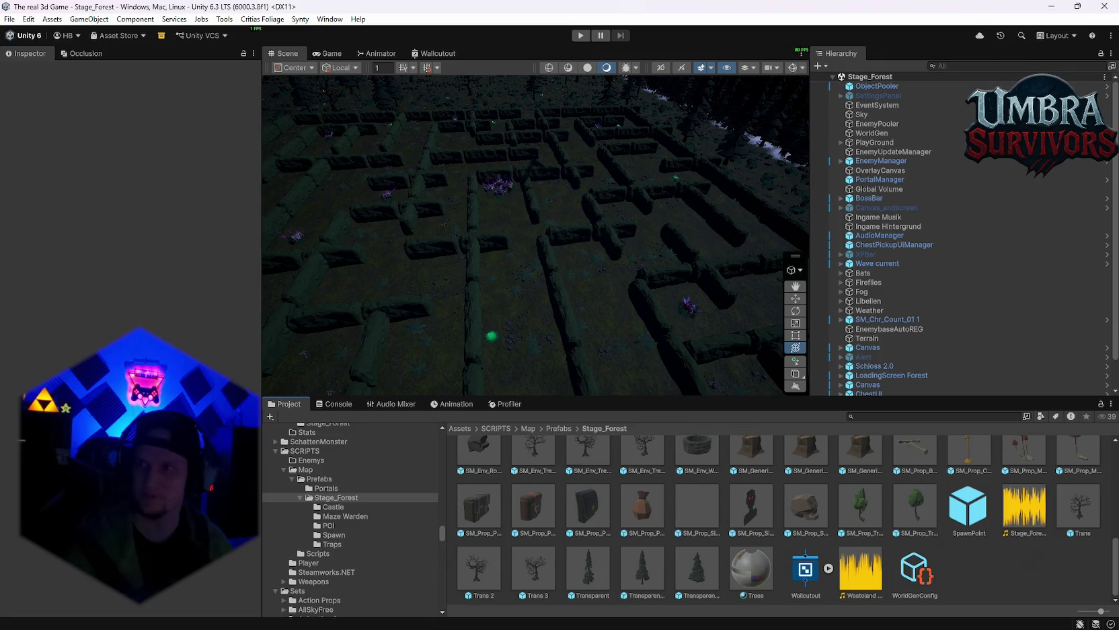
Step: Pan the Scene view across the maze and check the Console output
mouse_move(644, 267)
left_mouse_down()
mouse_move(597, 170)
mouse_move(623, 291)
mouse_move(579, 242)
mouse_move(477, 245)
left_mouse_up()
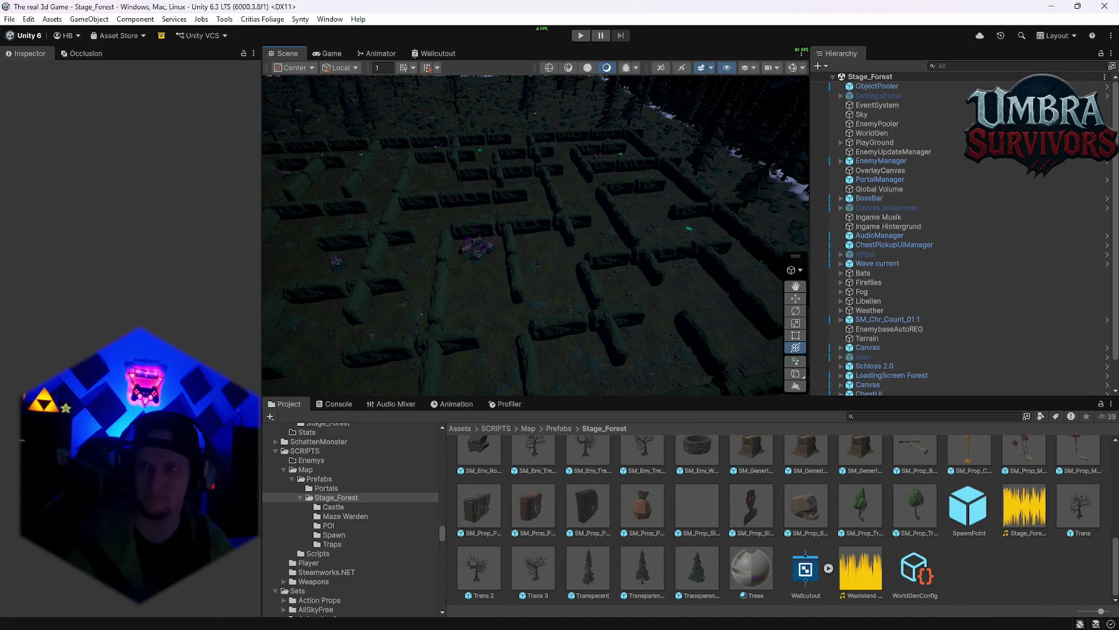
scroll(887, 269, "down", 3)
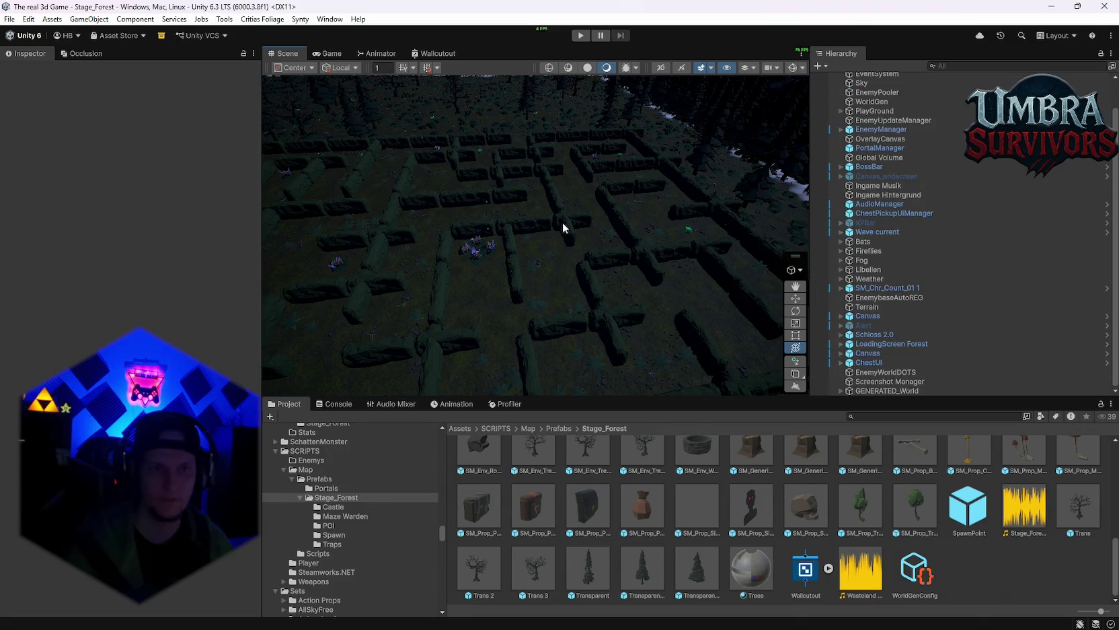
left_click_drag(562, 230, 799, 221)
left_click(334, 404)
left_click(284, 405)
left_click(334, 404)
left_click(283, 406)
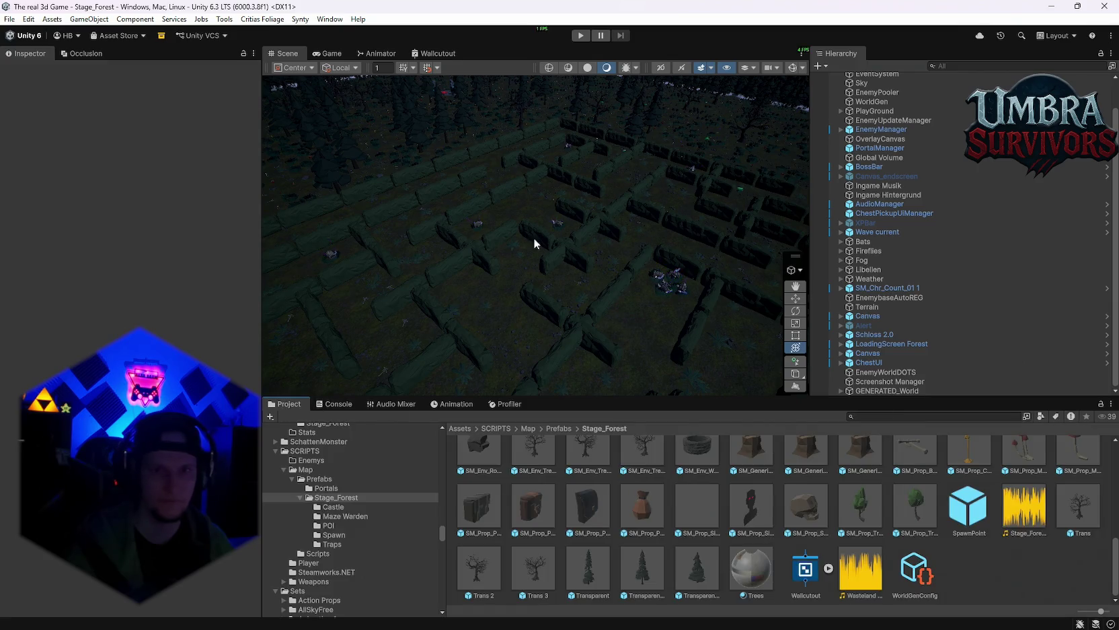
scroll(892, 215, "up", 2)
Step: Run Generate World from WorldGen's Map Generator menu and look over the new maze
left_click(874, 133)
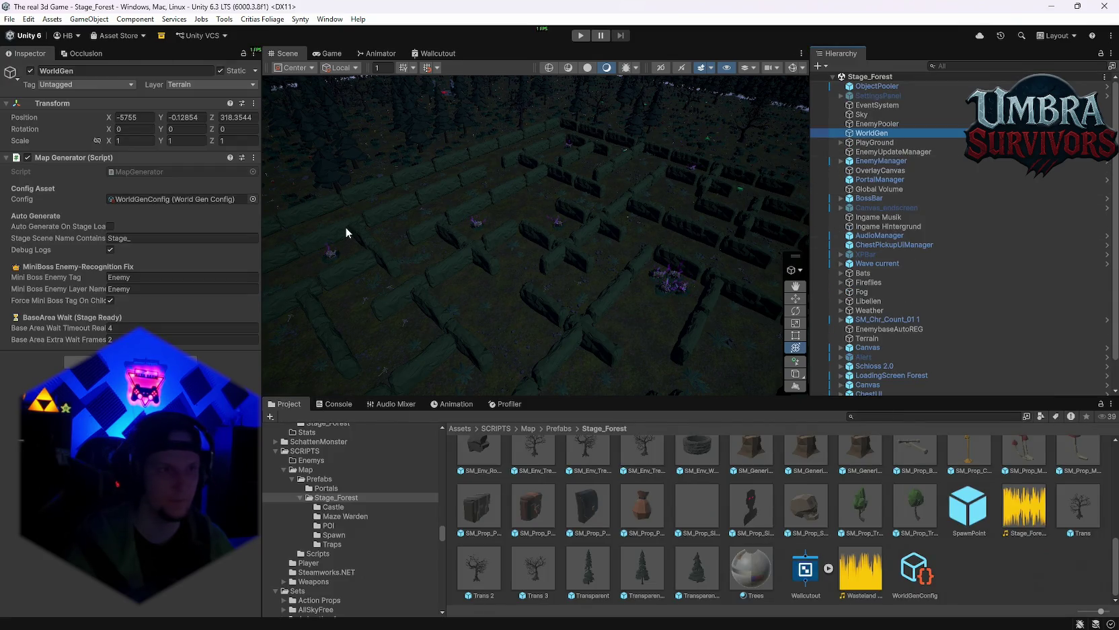
left_click(253, 157)
left_click(295, 338)
mouse_move(545, 266)
left_mouse_down()
mouse_move(556, 254)
mouse_move(481, 241)
mouse_move(578, 271)
mouse_move(530, 283)
mouse_move(607, 263)
mouse_move(462, 179)
mouse_move(567, 184)
mouse_move(550, 207)
left_mouse_up()
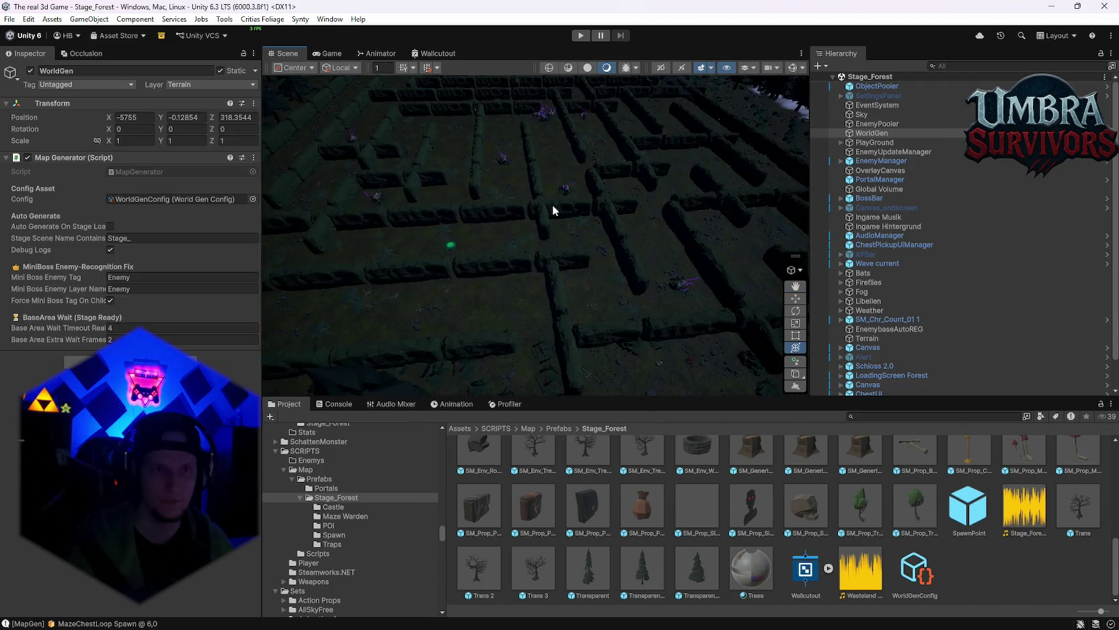
scroll(592, 256, "down", 8)
scroll(620, 290, "up", 8)
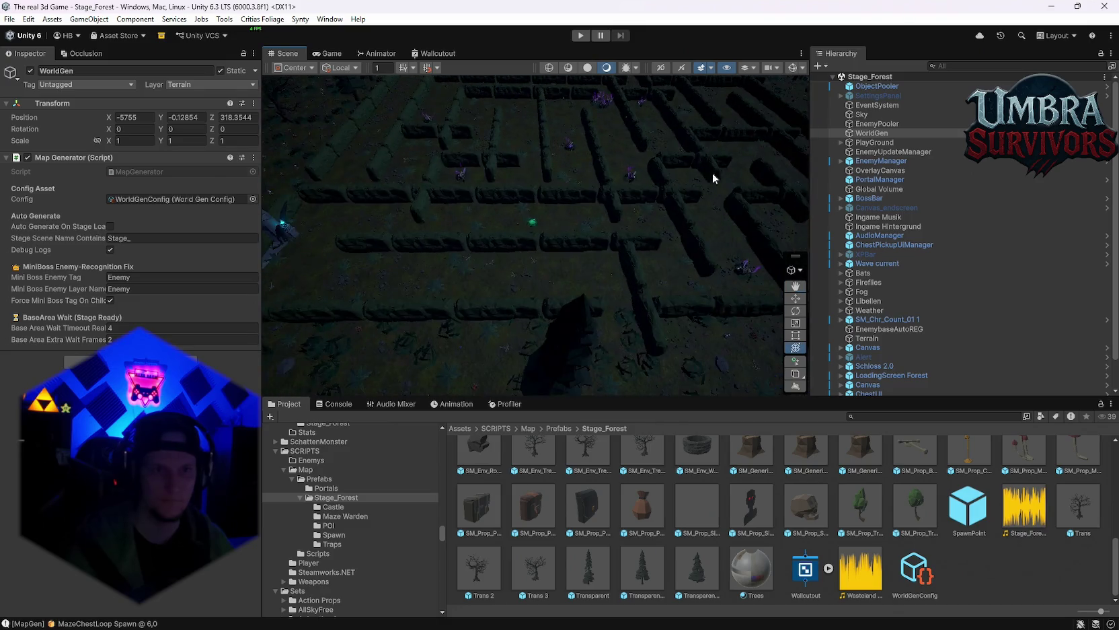
scroll(590, 193, "up", 2)
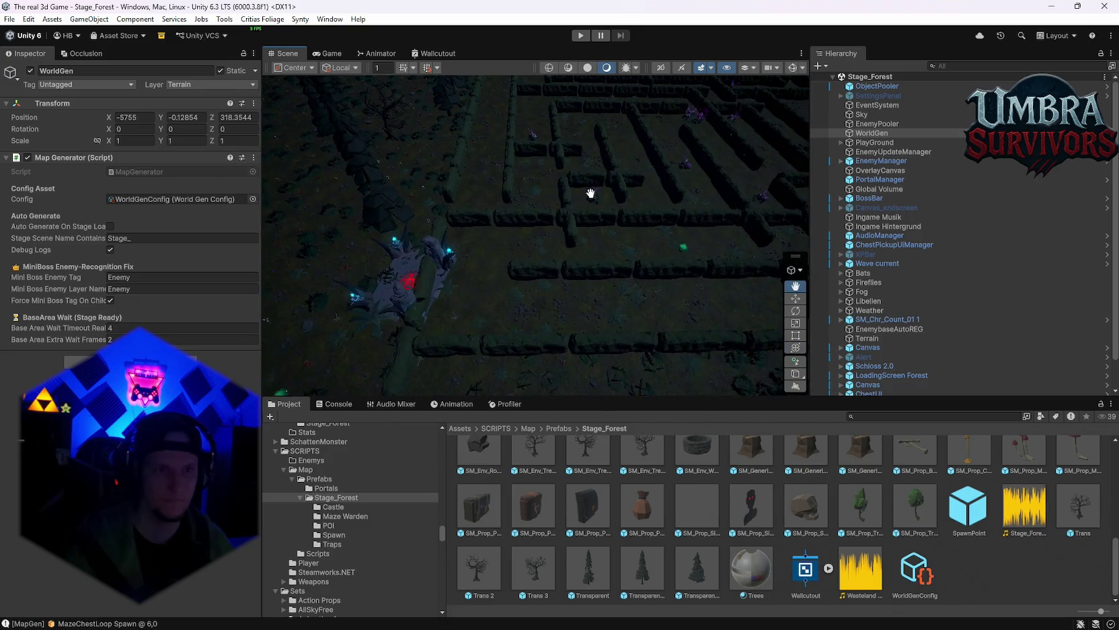
mouse_move(571, 205)
left_mouse_down()
mouse_move(507, 207)
mouse_move(429, 276)
mouse_move(565, 304)
mouse_move(490, 232)
mouse_move(519, 242)
mouse_move(472, 224)
mouse_move(662, 294)
left_mouse_up()
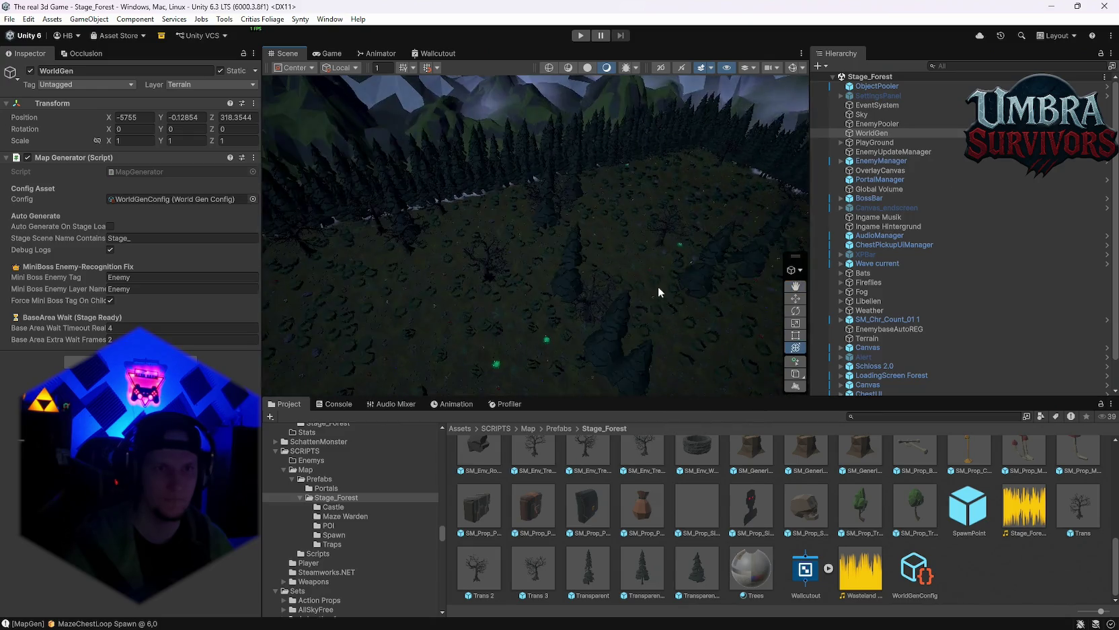
scroll(662, 294, "down", 4)
mouse_move(611, 301)
left_mouse_down()
mouse_move(497, 257)
mouse_move(352, 267)
mouse_move(602, 245)
mouse_move(687, 163)
mouse_move(492, 188)
mouse_move(652, 318)
mouse_move(460, 255)
mouse_move(565, 201)
mouse_move(680, 283)
mouse_move(435, 175)
mouse_move(585, 177)
mouse_move(392, 236)
mouse_move(588, 248)
mouse_move(610, 283)
mouse_move(455, 281)
mouse_move(616, 327)
mouse_move(533, 325)
mouse_move(768, 390)
left_mouse_up()
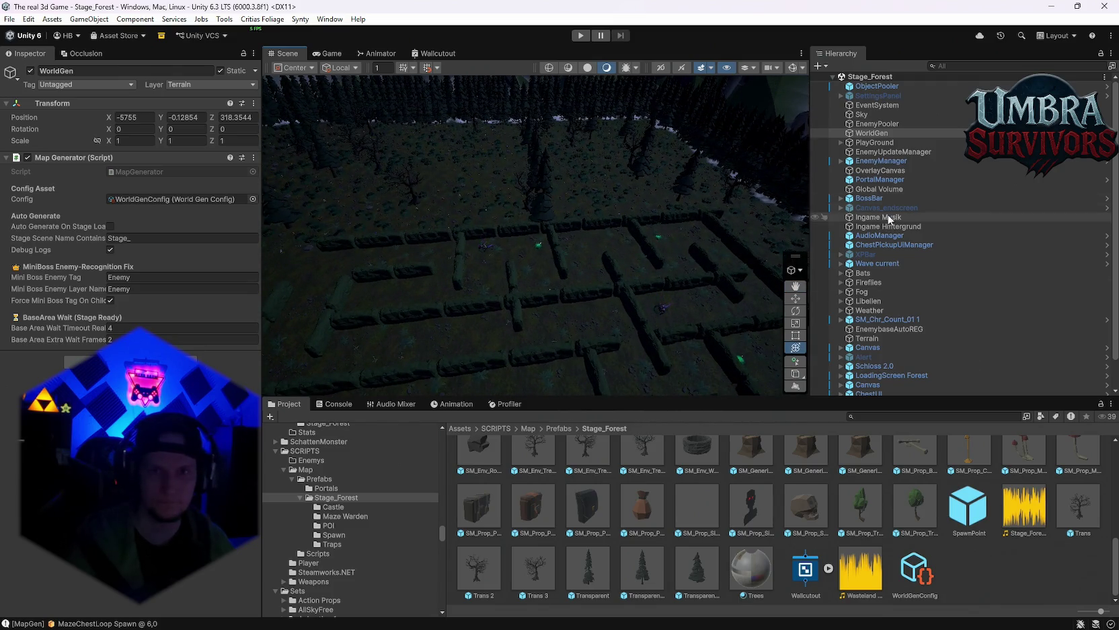
Step: Open the WorldGenConfig asset in a widened Inspector and scroll to its Event POI settings
left_click(172, 199)
double_click(171, 199)
scroll(128, 269, "down", 20)
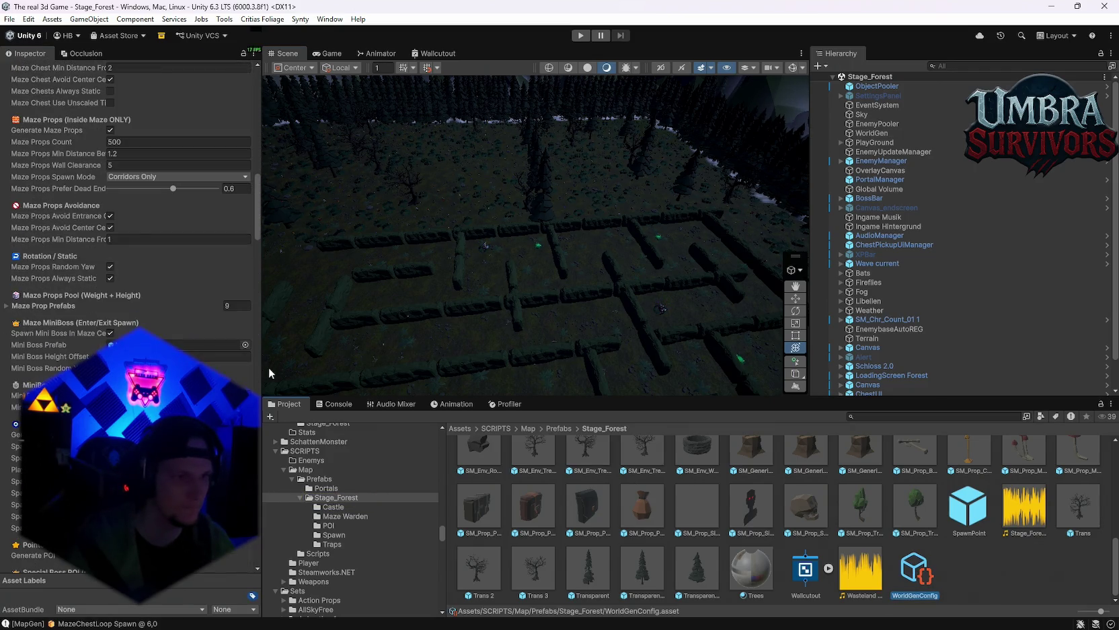
left_click_drag(262, 357, 337, 356)
scroll(168, 303, "down", 12)
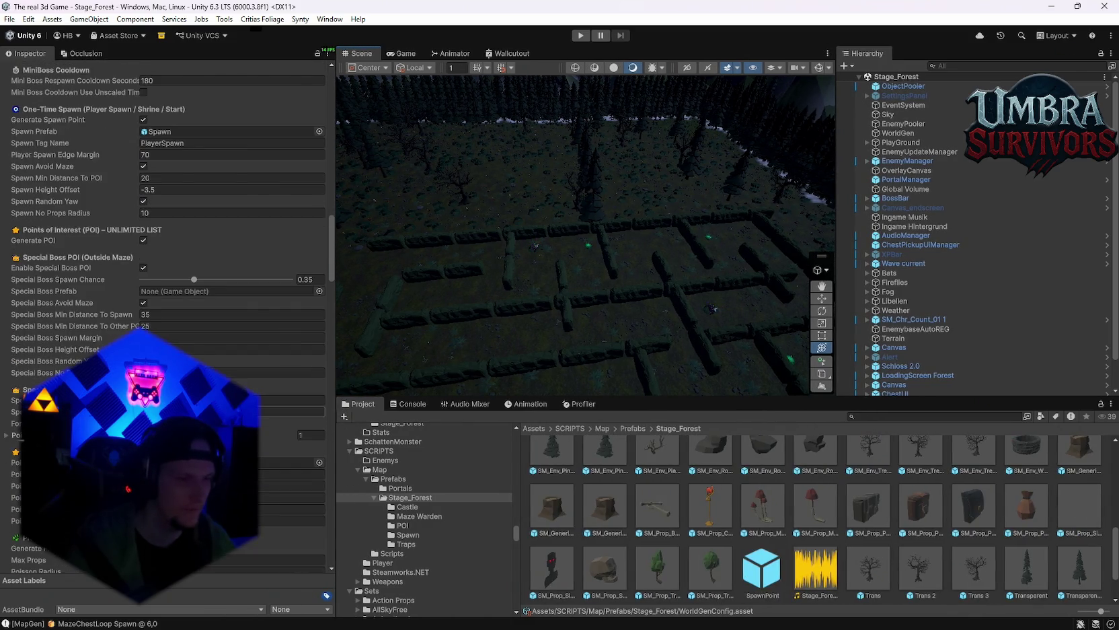
scroll(168, 201, "down", 4)
scroll(168, 202, "down", 4)
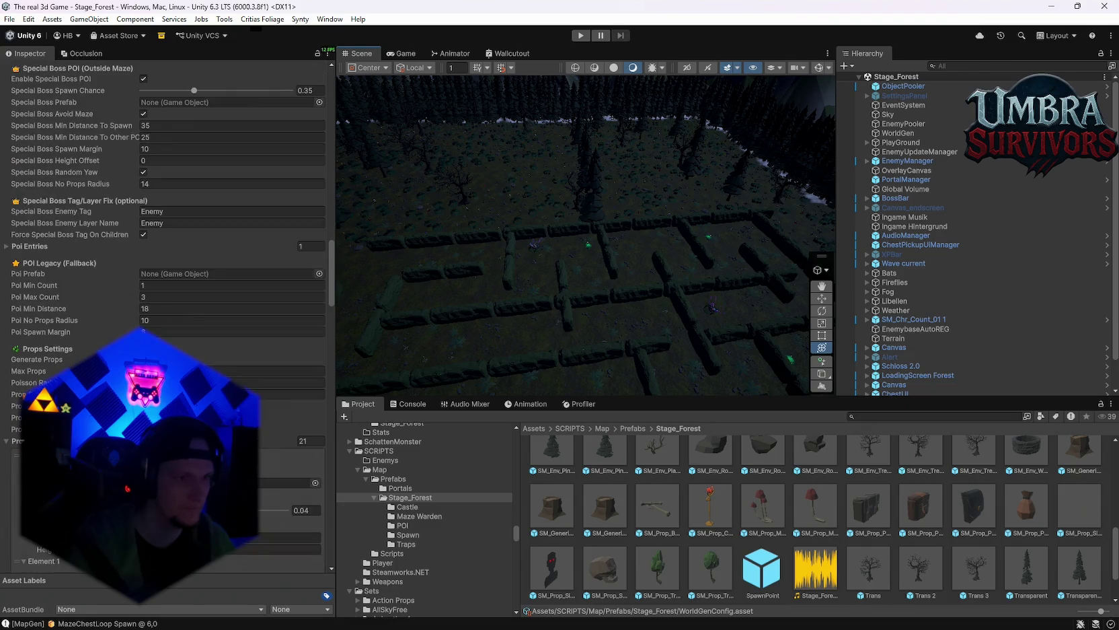
scroll(168, 202, "up", 3)
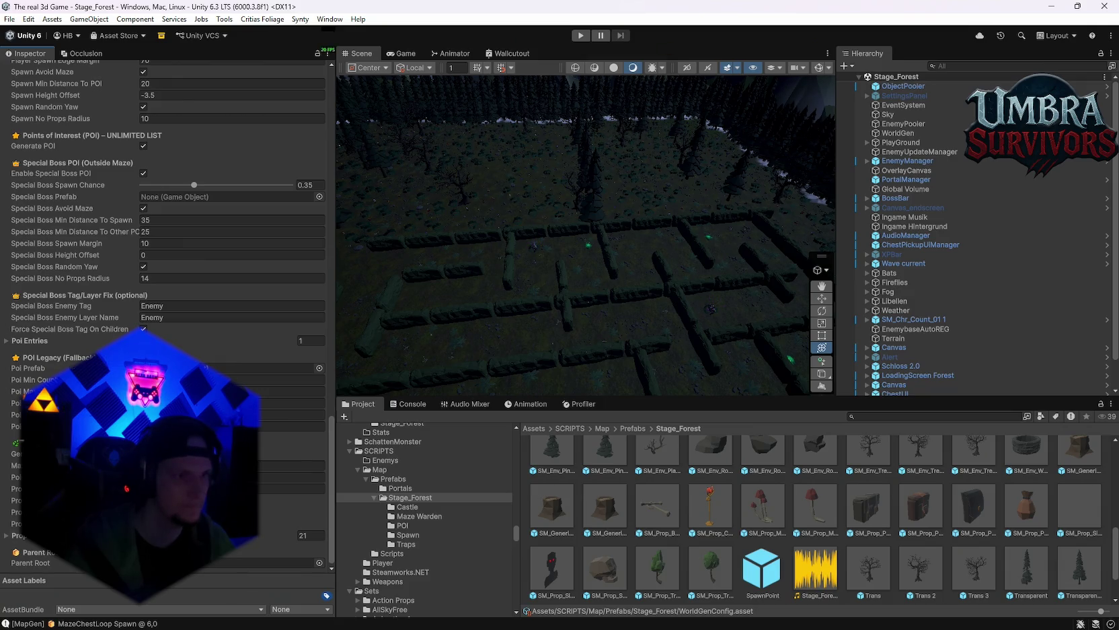
scroll(168, 202, "up", 3)
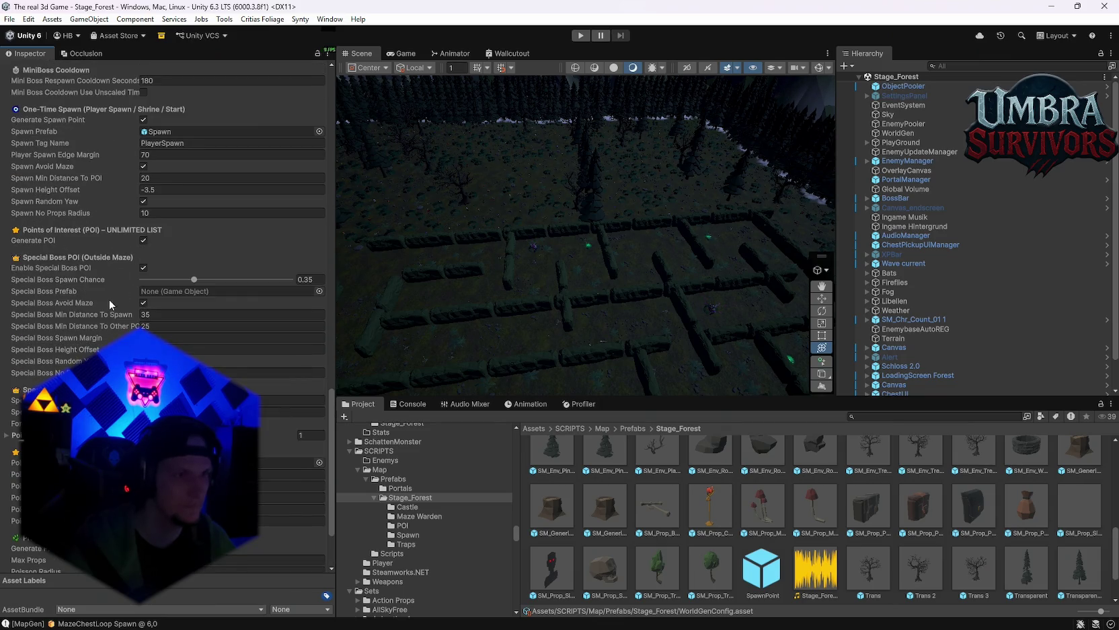
scroll(109, 300, "up", 5)
scroll(109, 345, "up", 14)
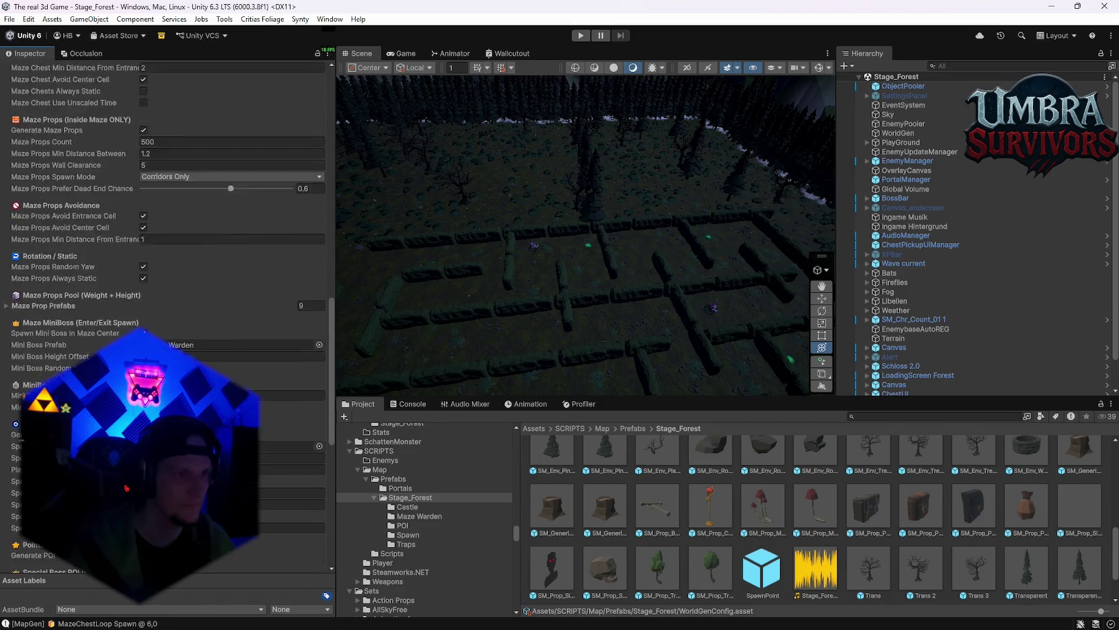
scroll(168, 316, "up", 4)
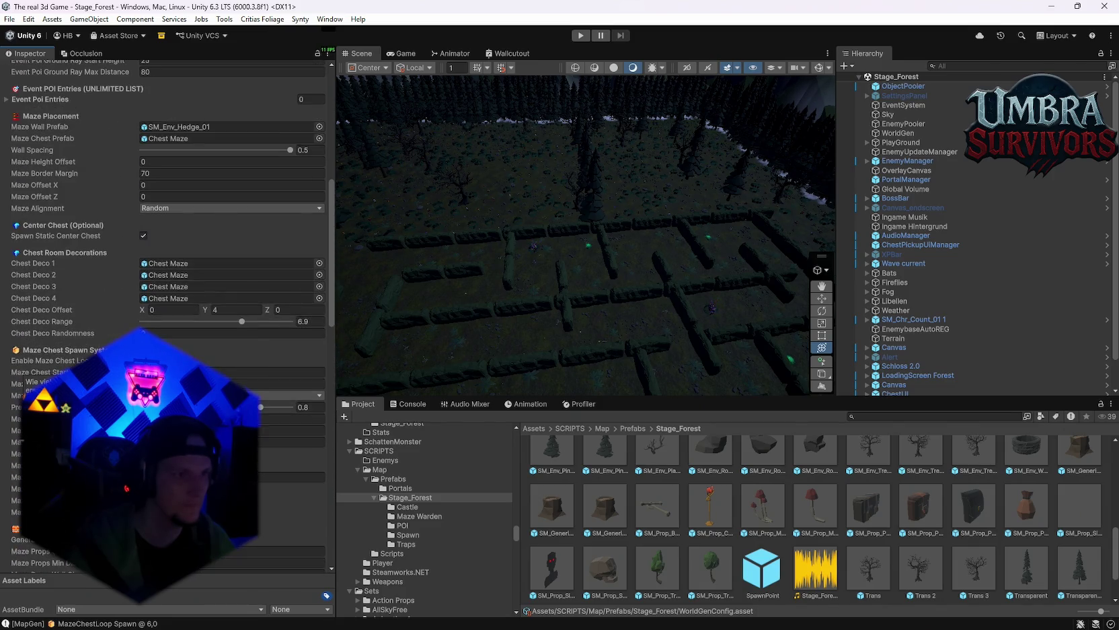
scroll(168, 316, "up", 3)
scroll(264, 320, "up", 4)
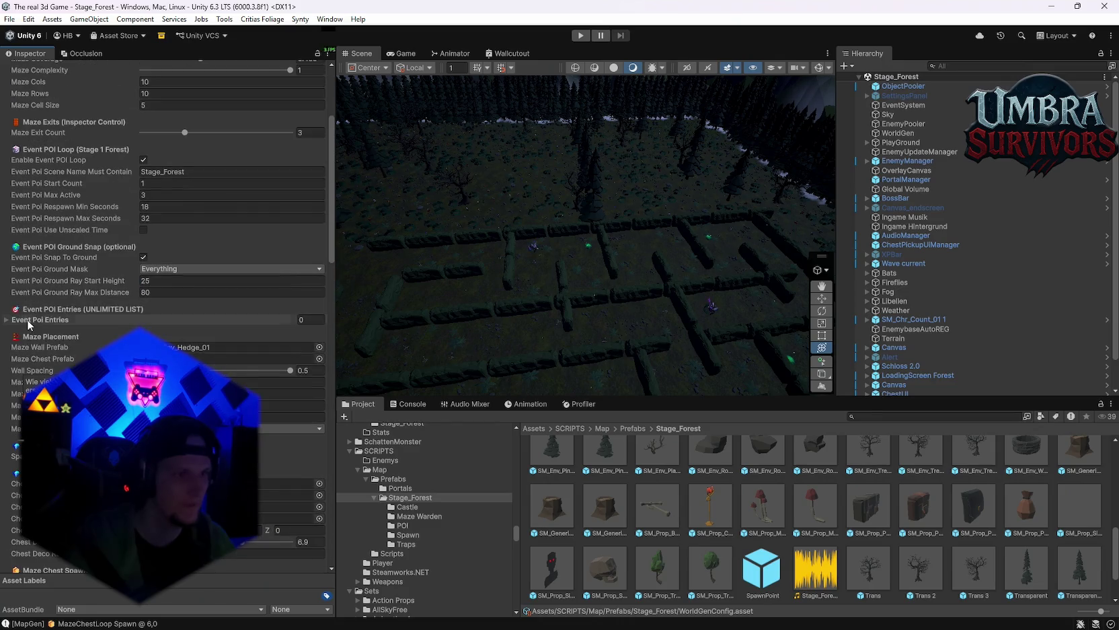
Step: Add Element 0 to Event Poi Entries and expand its fields
left_click(264, 320)
left_click(293, 347)
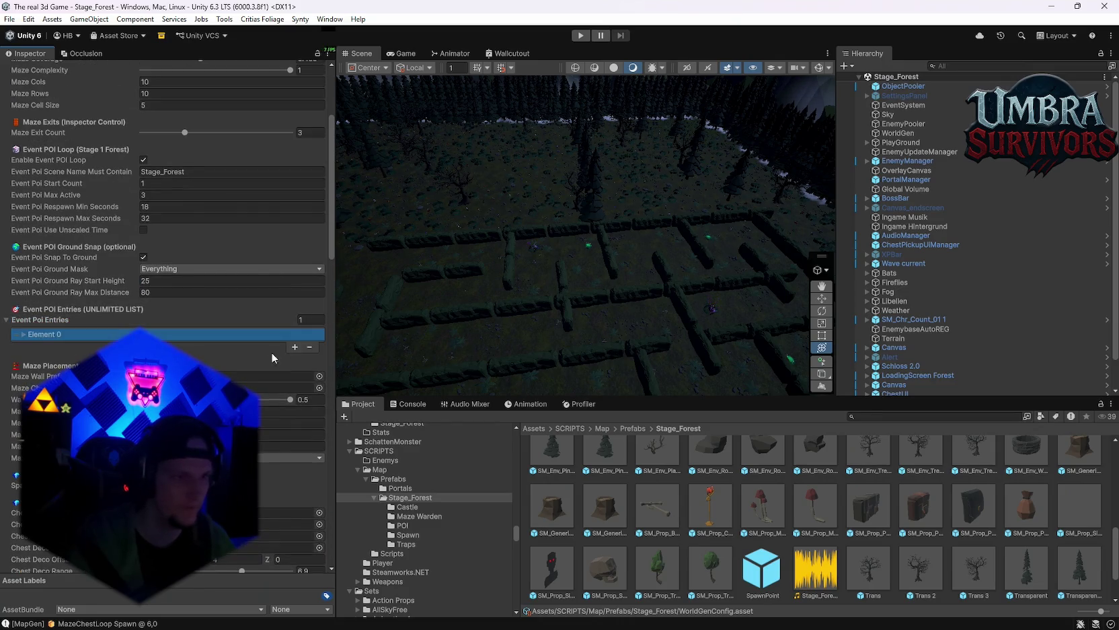
left_click(24, 335)
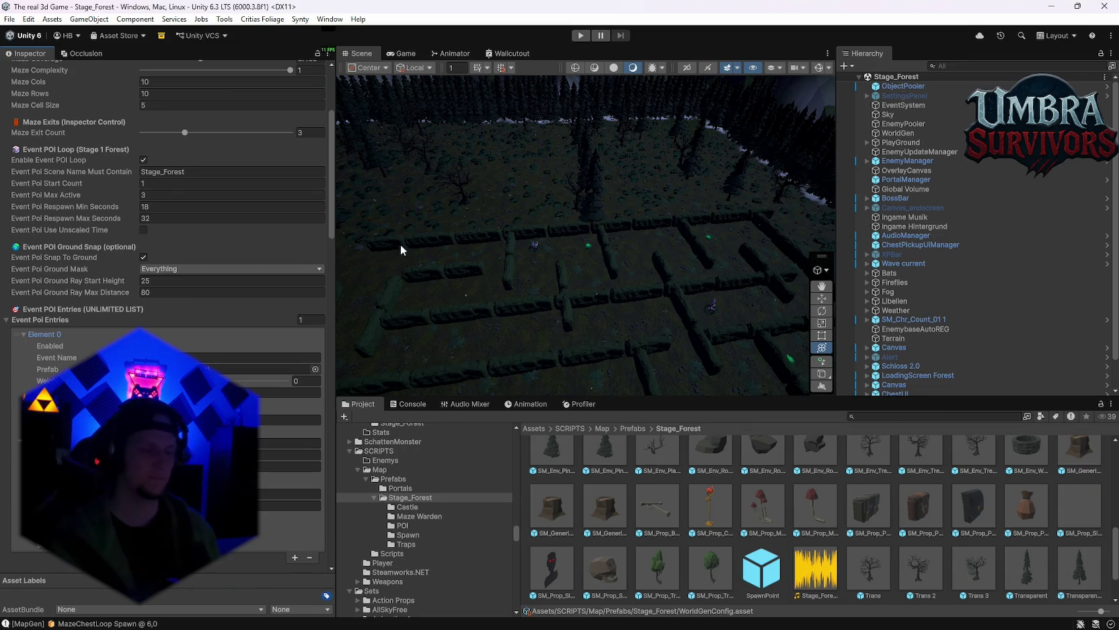
left_click_drag(400, 247, 594, 164)
mouse_move(514, 268)
left_mouse_down()
mouse_move(685, 194)
mouse_move(618, 274)
mouse_move(668, 248)
left_mouse_up()
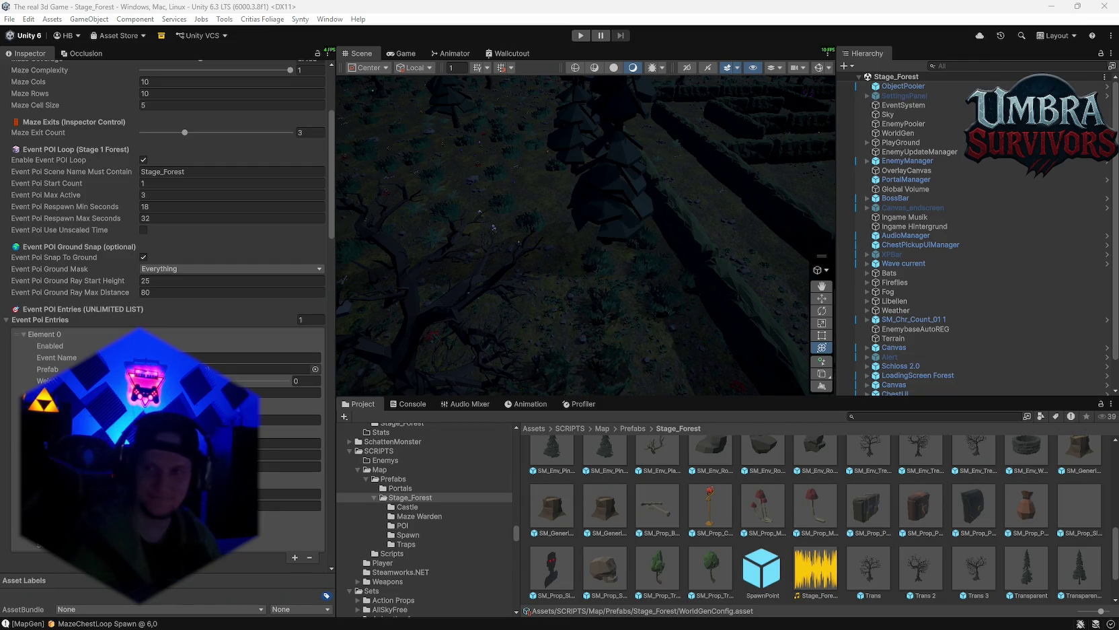
Step: Scroll the Project grid up to the mushroom prefabs in Stage_Forest
scroll(688, 350, "up", 2)
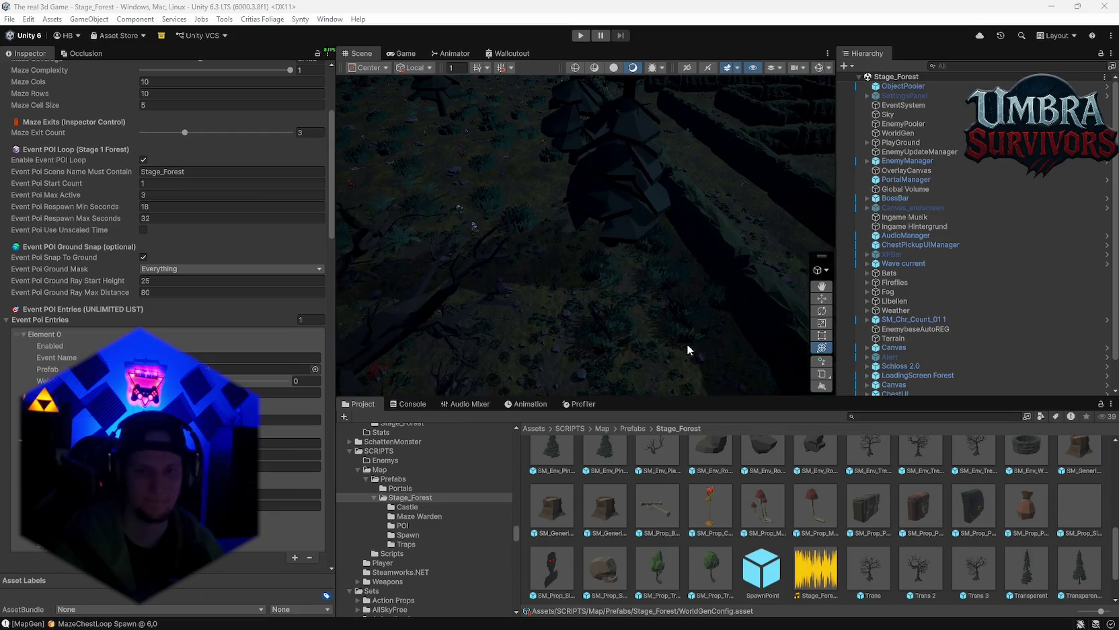
scroll(688, 350, "up", 2)
scroll(805, 515, "up", 3)
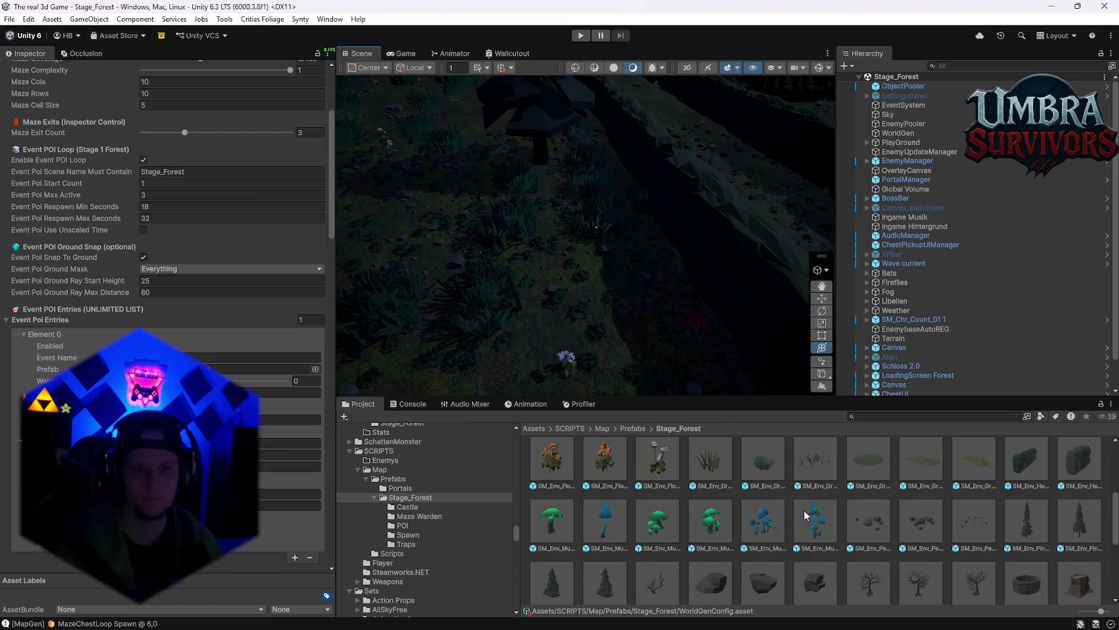
Step: Compare the mushroom group prefabs in Prefab mode, settling on SM_Env_Mushroom_Small_03
scroll(760, 515, "up", 1)
left_click(656, 557)
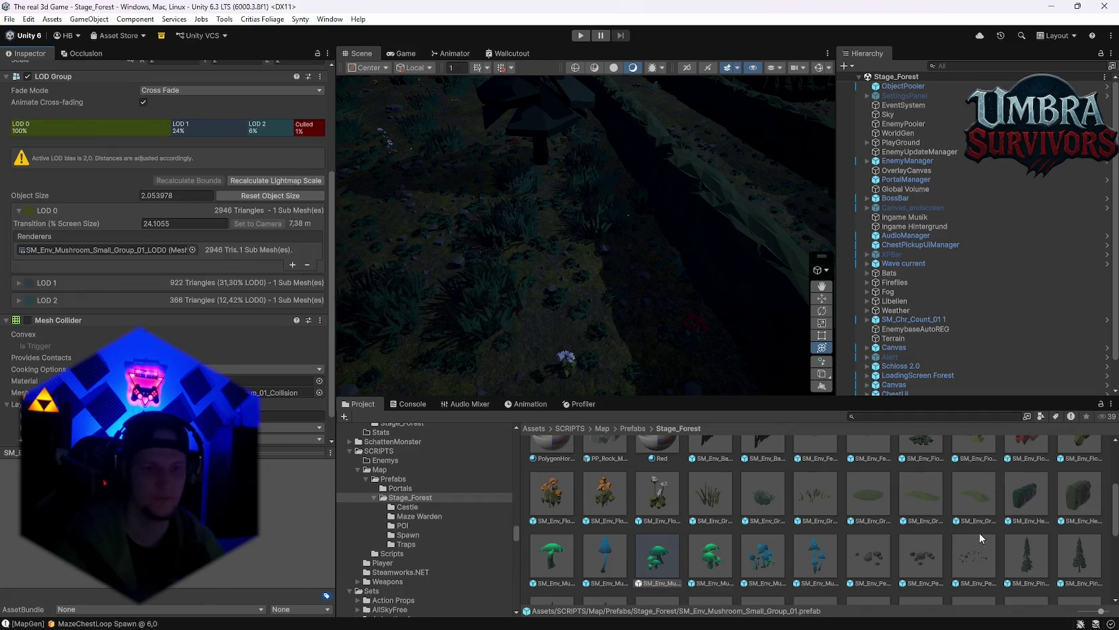
double_click(677, 548)
mouse_move(636, 334)
left_mouse_down()
mouse_move(679, 310)
mouse_move(628, 268)
mouse_move(655, 323)
mouse_move(666, 307)
mouse_move(693, 313)
left_mouse_up()
double_click(706, 557)
double_click(570, 562)
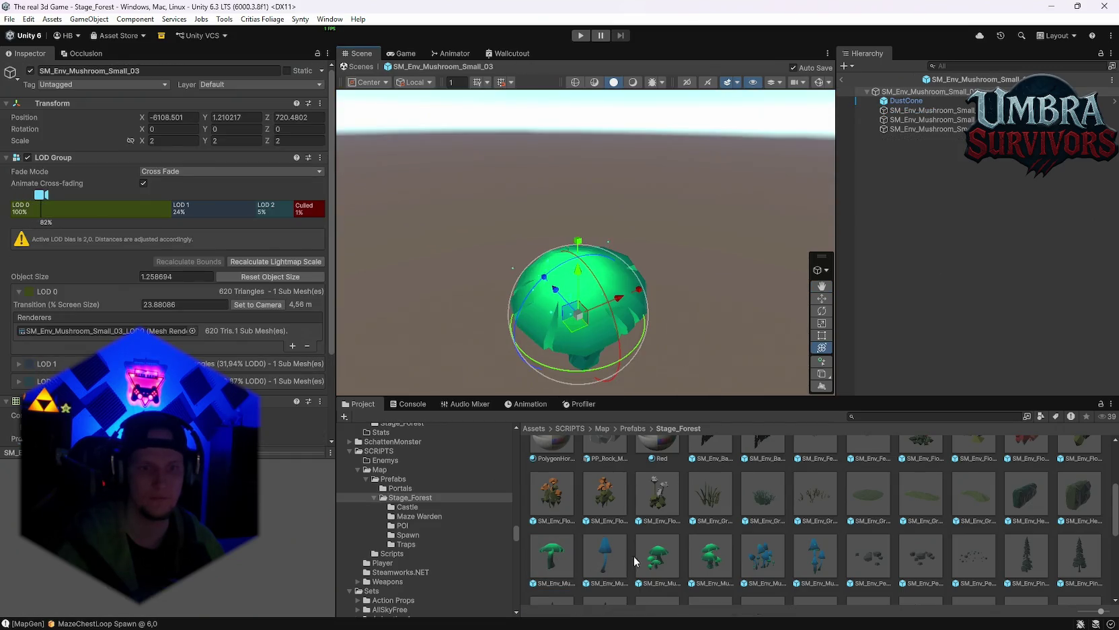
double_click(636, 561)
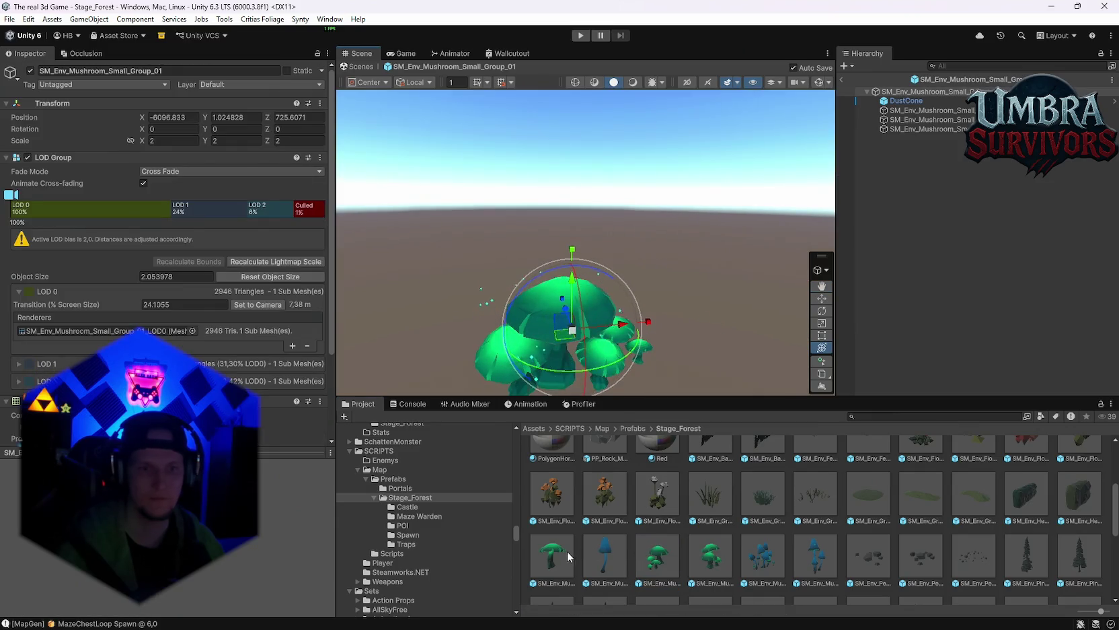
double_click(566, 551)
Step: Centre the mushroom and select its LOD0 child, then its DustCone particle child
mouse_move(635, 222)
left_mouse_down()
mouse_move(654, 179)
mouse_move(639, 162)
left_mouse_up()
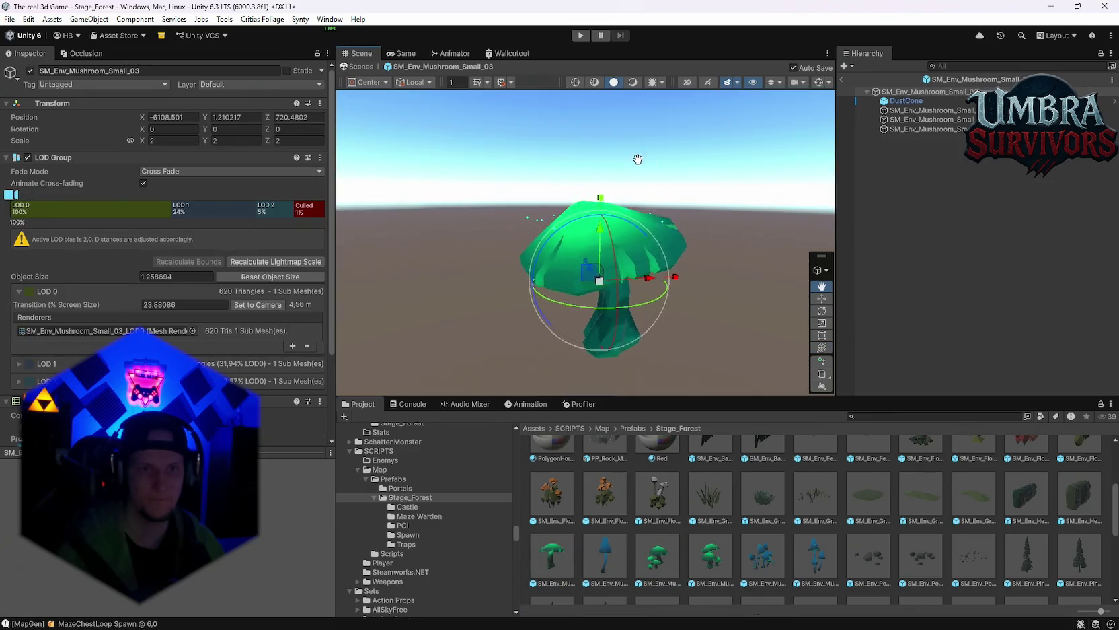
left_click(901, 111)
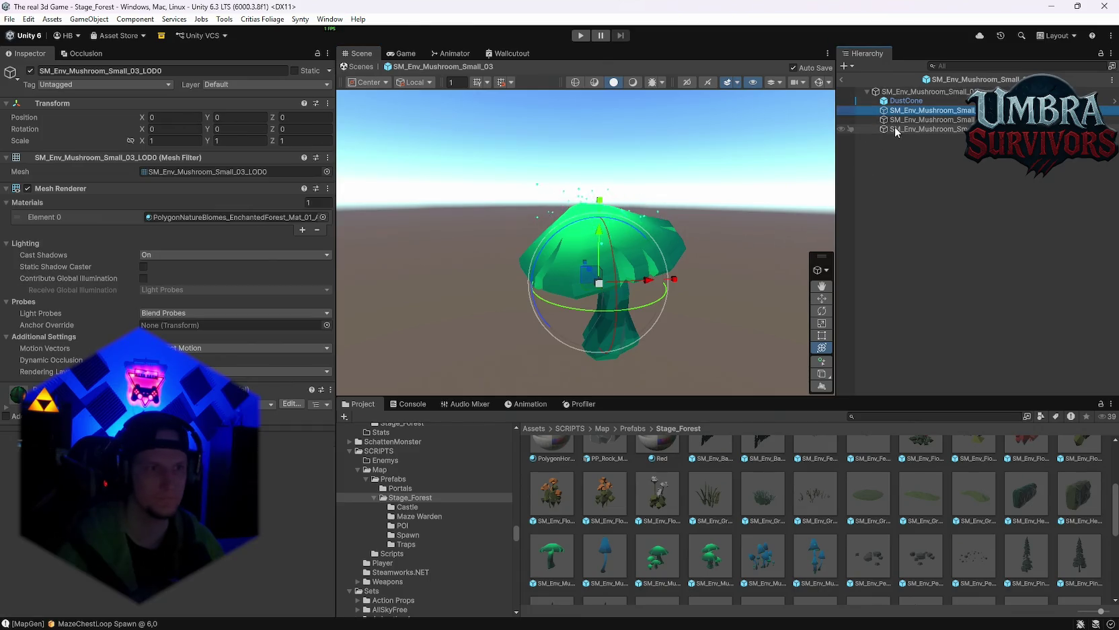
left_click(896, 130, "shift")
left_click(909, 110)
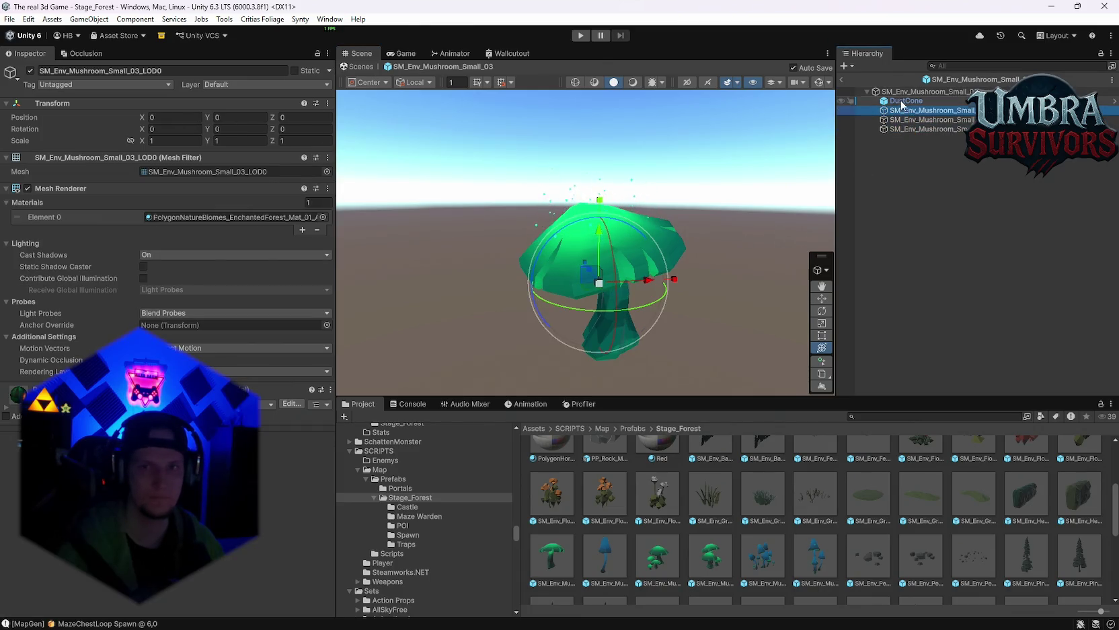
left_click(902, 102)
Step: Eyedropper the mushroom's green into the DustCone particles' Start Color
left_click(145, 326)
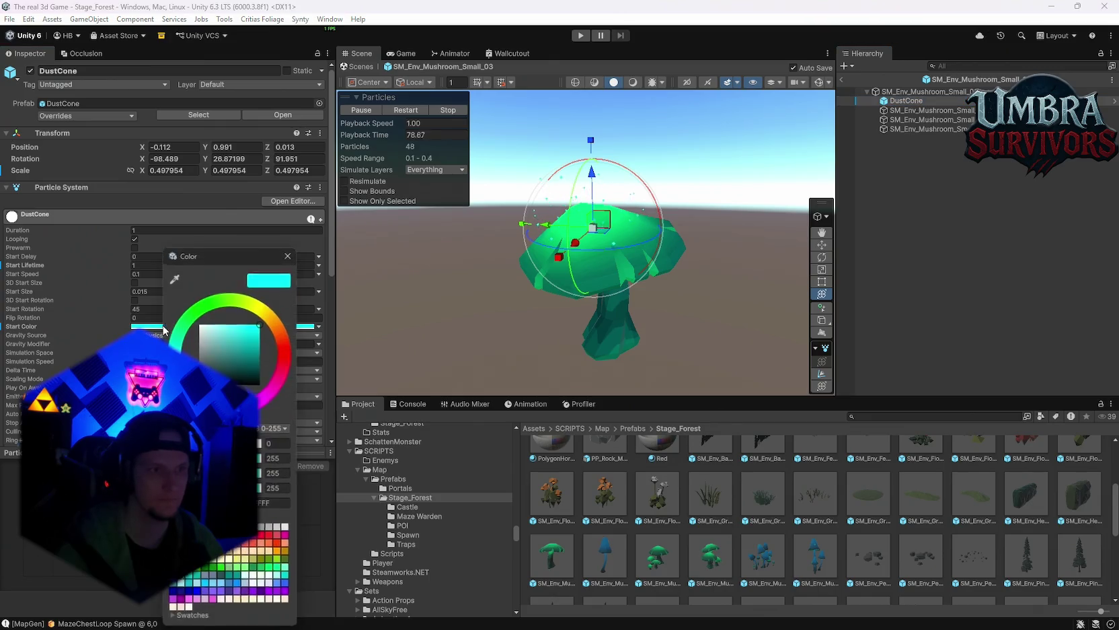
left_click(174, 275)
left_click(584, 225)
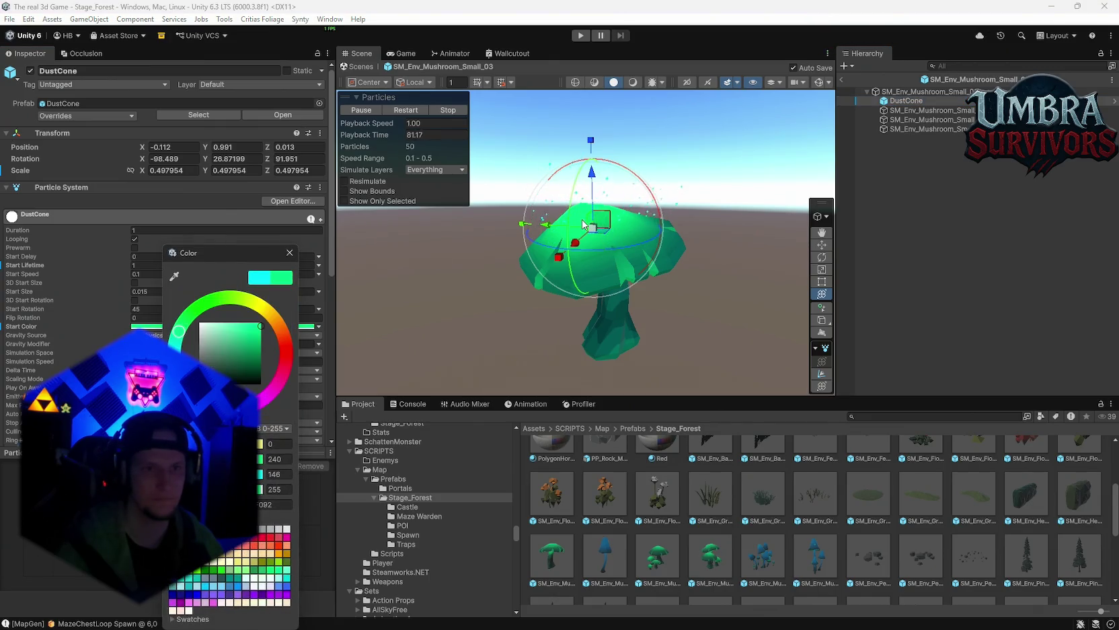
scroll(583, 225, "up", 5)
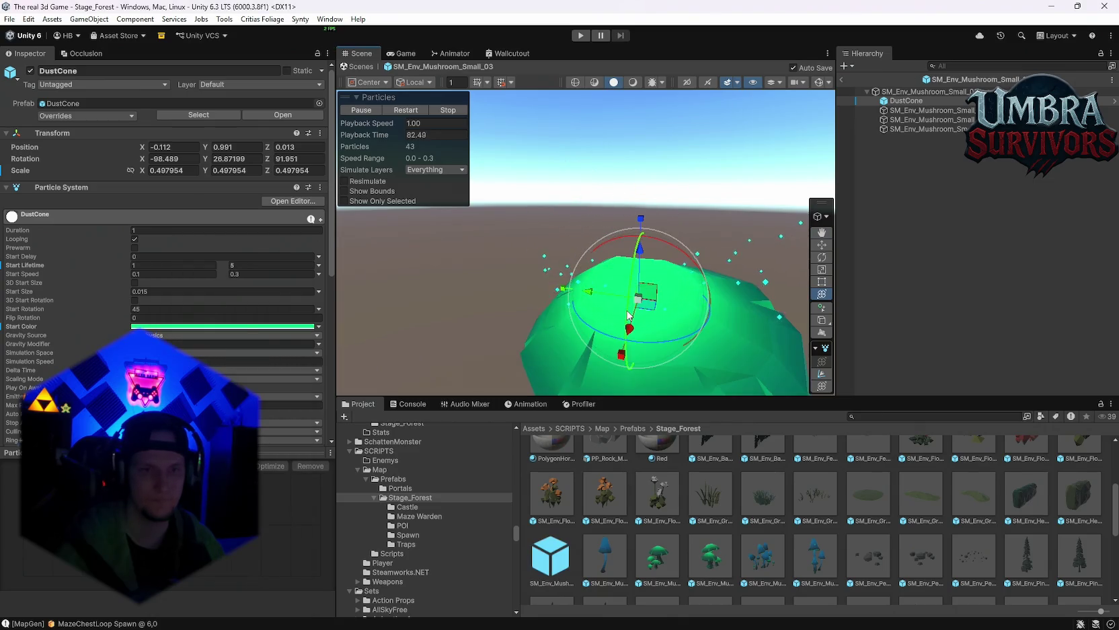
scroll(628, 315, "up", 3)
scroll(606, 289, "down", 3)
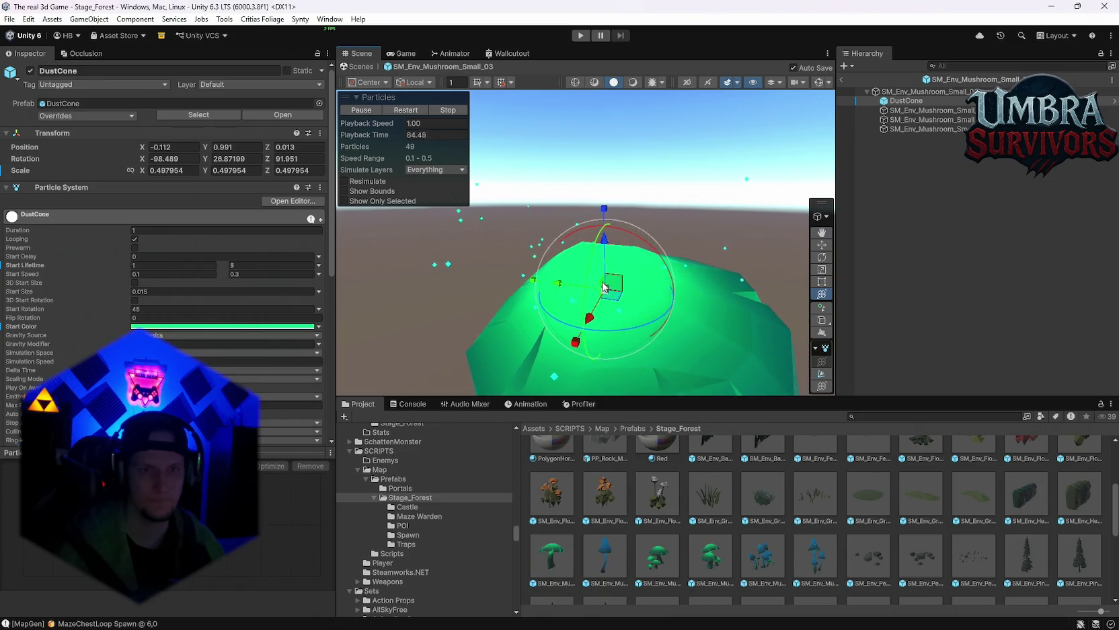
scroll(161, 269, "down", 5)
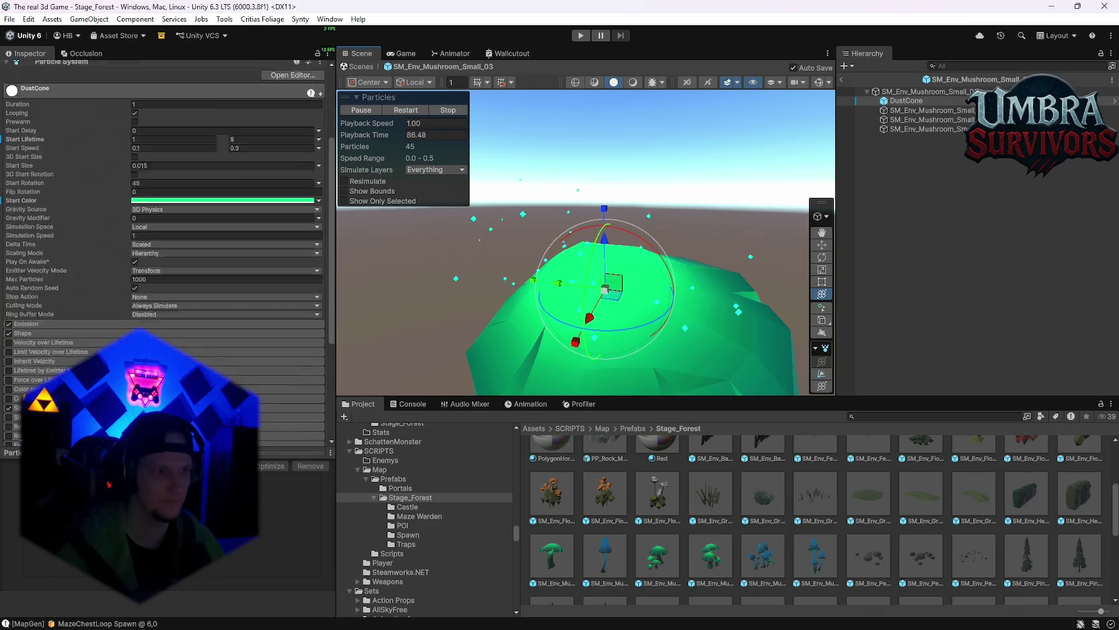
scroll(161, 269, "down", 2)
scroll(678, 270, "down", 2)
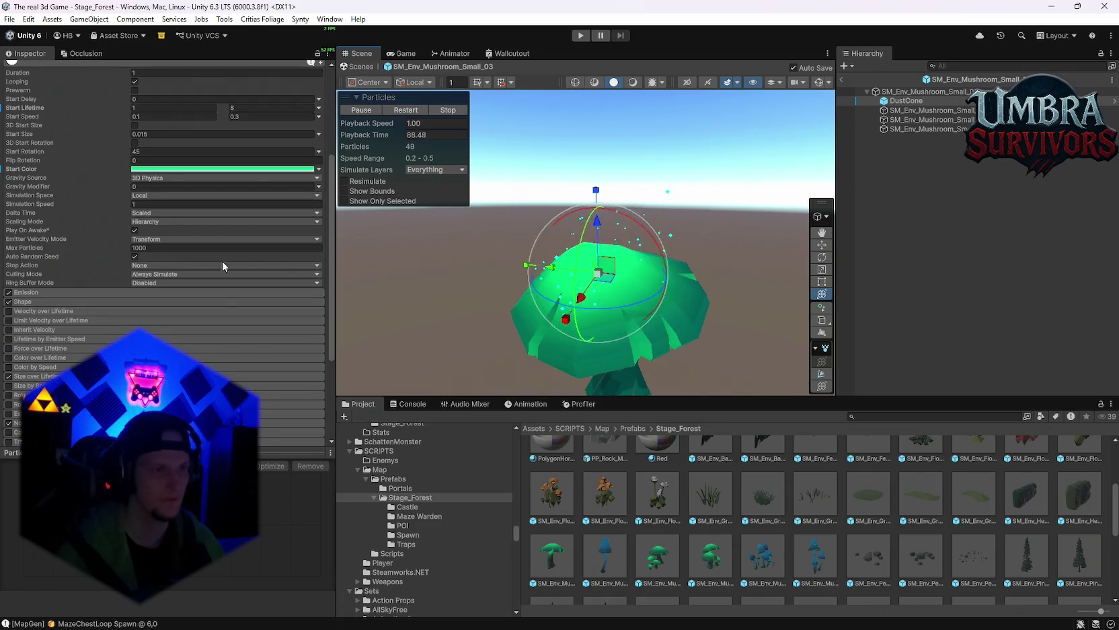
scroll(222, 261, "up", 5)
scroll(192, 330, "down", 3)
scroll(192, 330, "down", 5)
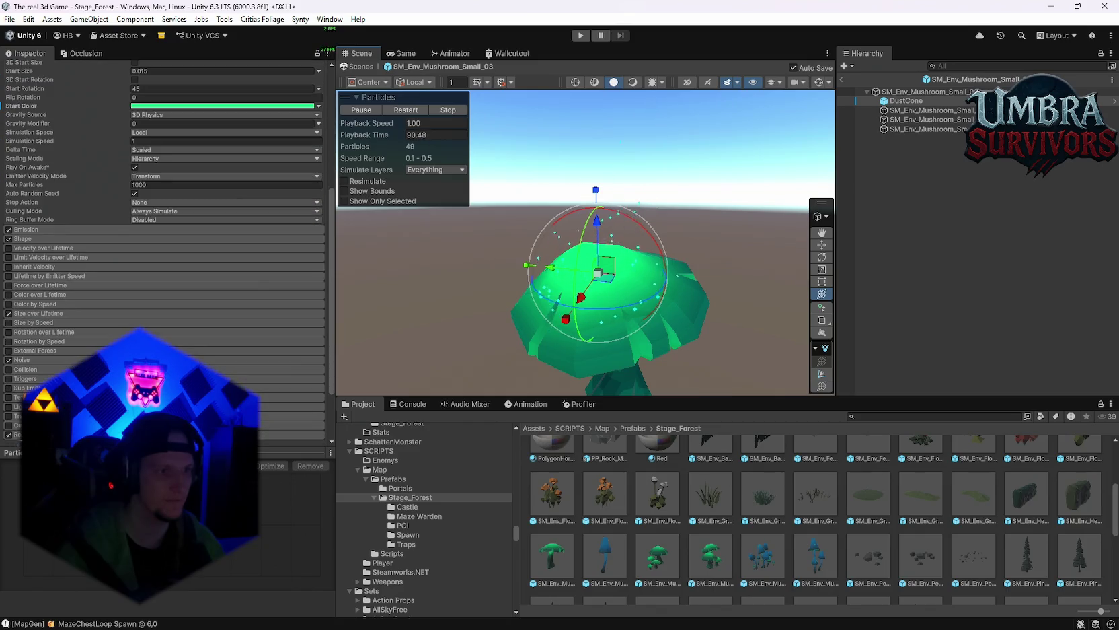
scroll(161, 269, "down", 5)
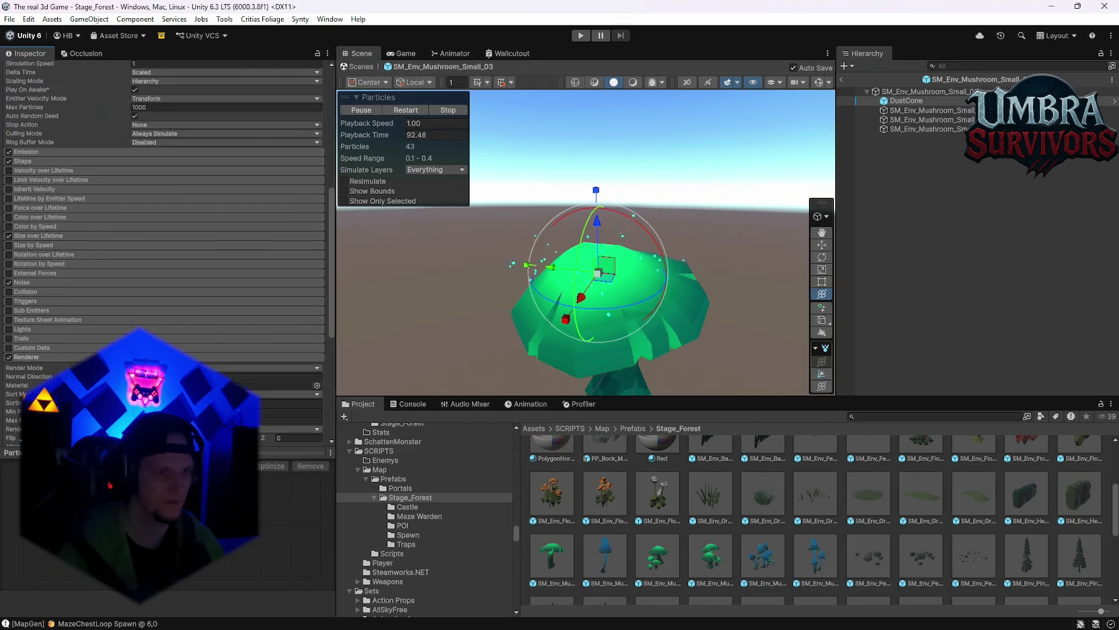
scroll(289, 404, "up", 3)
scroll(289, 403, "down", 2)
Step: Locate the DustCone's PolySolidGlow material and resample the mushroom's green as Start Color
left_click(289, 417)
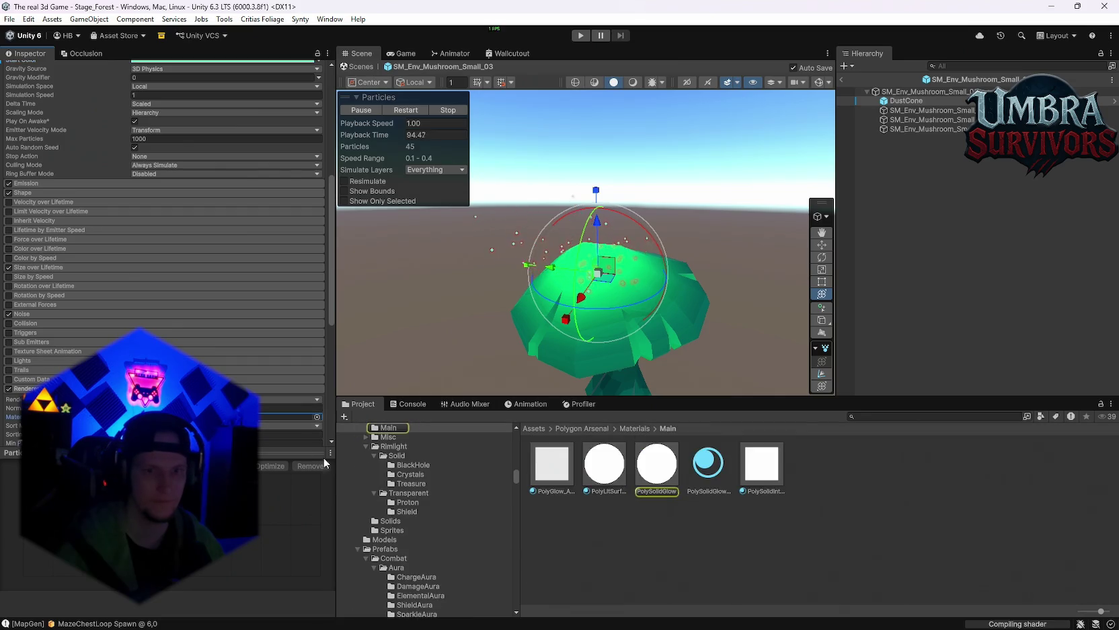
scroll(202, 404, "up", 3)
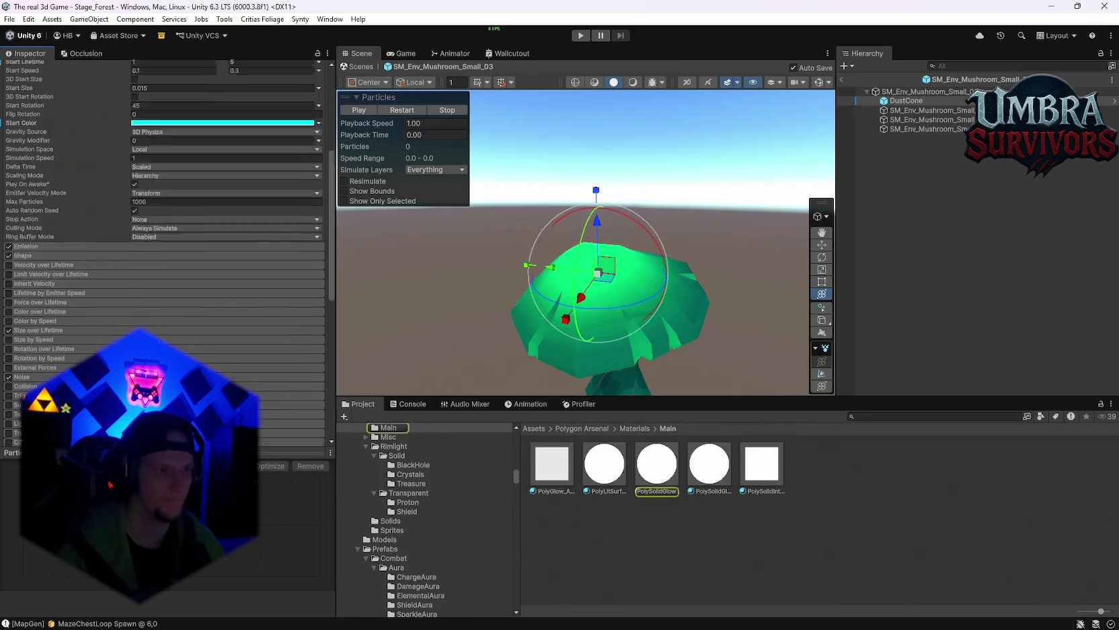
scroll(49, 276, "up", 3)
left_click(222, 186)
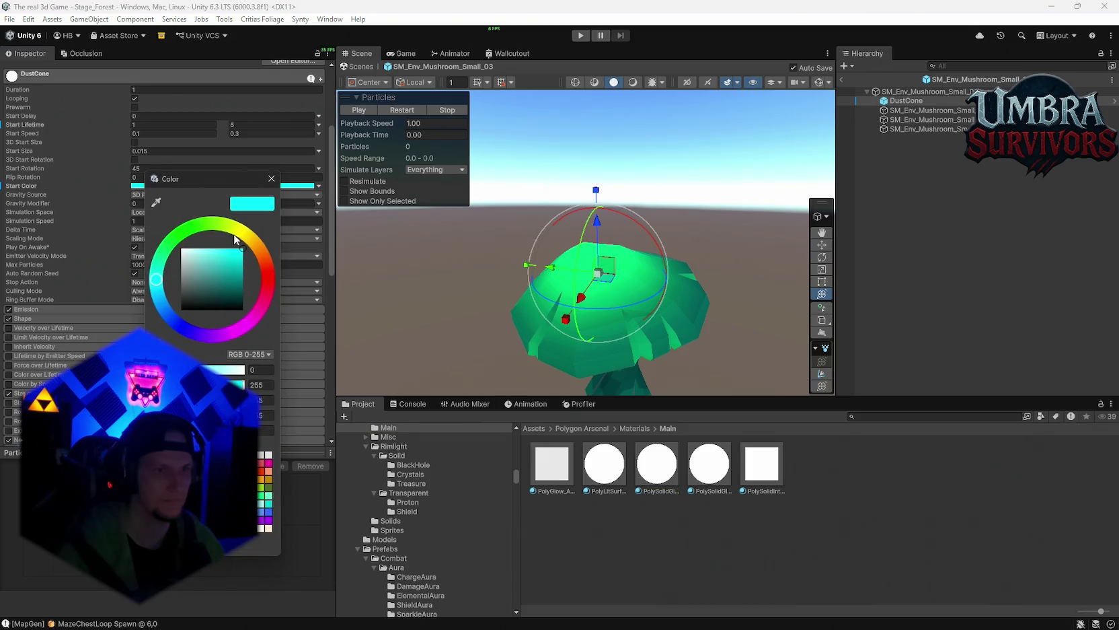
left_click(156, 202)
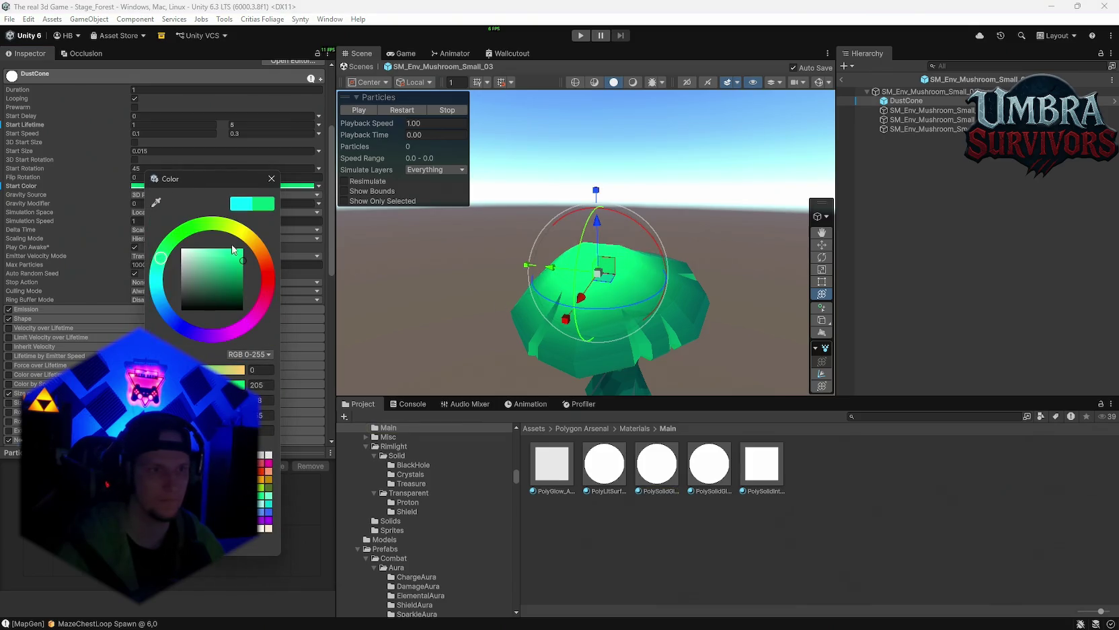
left_click(359, 110)
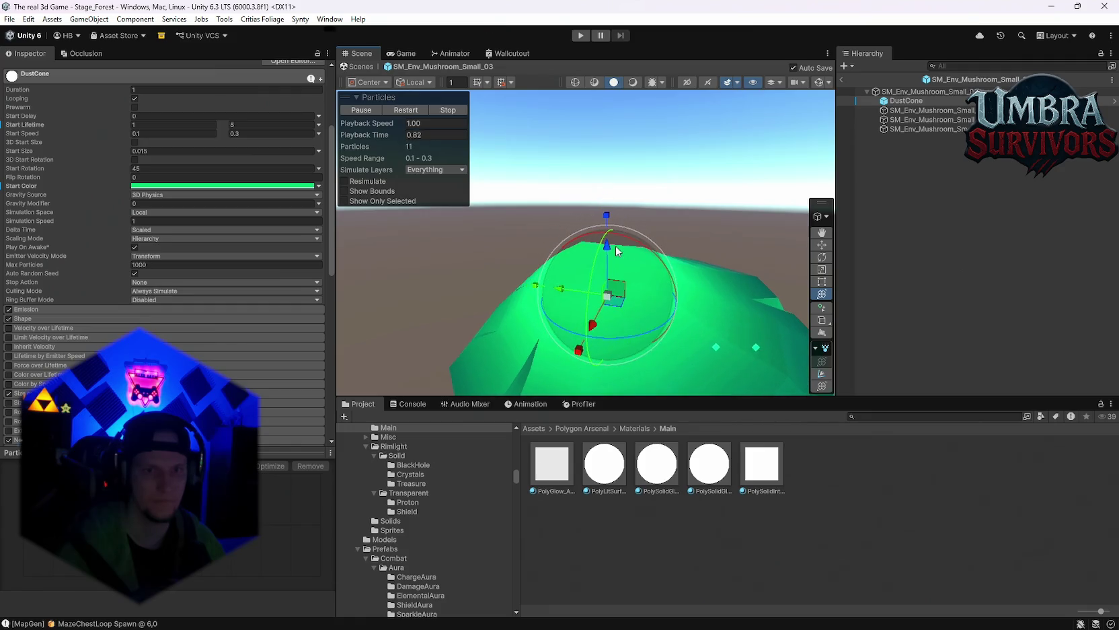
scroll(632, 256, "down", 3)
scroll(647, 262, "up", 2)
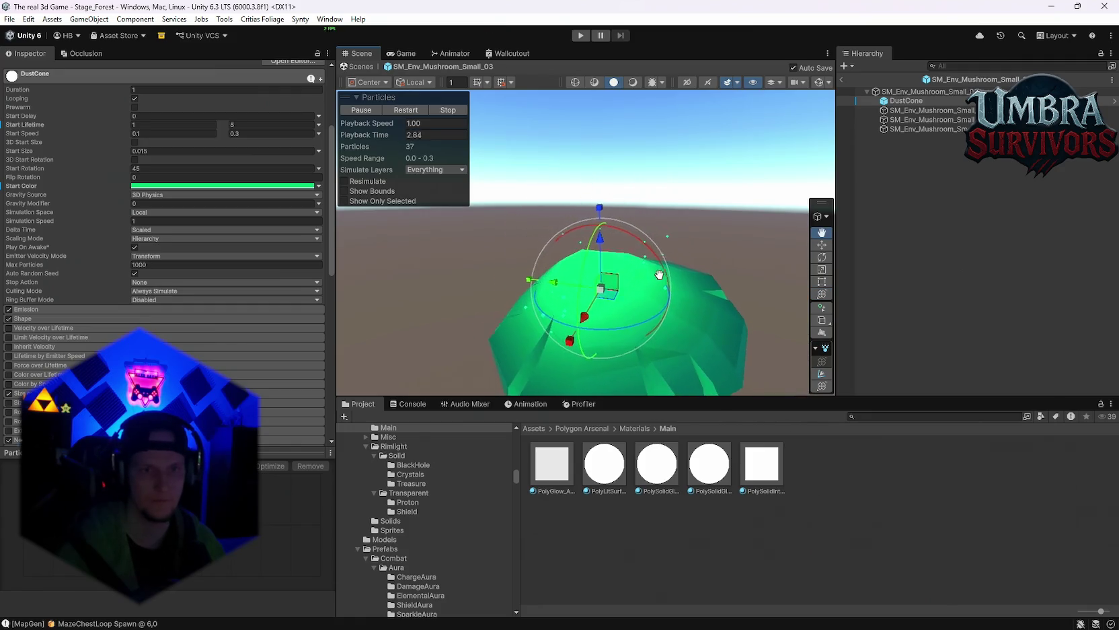
Step: Change the DustCone Start Color to red and view the particles around the mushroom
left_click(222, 186)
left_click(267, 284)
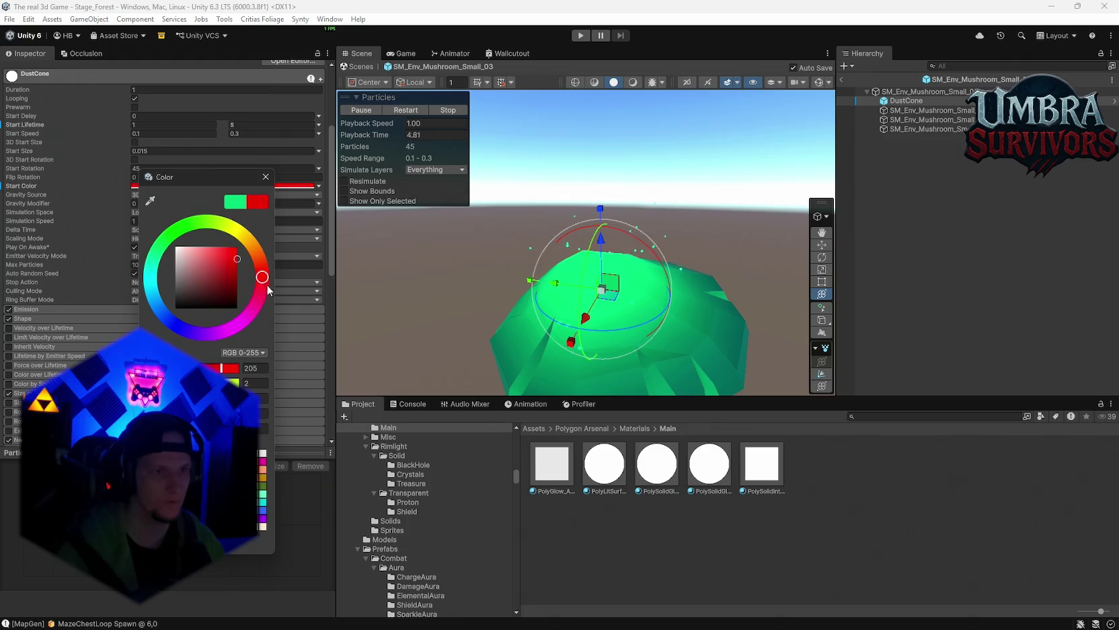
left_click(265, 176)
mouse_move(700, 316)
left_mouse_down()
mouse_move(656, 273)
mouse_move(696, 233)
mouse_move(680, 280)
mouse_move(664, 260)
mouse_move(679, 265)
left_mouse_up()
left_click(697, 234)
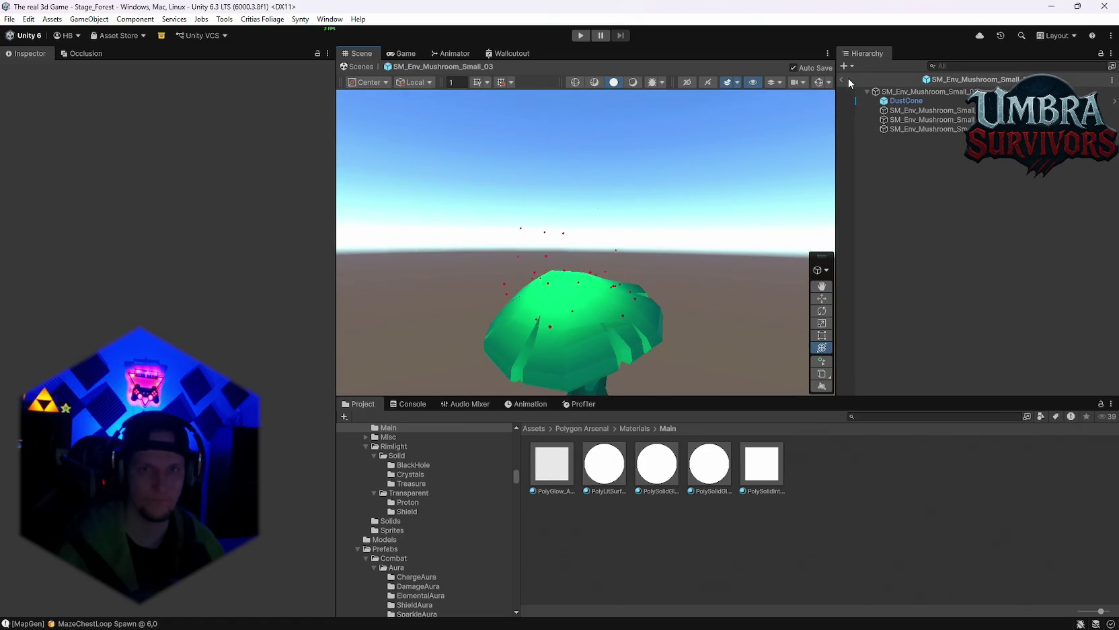
Step: Place an SM_Env_Mushroom_Small_03 from the Stage_Forest folder into the scene and frame it
left_click(842, 80)
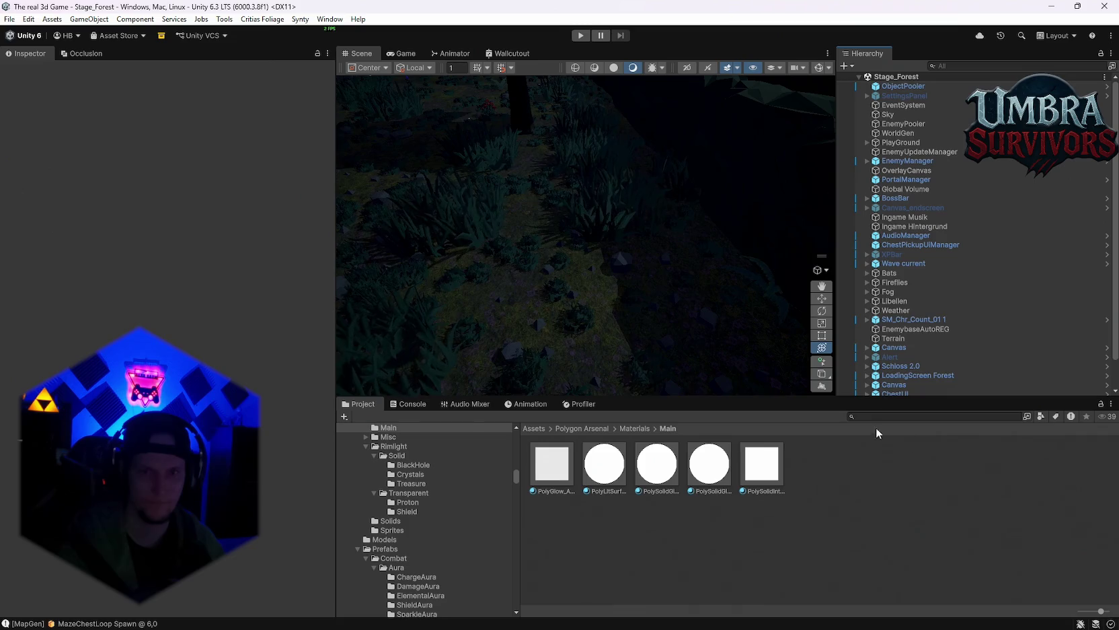
left_click(895, 416)
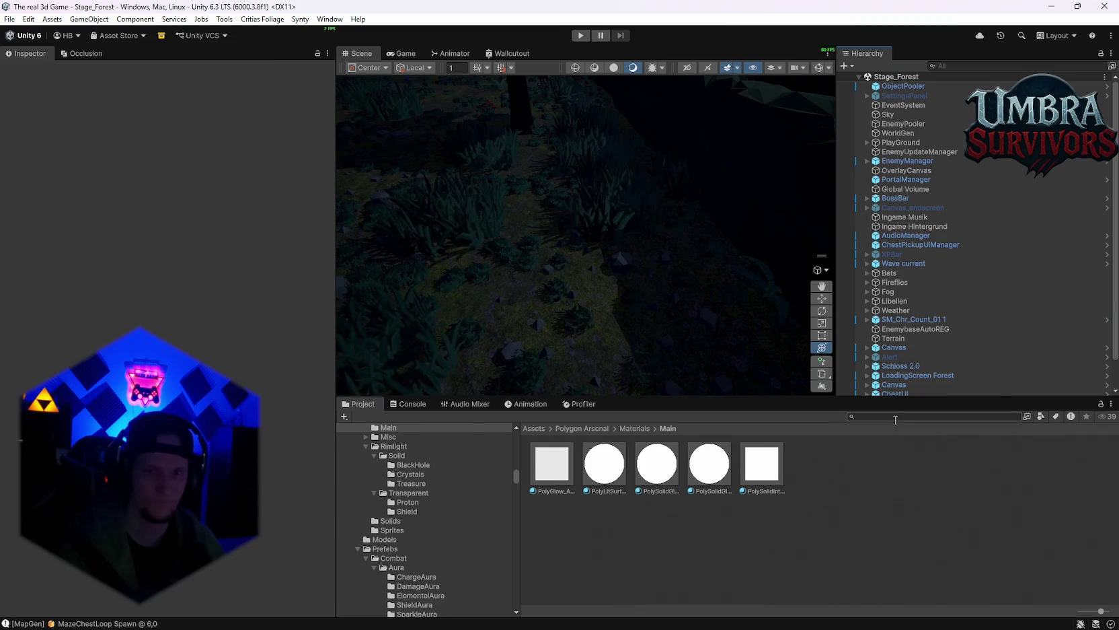
type("stage_fore")
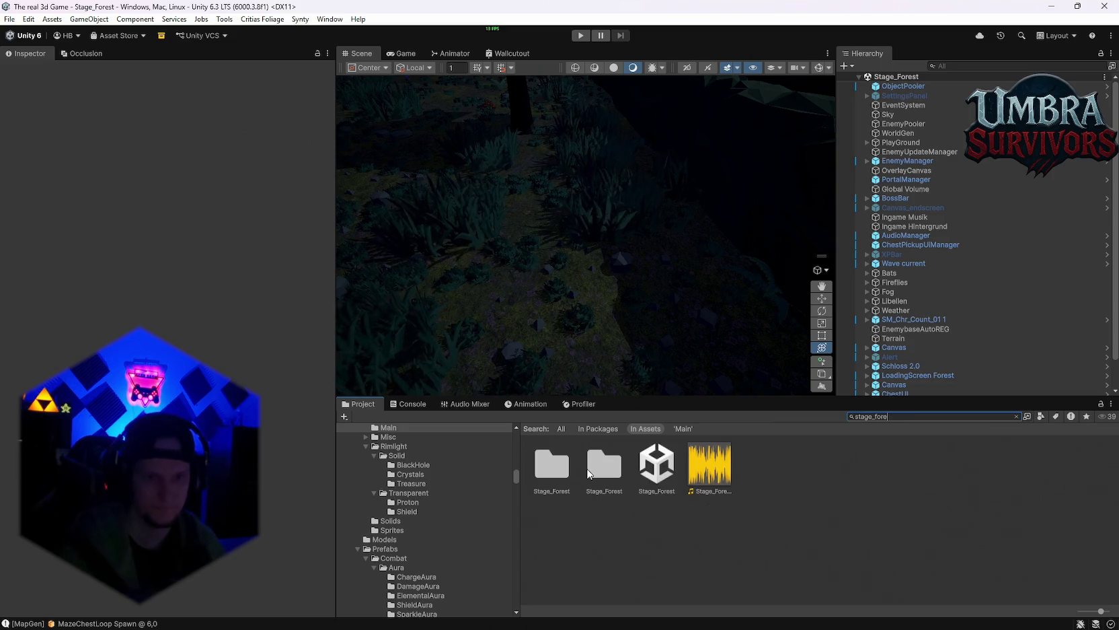
double_click(622, 485)
scroll(781, 519, "down", 10)
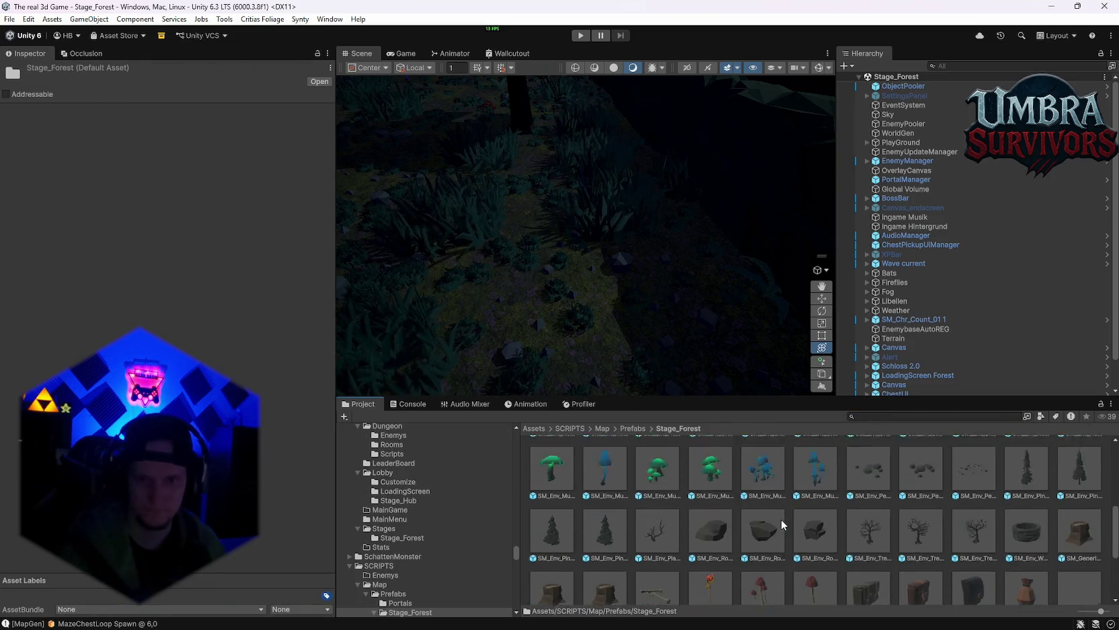
mouse_move(710, 546)
left_mouse_down()
mouse_move(599, 383)
mouse_move(612, 341)
left_mouse_up()
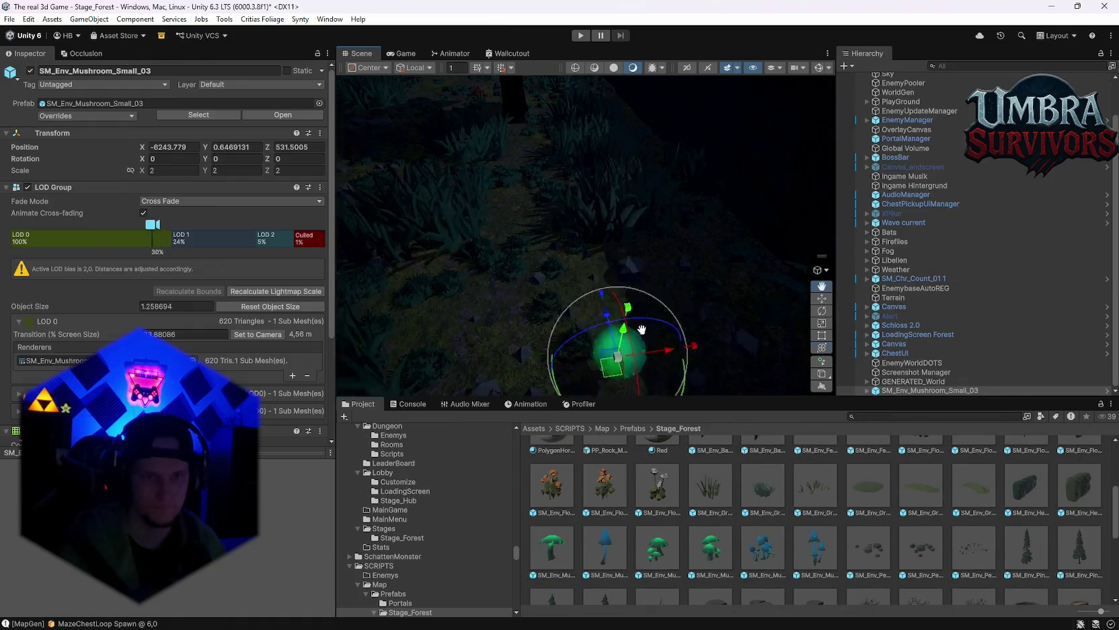
key("f")
left_click(575, 209)
mouse_move(575, 209)
left_mouse_down()
mouse_move(688, 336)
mouse_move(615, 293)
mouse_move(661, 311)
mouse_move(641, 284)
left_mouse_up()
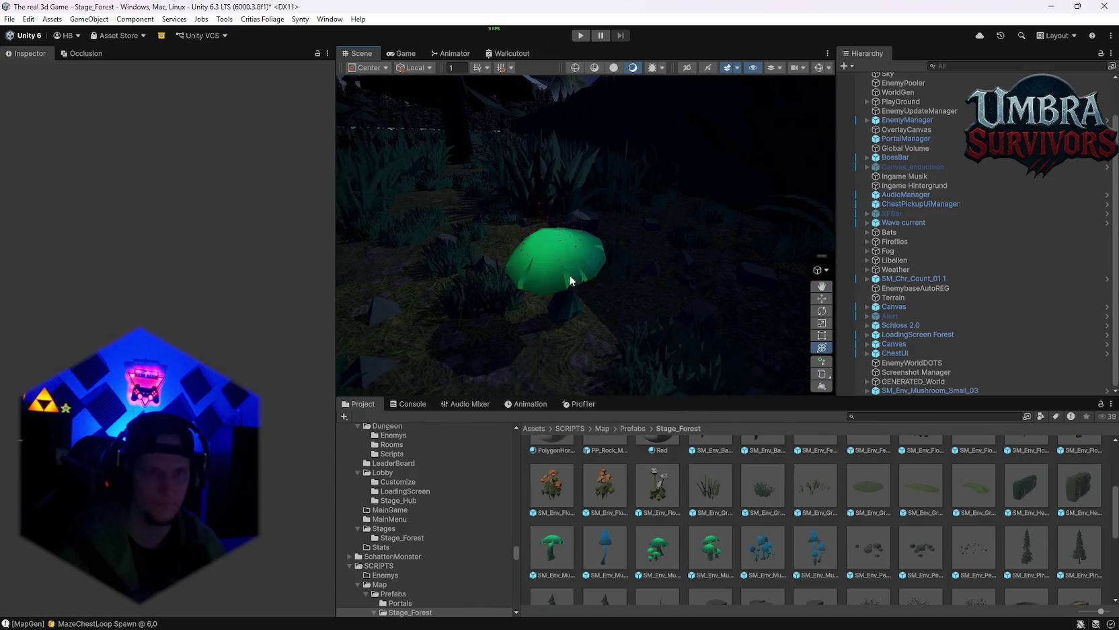
Step: Set the prefab's DustCone Start Color to a bright, saturated green and return to the scene
left_click(542, 535)
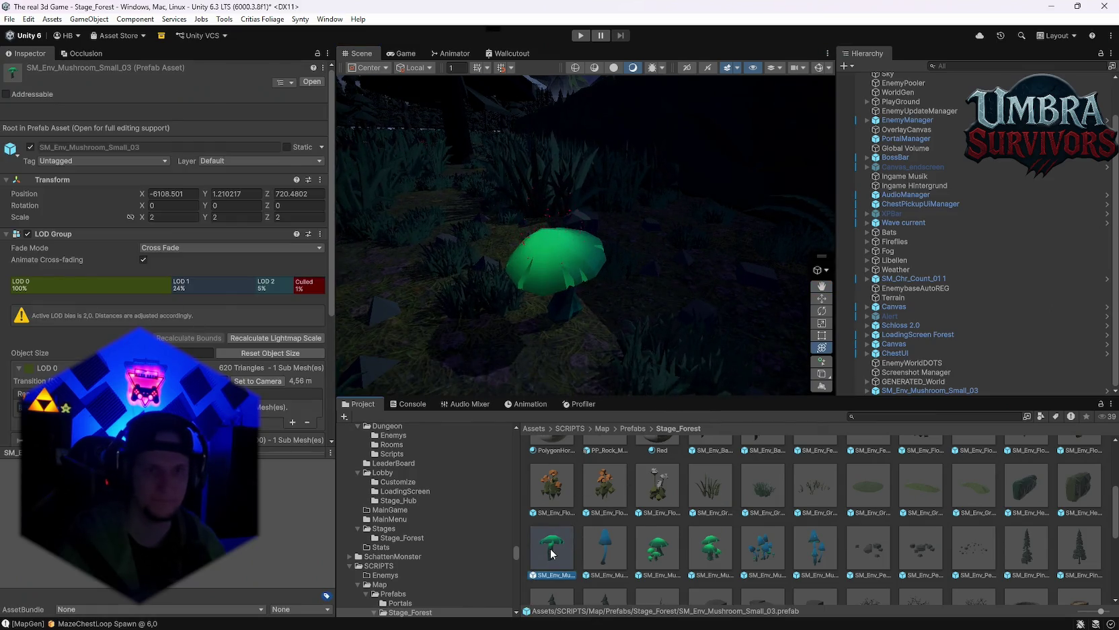
double_click(541, 533)
left_click(906, 100)
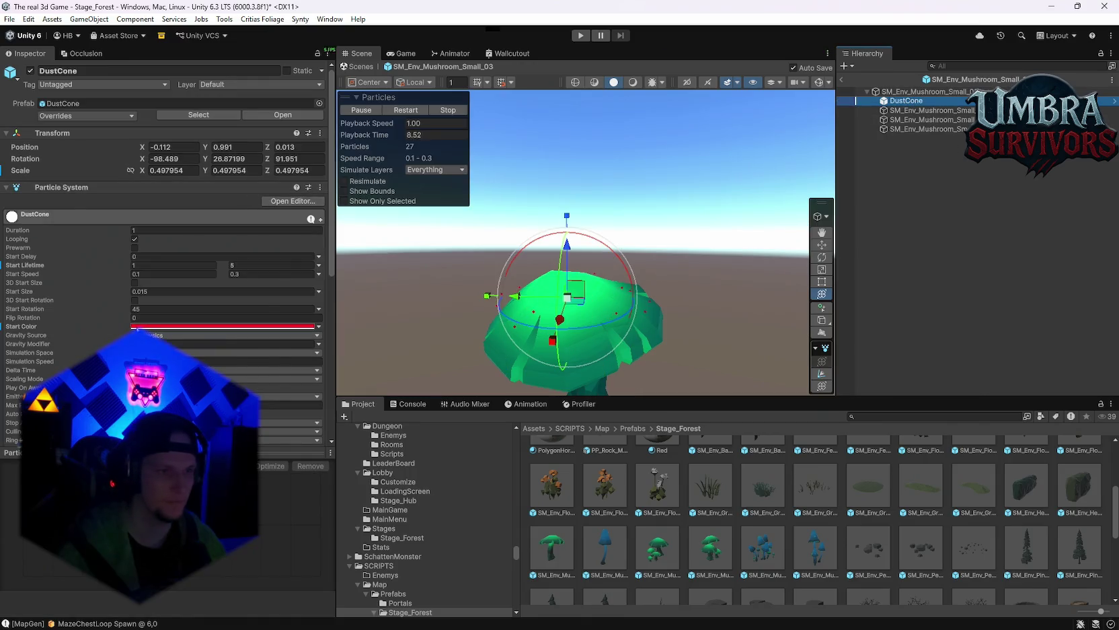
left_click(222, 326)
left_click(173, 307)
left_click(219, 338)
left_click_drag(232, 329, 241, 320)
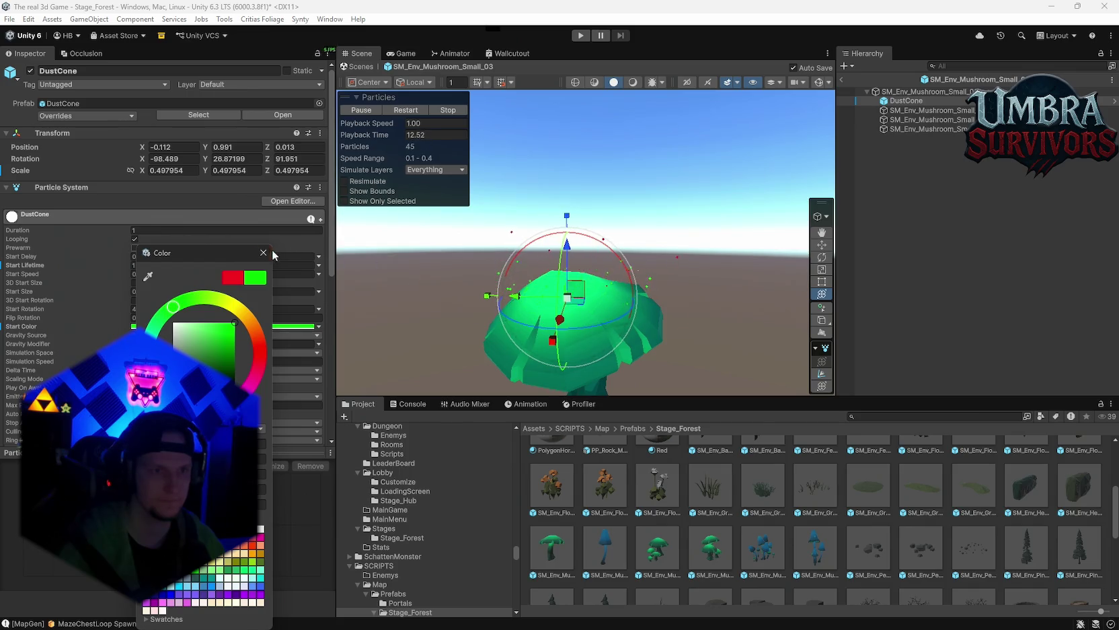
left_click(842, 79)
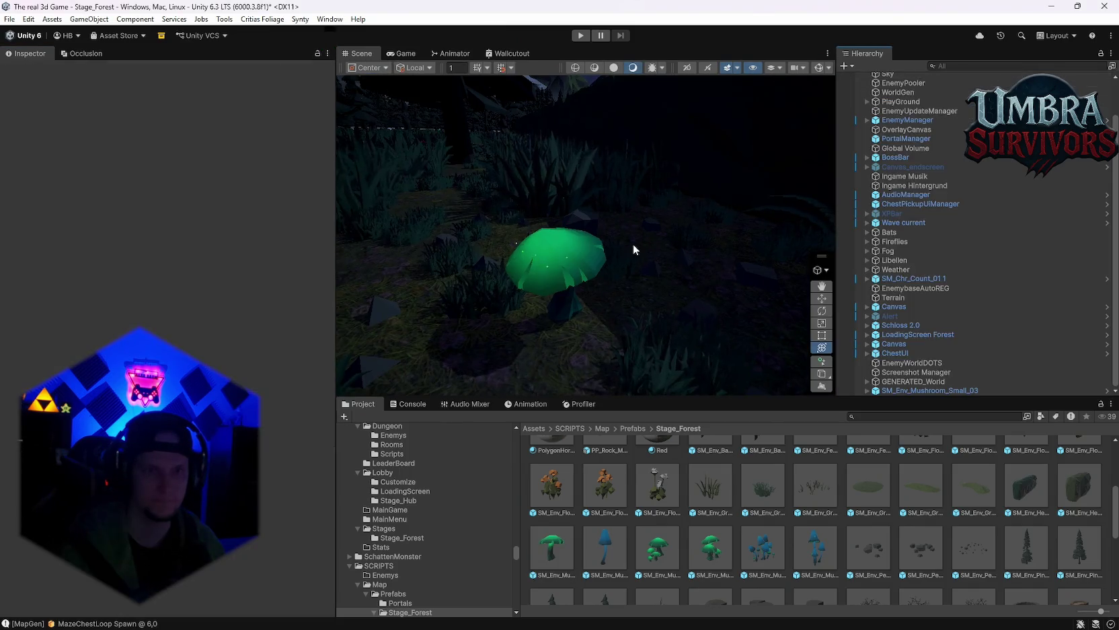
mouse_move(663, 238)
left_mouse_down()
mouse_move(584, 273)
mouse_move(577, 290)
mouse_move(625, 260)
mouse_move(630, 274)
left_mouse_up()
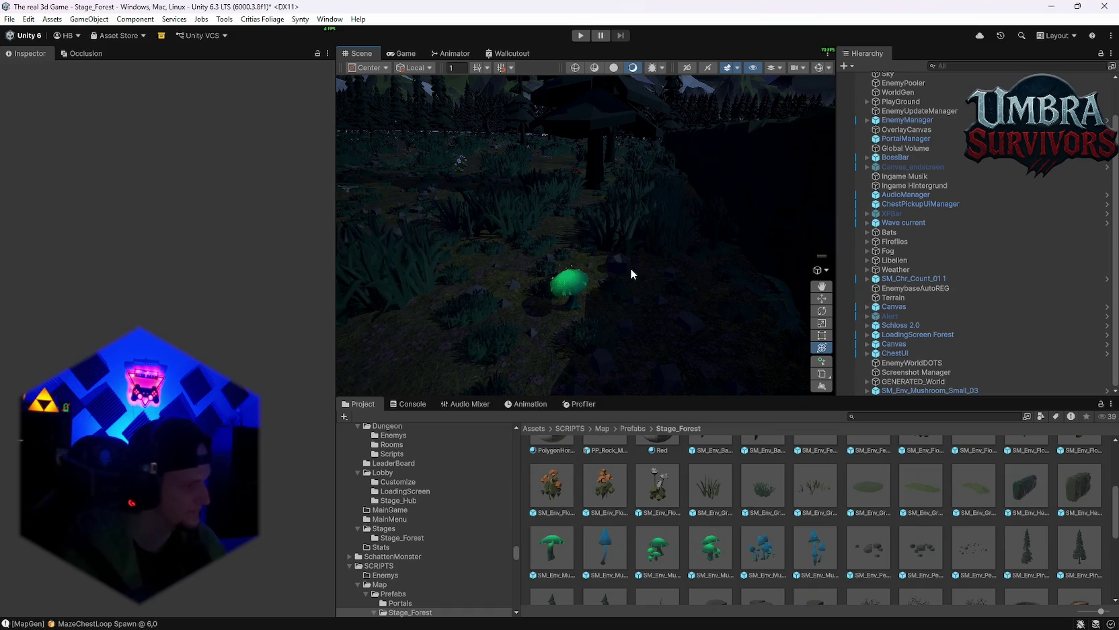
Step: Delete the placed SM_Env_Mushroom_Small_03 from the Hierarchy after inspecting it up close
mouse_move(638, 266)
left_mouse_down()
mouse_move(636, 233)
mouse_move(612, 195)
mouse_move(662, 284)
mouse_move(584, 282)
left_mouse_up()
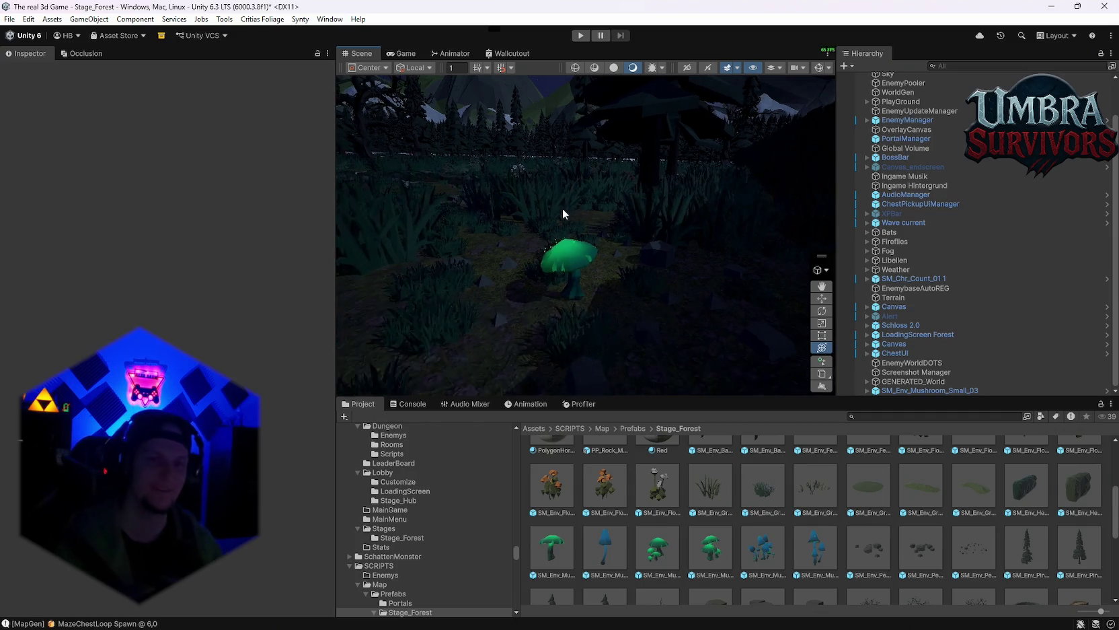
scroll(581, 271, "up", 2)
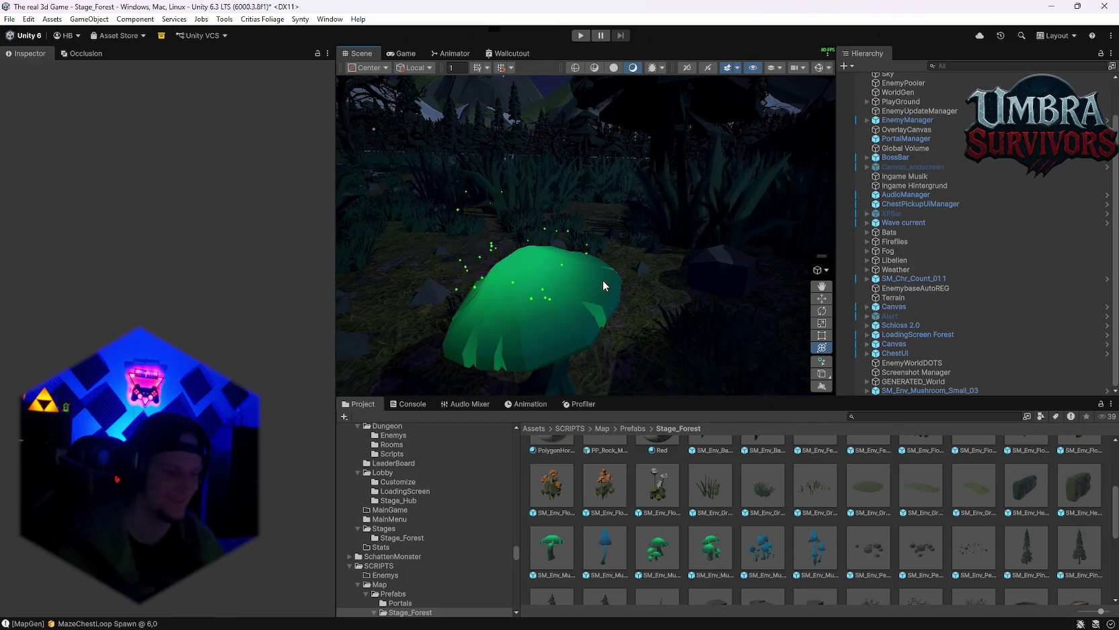
scroll(580, 238, "down", 5)
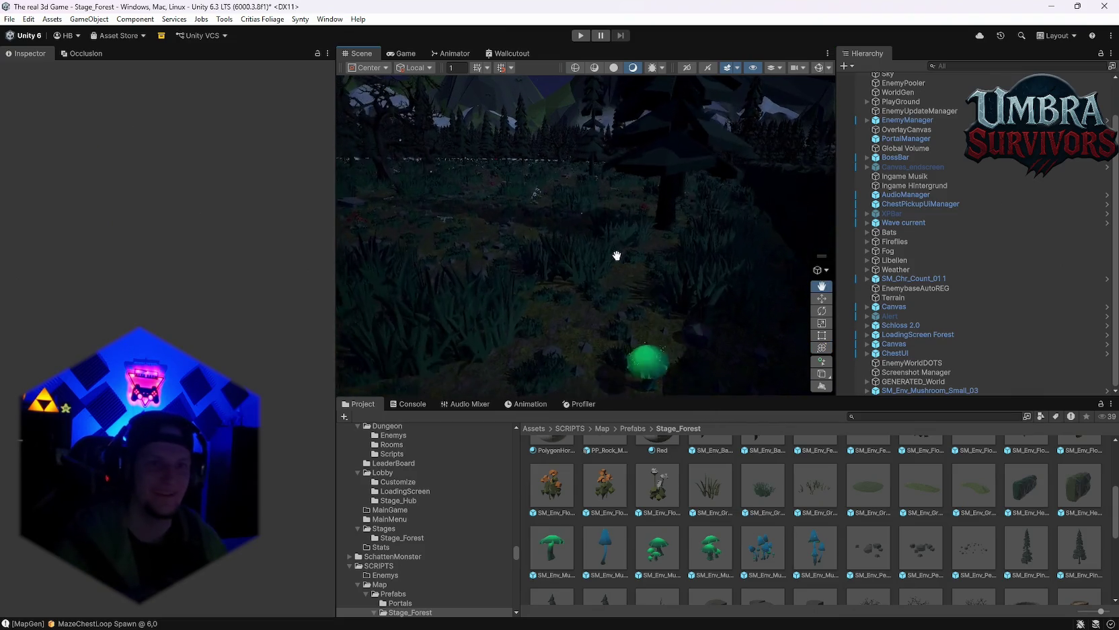
mouse_move(617, 256)
left_mouse_down()
mouse_move(732, 219)
mouse_move(559, 282)
mouse_move(542, 232)
mouse_move(532, 234)
left_mouse_up()
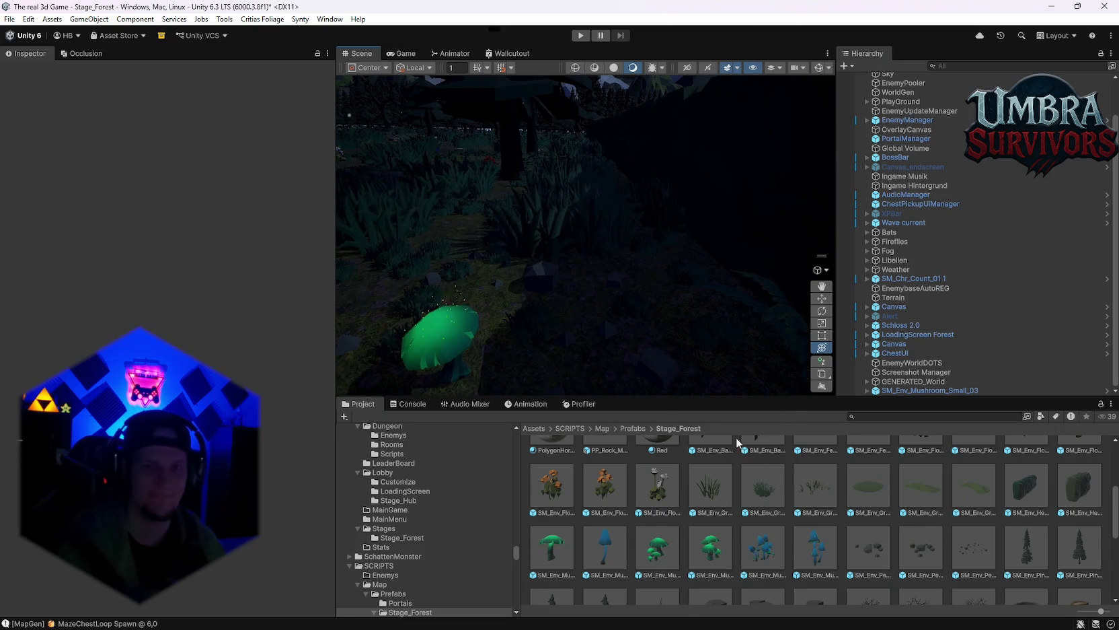
left_click(889, 391)
key("Delete")
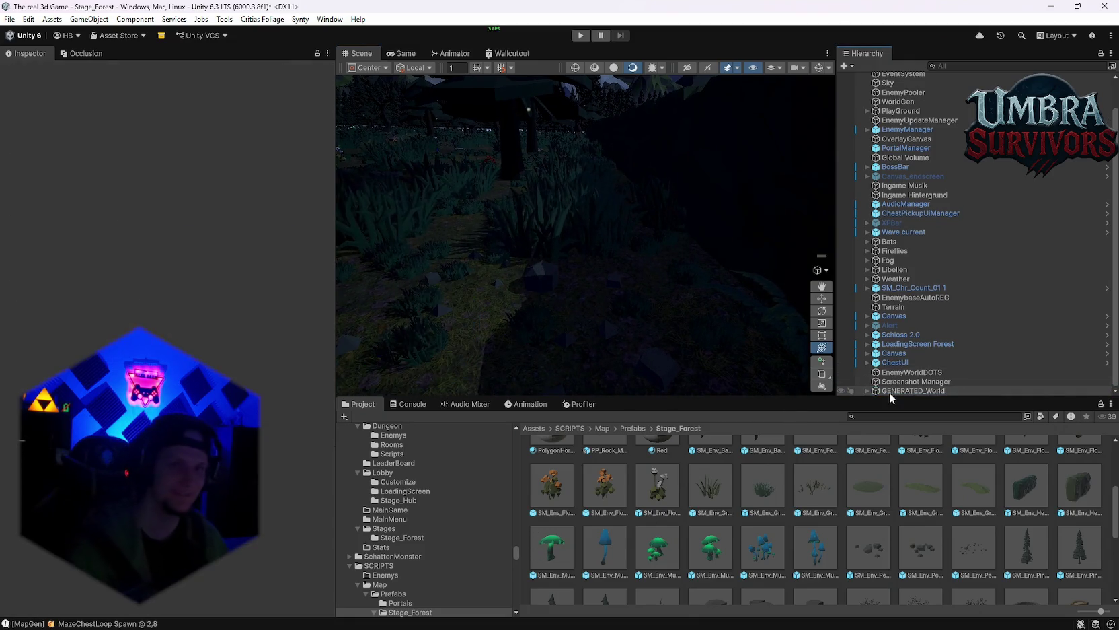
Step: Survey the hedge maze, surrounding trees and mountains in the Scene view
mouse_move(607, 262)
left_mouse_down()
mouse_move(599, 218)
mouse_move(706, 207)
mouse_move(536, 312)
mouse_move(624, 307)
mouse_move(673, 249)
left_mouse_up()
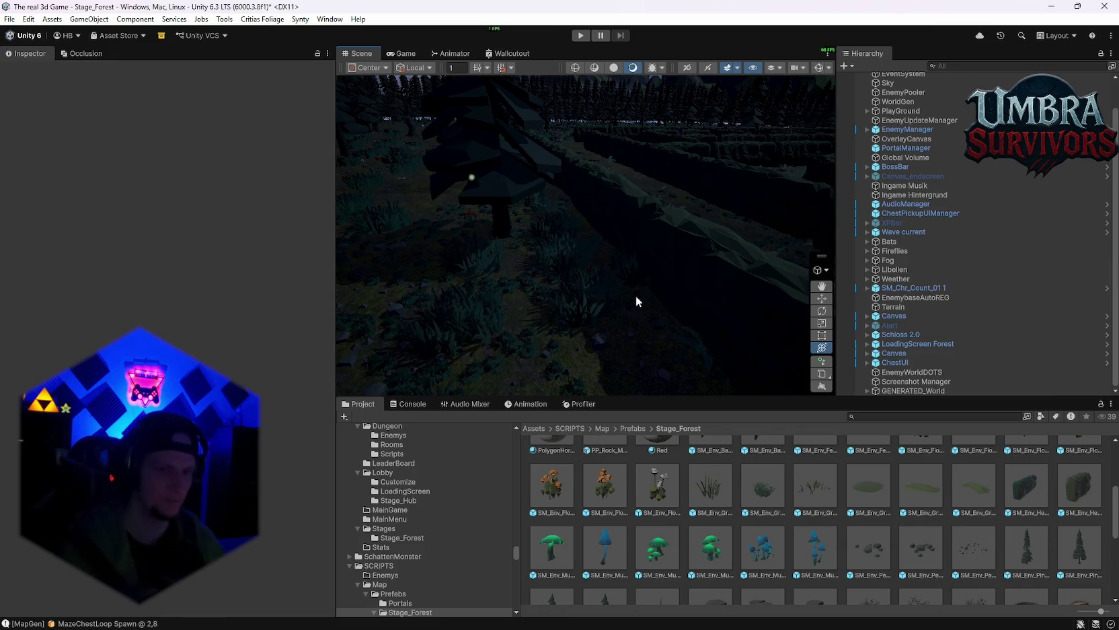
mouse_move(396, 227)
left_mouse_down()
mouse_move(501, 155)
mouse_move(572, 245)
mouse_move(535, 269)
mouse_move(787, 205)
mouse_move(673, 273)
mouse_move(710, 268)
mouse_move(530, 240)
left_mouse_up()
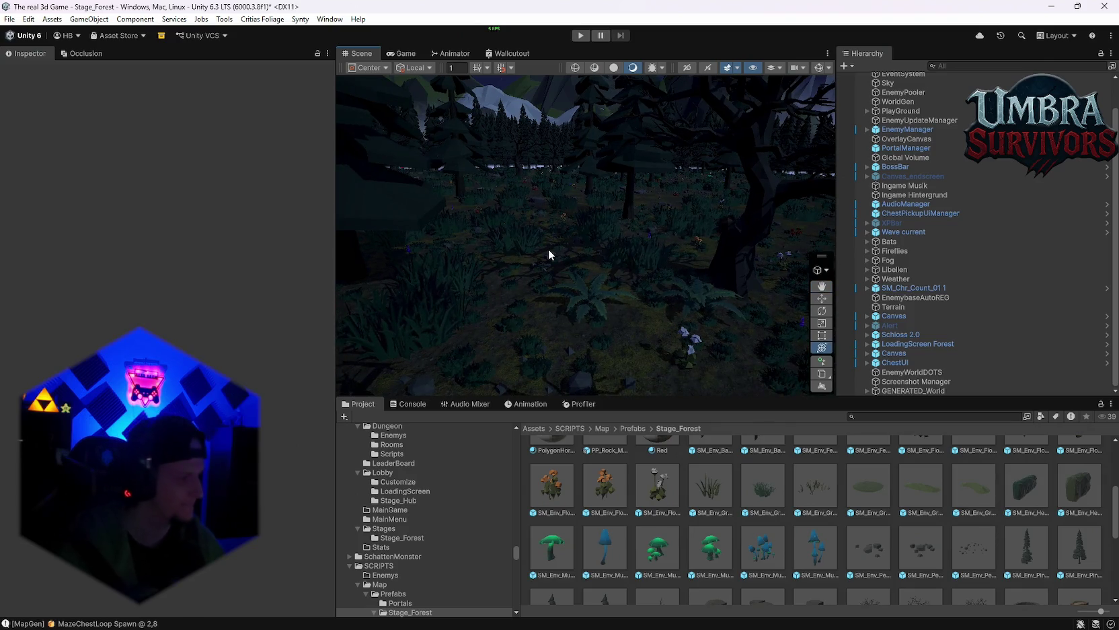
mouse_move(654, 252)
left_mouse_down()
mouse_move(650, 238)
mouse_move(352, 370)
mouse_move(499, 276)
mouse_move(605, 286)
mouse_move(670, 337)
mouse_move(495, 242)
mouse_move(374, 227)
mouse_move(584, 267)
mouse_move(308, 353)
mouse_move(598, 299)
left_mouse_up()
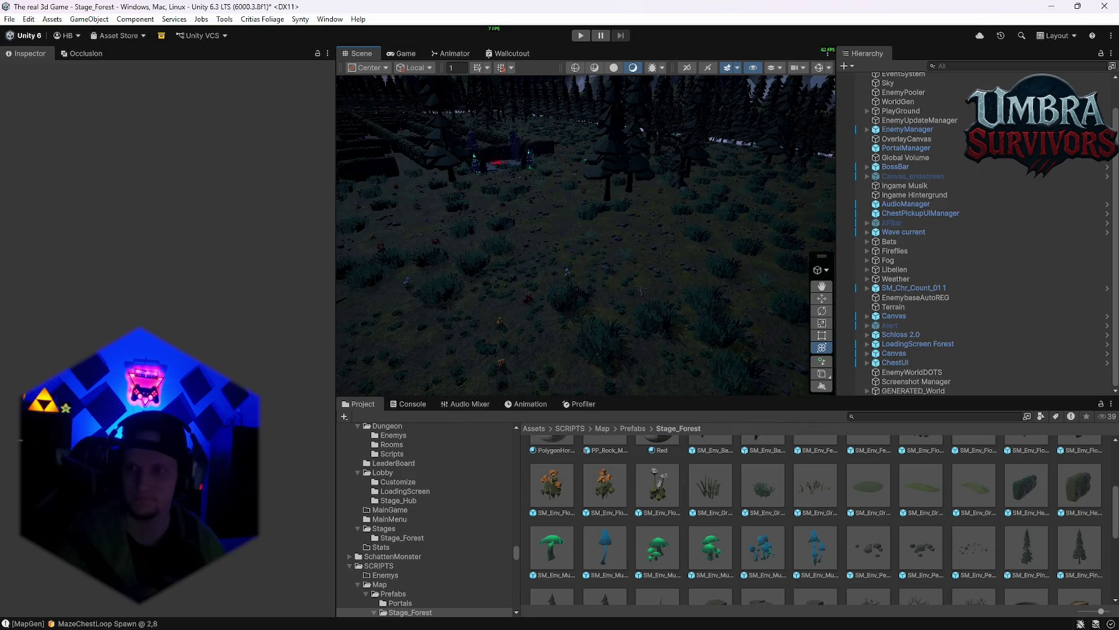
scroll(732, 542, "down", 5)
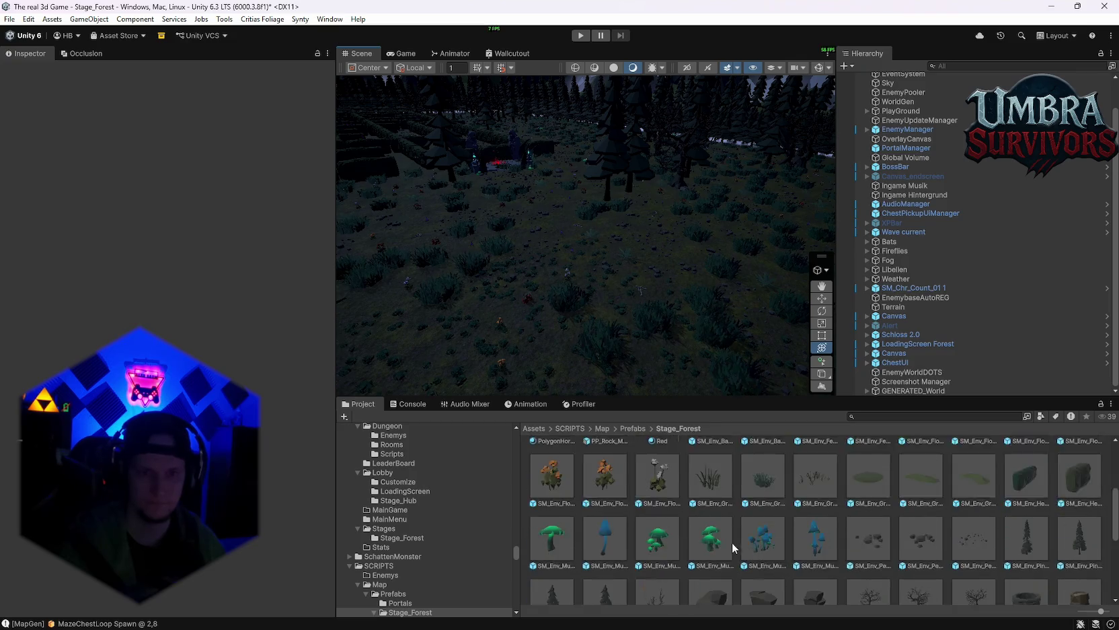
Step: Create a new folder named Event POI inside Stage_Forest
right_click(852, 579)
mouse_move(900, 208)
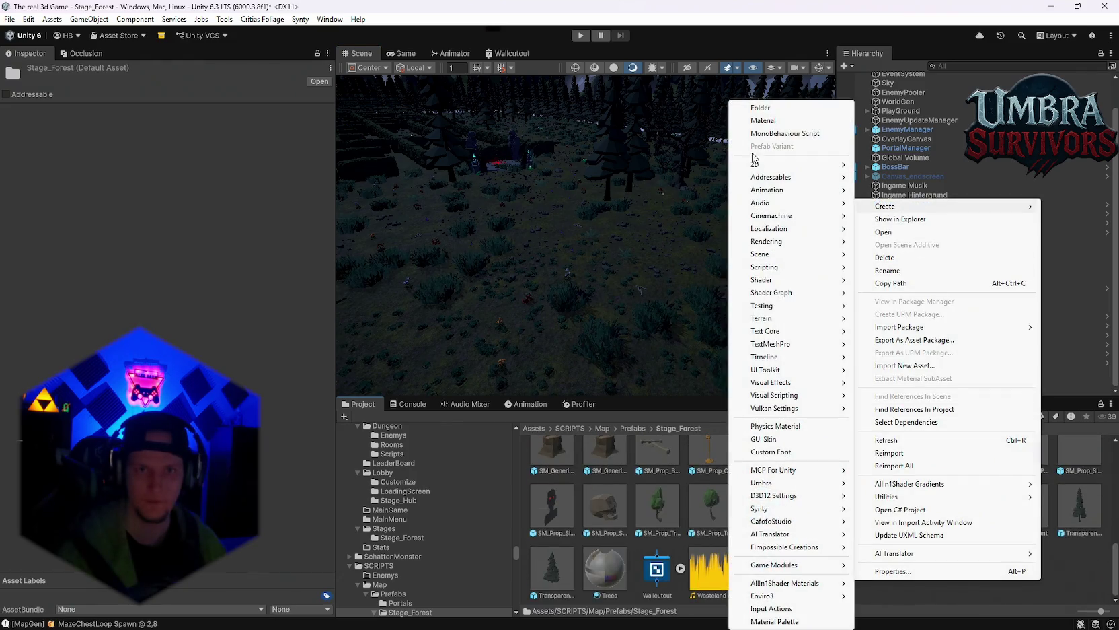
left_click(763, 109)
type("Eve")
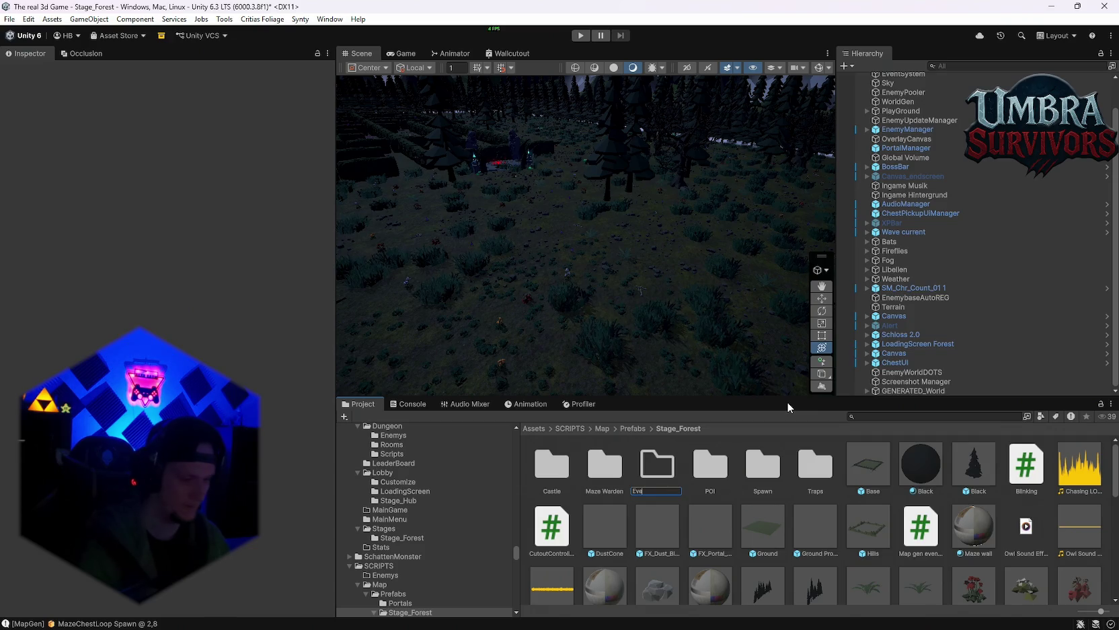
type("nt POI")
key("Return")
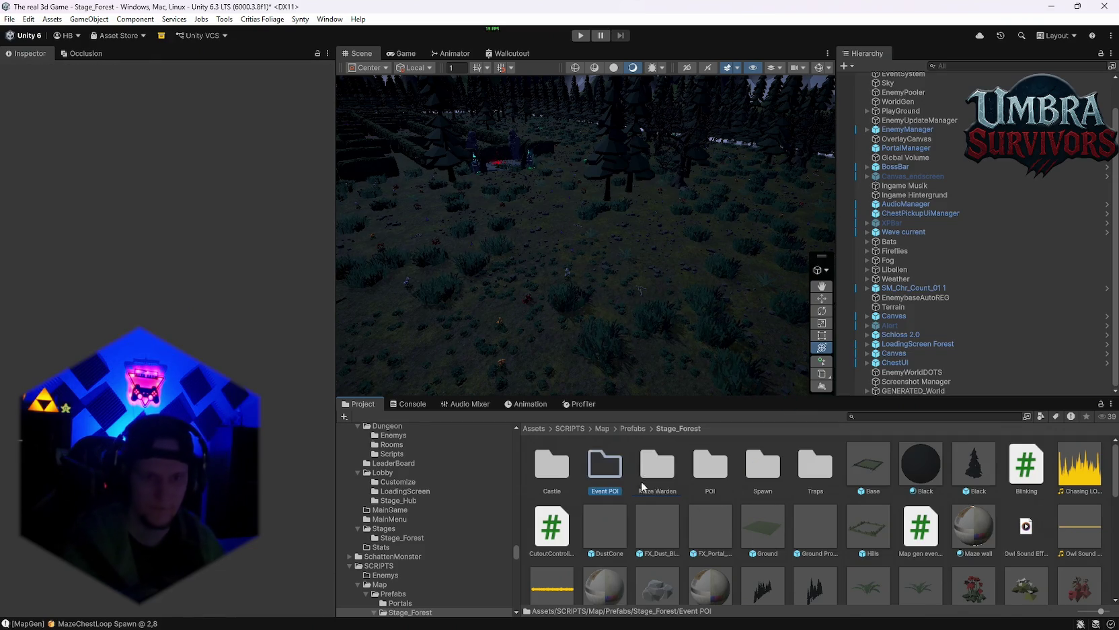
double_click(606, 469)
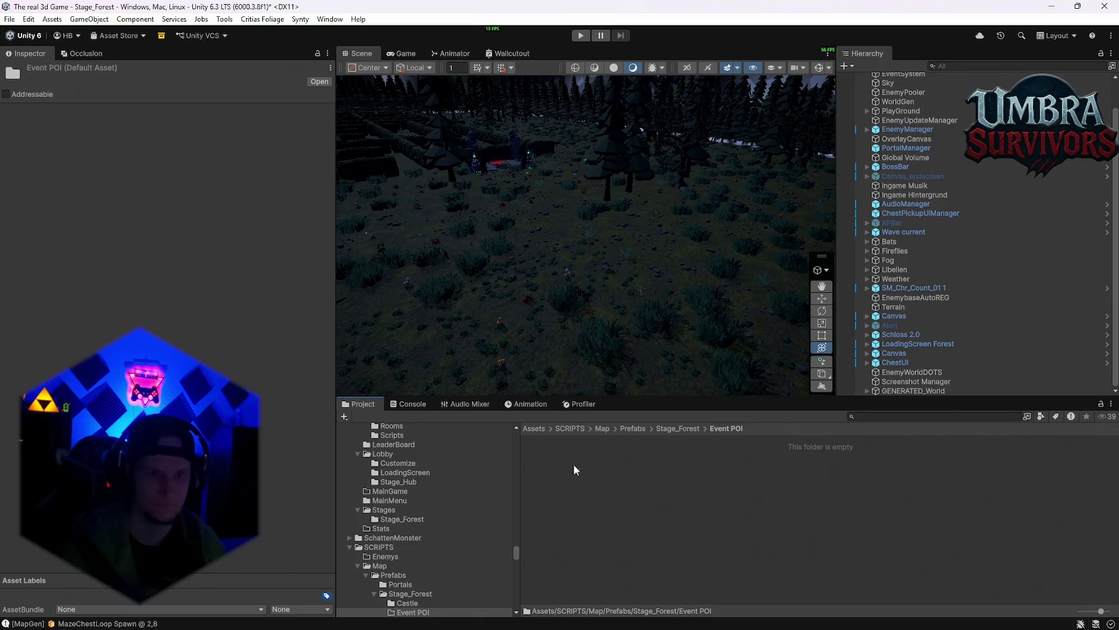
Step: Paste the SM_Env_Mushroom_Small_03 prefab from Stage_Forest into the Event POI folder
left_click(662, 431)
scroll(670, 528, "down", 3)
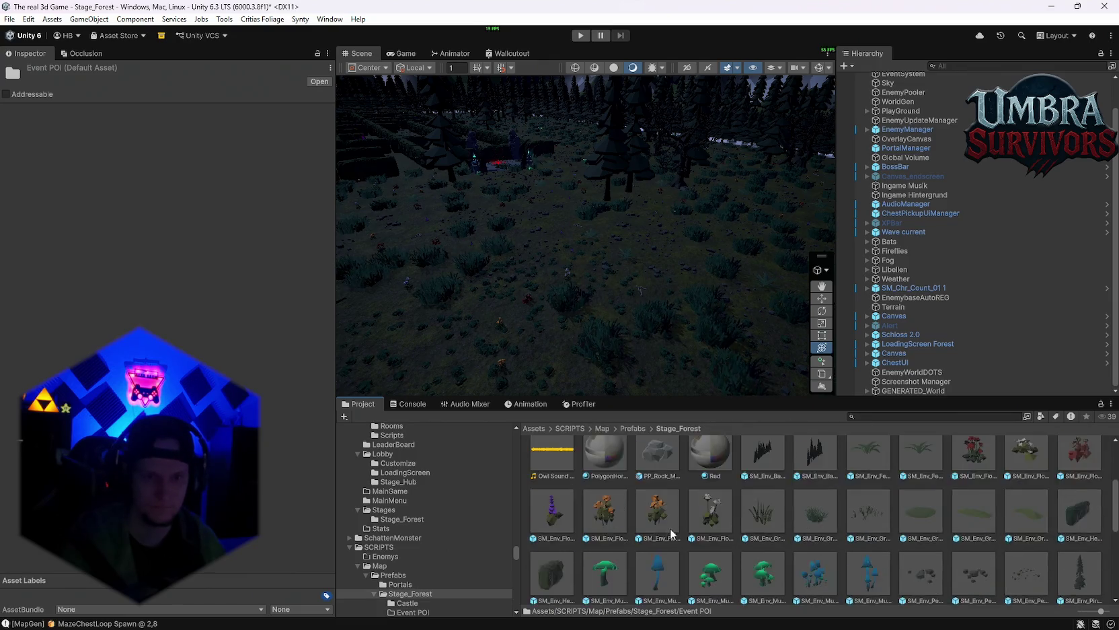
left_click(608, 514)
scroll(680, 528, "up", 2)
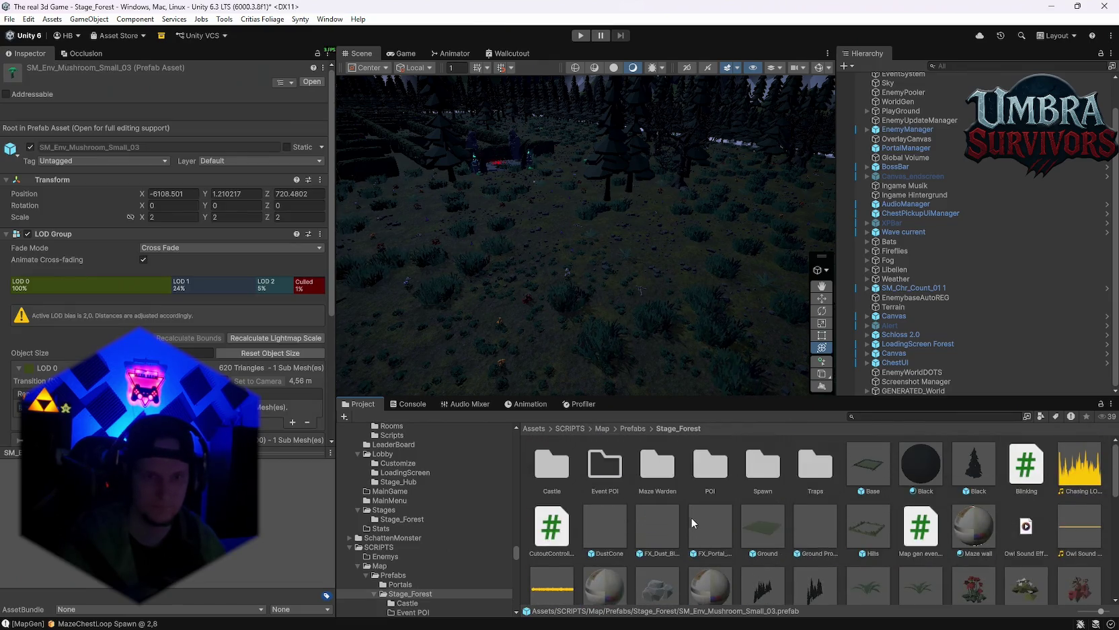
double_click(603, 473)
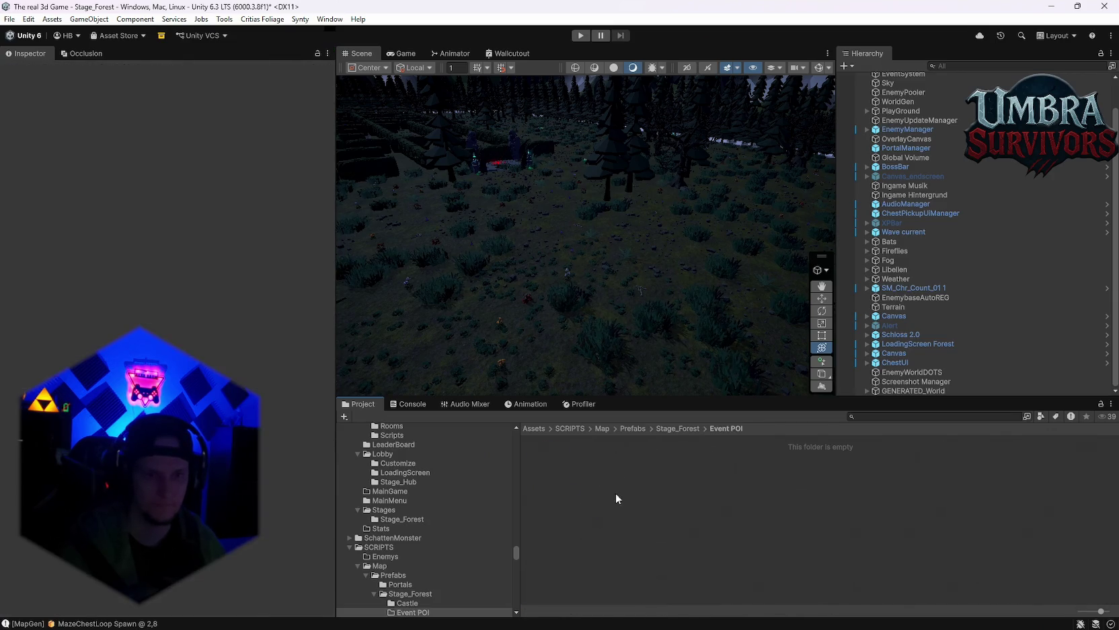
key("ctrl+v")
mouse_move(618, 338)
left_mouse_down()
mouse_move(632, 351)
mouse_move(641, 244)
mouse_move(617, 268)
mouse_move(582, 443)
left_mouse_up()
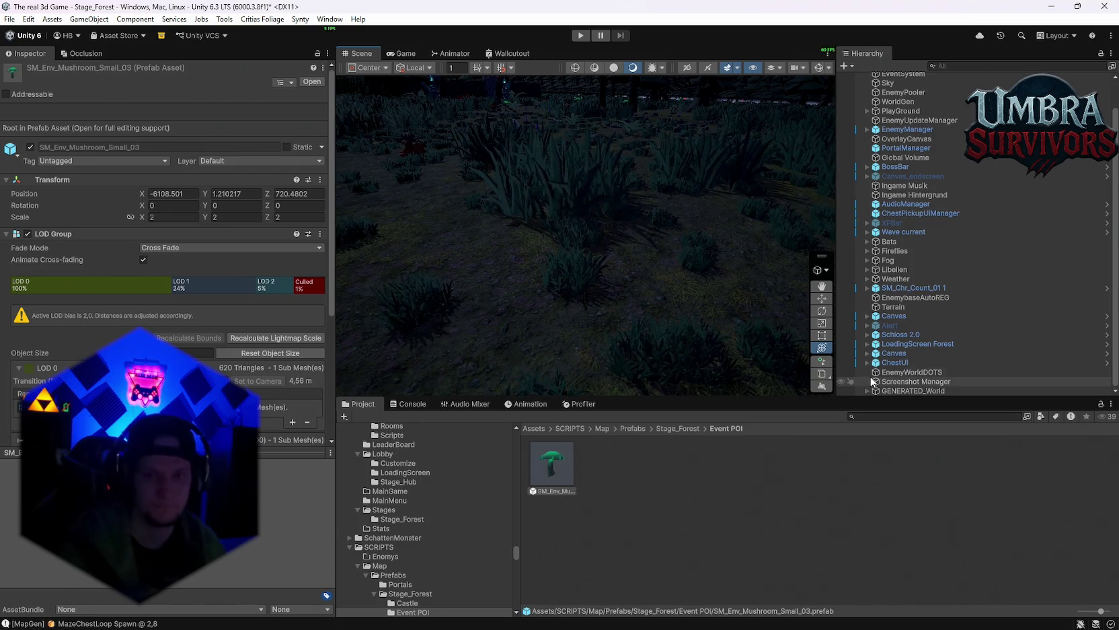
Step: Drop the mushroom prefab into the forest scene and lower it onto the ground
left_click_drag(529, 347, 505, 339)
mouse_move(511, 336)
left_mouse_down()
mouse_move(618, 293)
mouse_move(629, 214)
mouse_move(647, 206)
left_mouse_up()
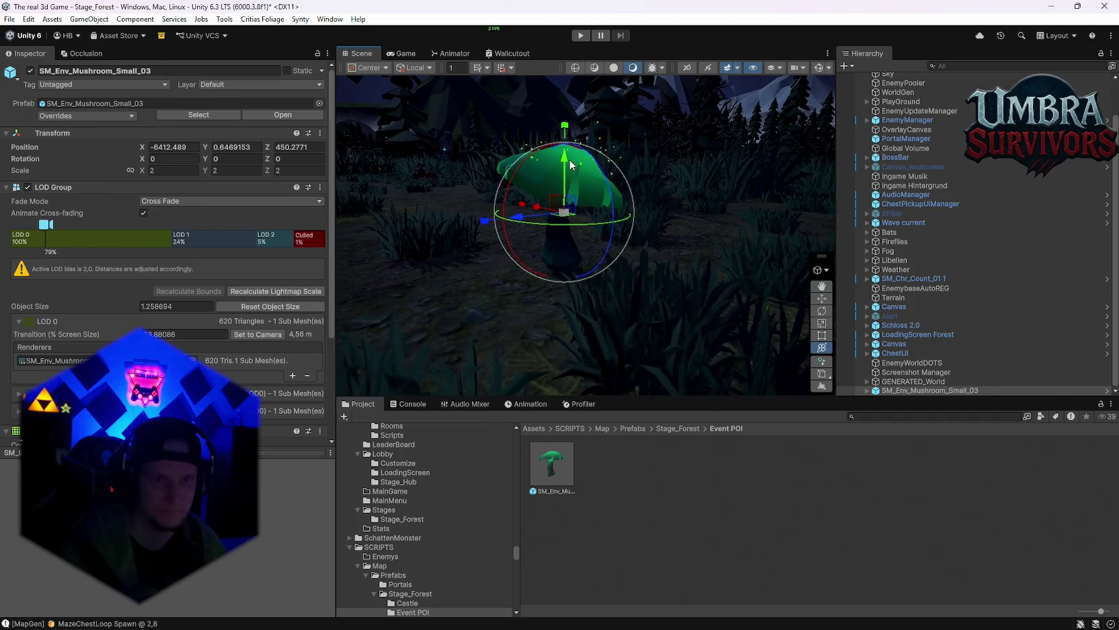
left_click_drag(569, 160, 569, 169)
scroll(673, 232, "down", 3)
mouse_move(662, 240)
left_mouse_down()
mouse_move(609, 302)
mouse_move(624, 291)
mouse_move(584, 381)
left_mouse_up()
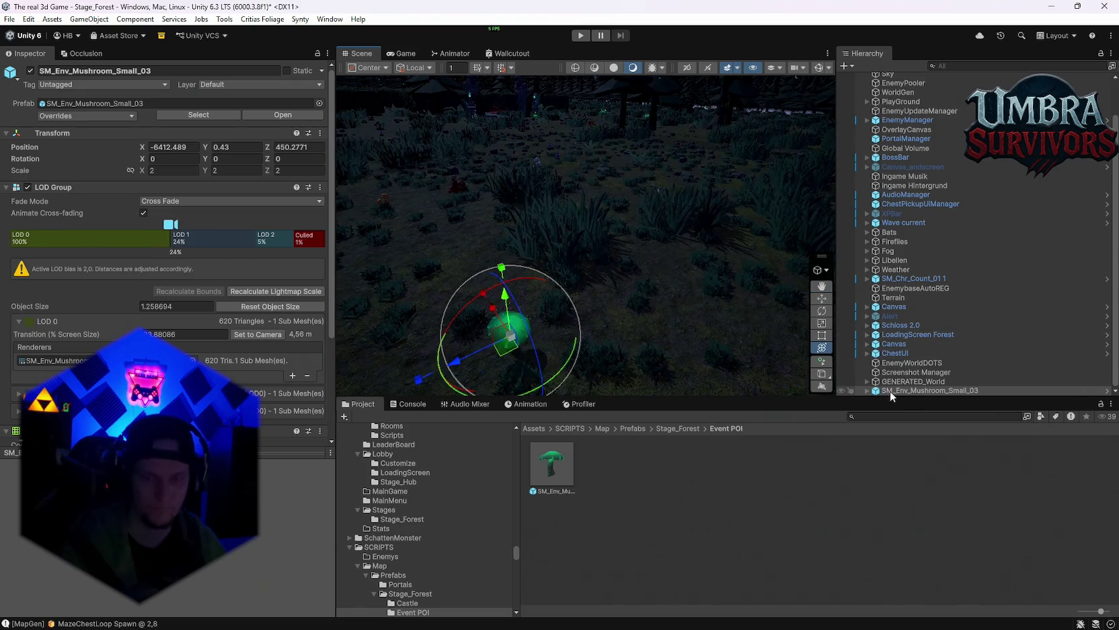
Step: Wrap the mushroom in a new empty parent named Shroom Ring
right_click(890, 390)
left_click(957, 283)
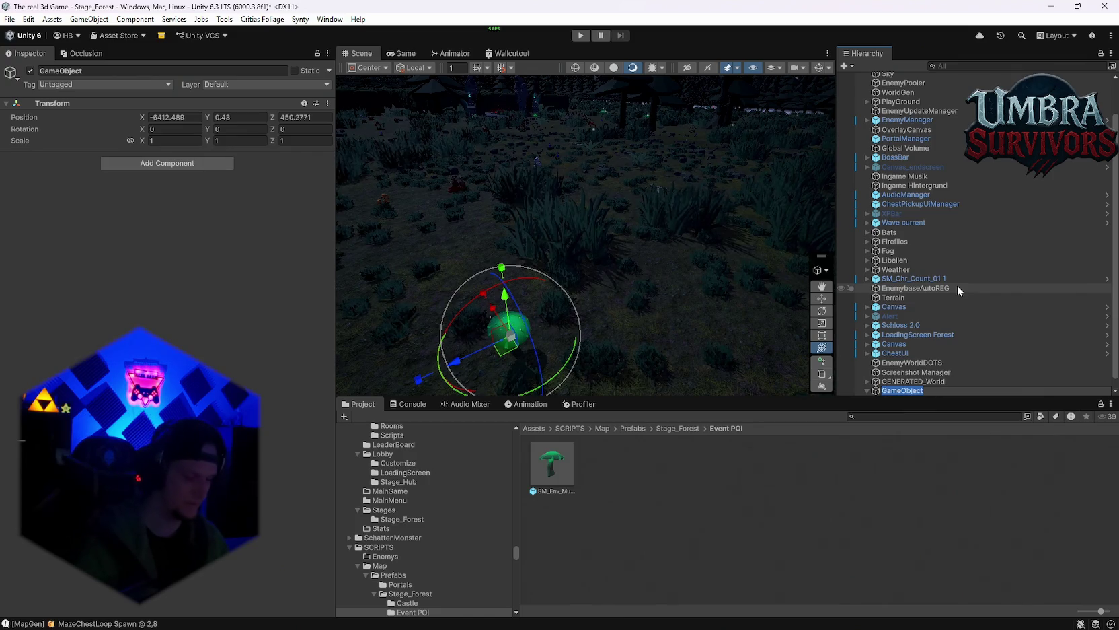
type("Shroom Ring")
key("Return")
left_click_drag(720, 303, 649, 283)
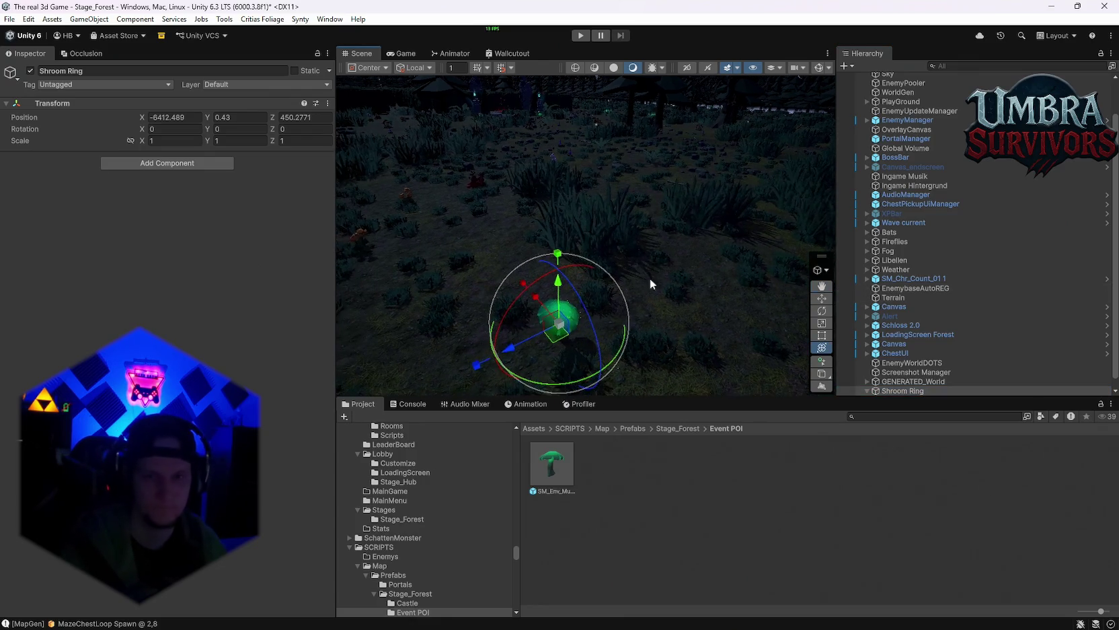
Step: Add a Cylinder child to Shroom Ring and scale it to 24.6 as a ground disc
right_click(888, 390)
mouse_move(945, 315)
mouse_move(938, 334)
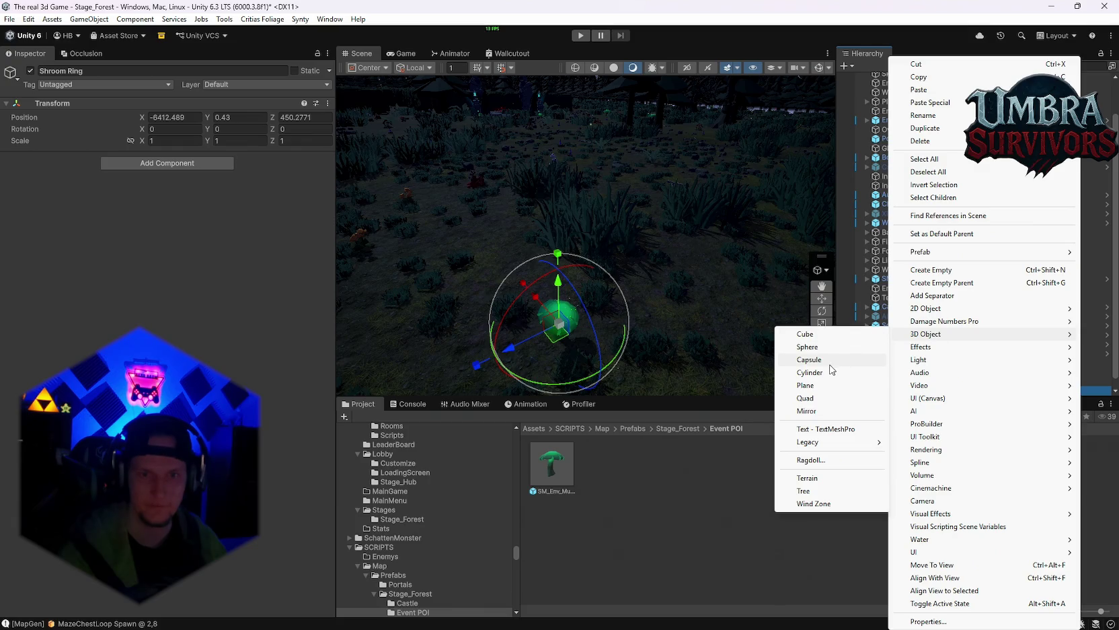
left_click(810, 372)
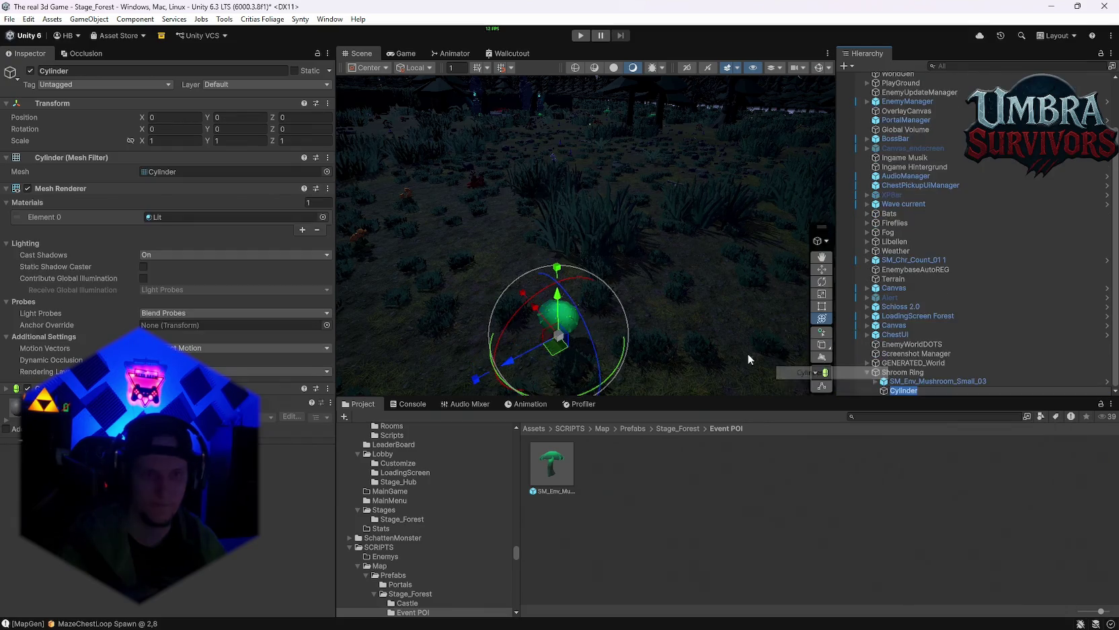
key("Return")
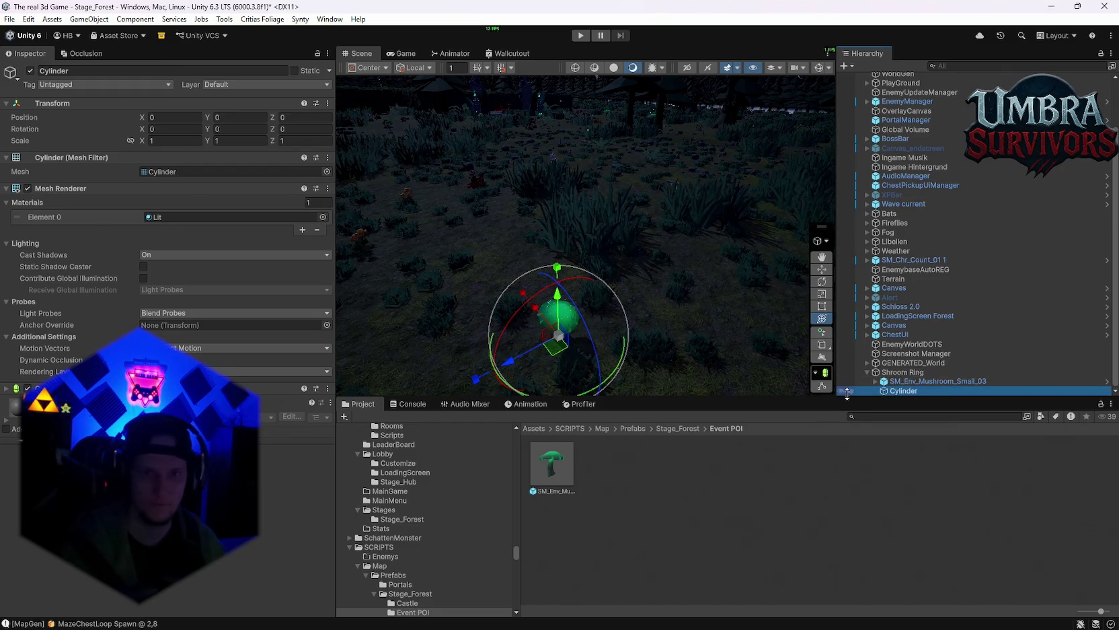
mouse_move(561, 346)
left_mouse_down()
mouse_move(580, 332)
mouse_move(794, 316)
mouse_move(294, 327)
mouse_move(567, 258)
mouse_move(569, 354)
mouse_move(621, 349)
mouse_move(583, 341)
mouse_move(581, 372)
left_mouse_up()
key("f")
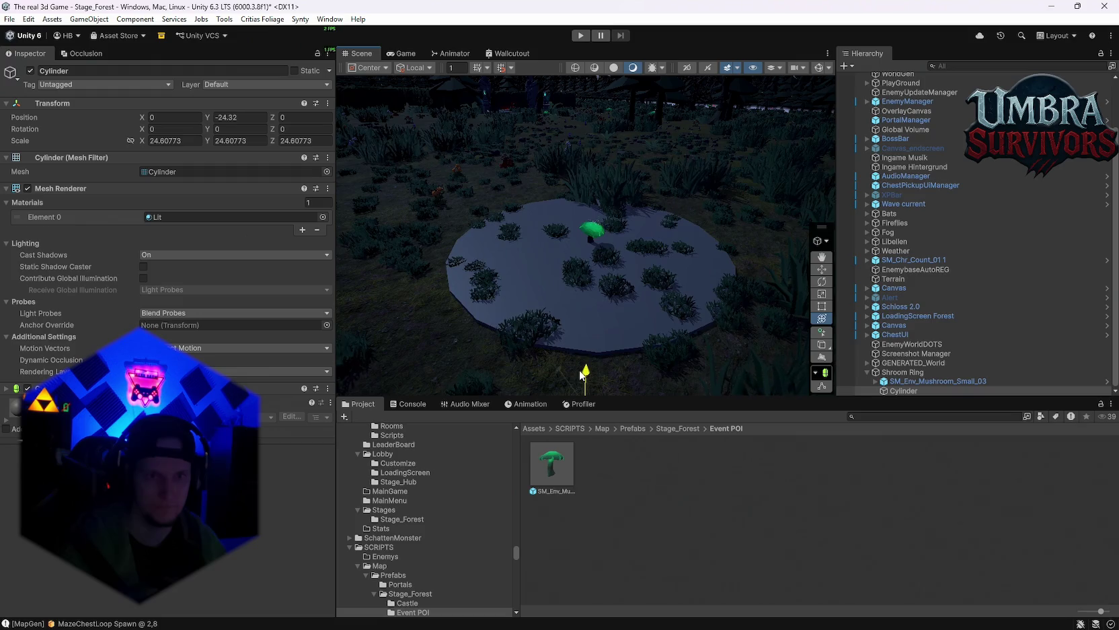
mouse_move(616, 253)
left_mouse_down()
mouse_move(596, 281)
mouse_move(527, 283)
mouse_move(461, 222)
mouse_move(614, 259)
mouse_move(642, 229)
mouse_move(628, 220)
mouse_move(642, 232)
mouse_move(644, 257)
left_mouse_up()
left_click(569, 231)
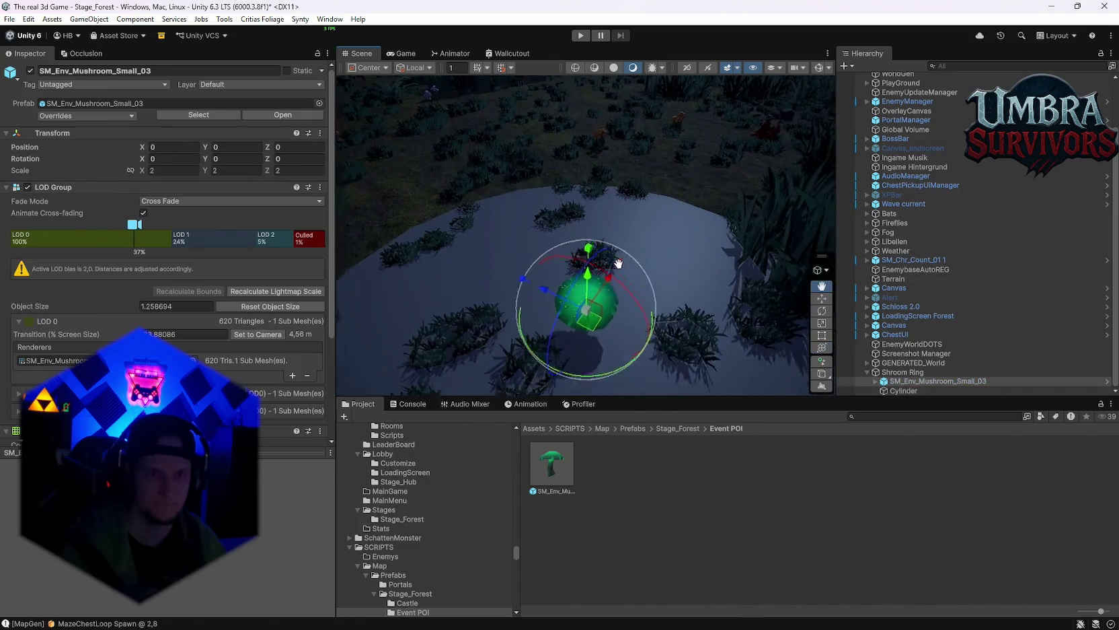
Step: Duplicate the mushroom three times, moving and rotating each copy around the disc
left_click_drag(572, 212, 592, 216)
mouse_move(592, 216)
left_mouse_down()
mouse_move(619, 222)
mouse_move(651, 203)
mouse_move(599, 256)
mouse_move(580, 259)
mouse_move(585, 267)
mouse_move(721, 241)
mouse_move(658, 282)
mouse_move(616, 226)
mouse_move(678, 223)
mouse_move(608, 281)
mouse_move(465, 293)
mouse_move(592, 262)
left_mouse_up()
key("ctrl+d")
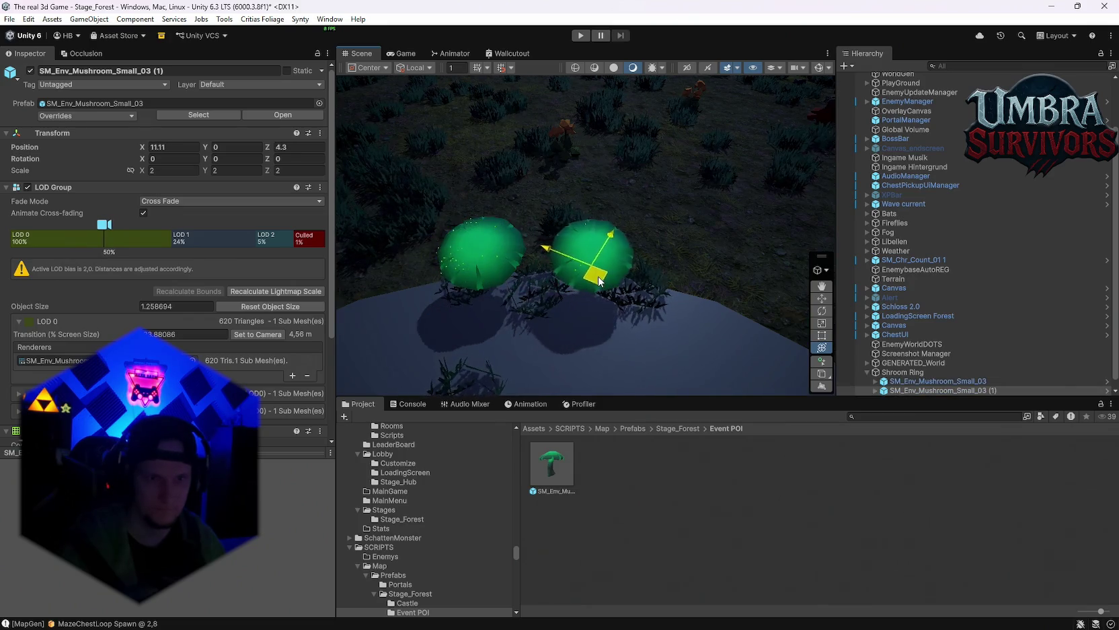
left_click_drag(616, 325, 740, 319)
key("w")
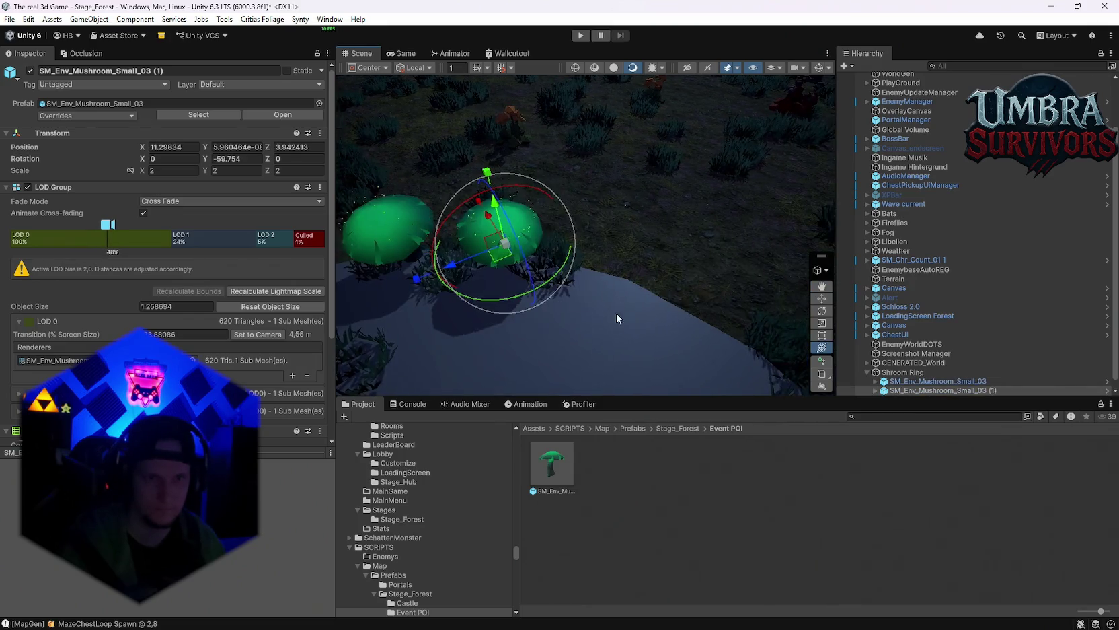
key("ctrl+d")
left_click_drag(537, 265, 619, 303)
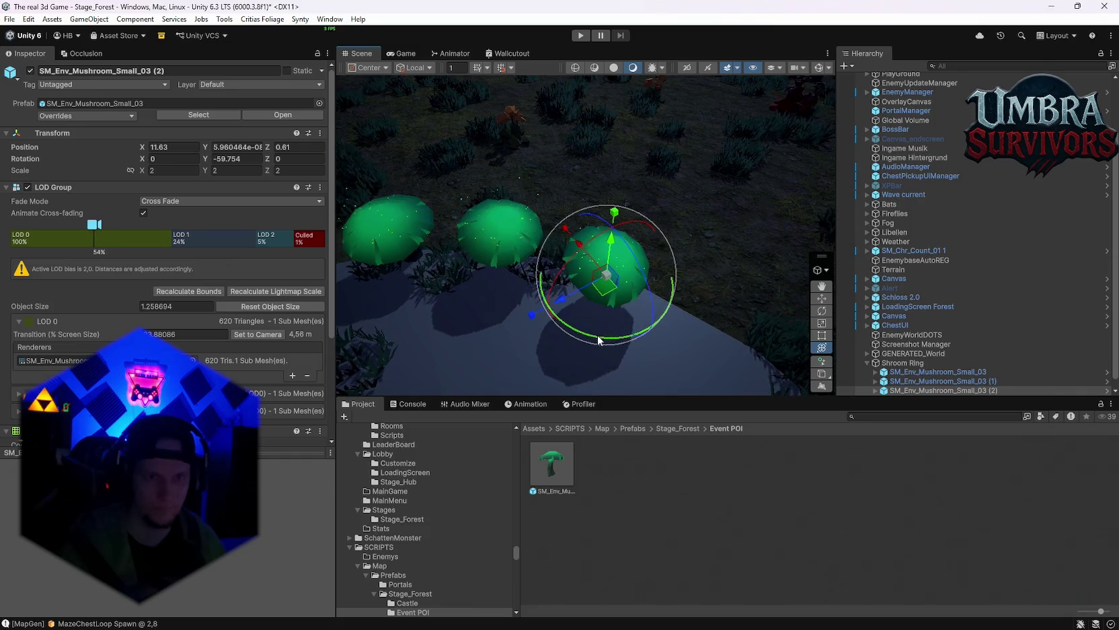
key("ctrl+d")
mouse_move(538, 200)
left_mouse_down()
mouse_move(626, 267)
mouse_move(585, 300)
left_mouse_up()
left_click_drag(629, 259, 634, 252)
key("f")
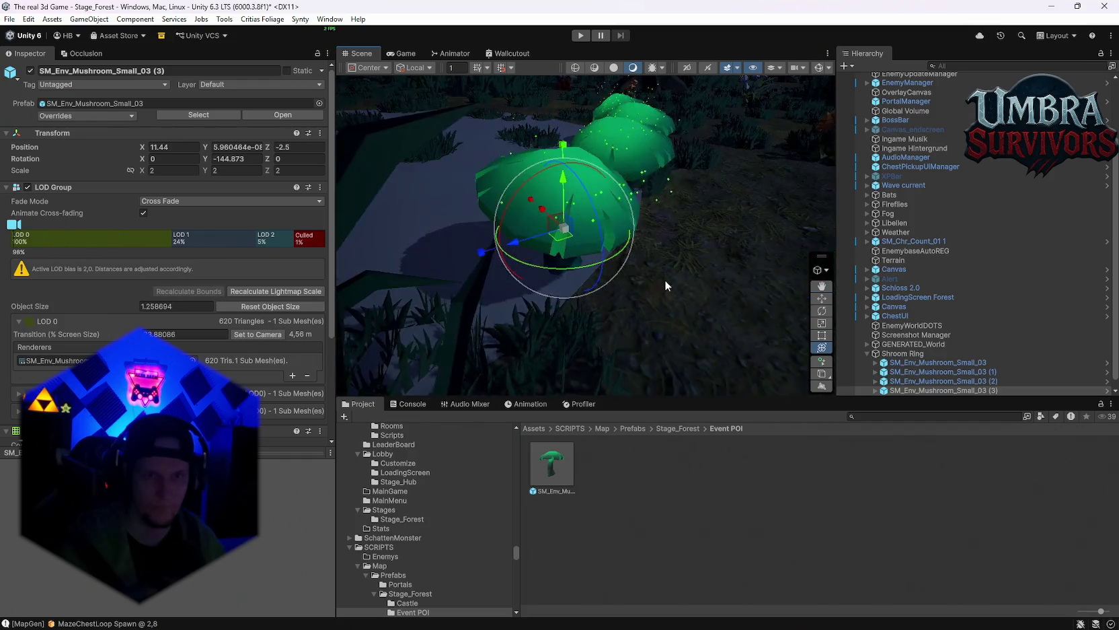
Step: Nudge the third copy into place and move the second copy along the ring
scroll(625, 252, "up", 3)
scroll(528, 188, "up", 2)
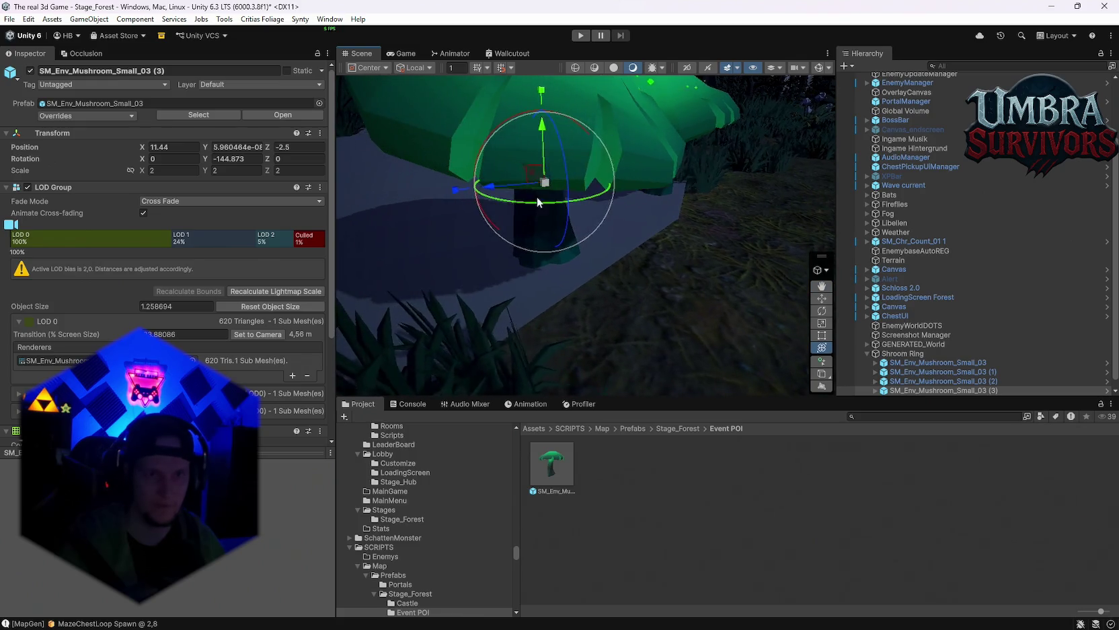
scroll(537, 199, "up", 2)
left_click_drag(578, 235, 688, 238)
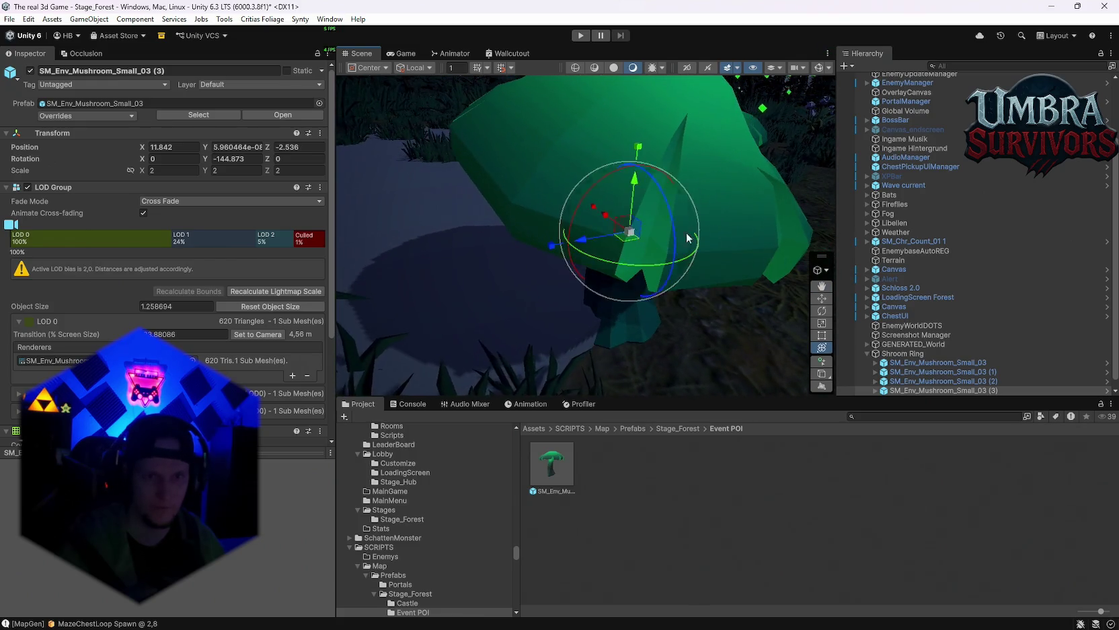
scroll(688, 238, "down", 5)
left_click(511, 203)
left_click_drag(525, 219, 536, 237)
mouse_move(605, 255)
left_mouse_down()
mouse_move(686, 287)
mouse_move(703, 264)
mouse_move(651, 251)
mouse_move(542, 253)
mouse_move(581, 257)
mouse_move(595, 276)
mouse_move(551, 246)
mouse_move(621, 215)
mouse_move(653, 259)
mouse_move(639, 225)
mouse_move(581, 284)
mouse_move(516, 318)
mouse_move(473, 316)
left_mouse_up()
key("f")
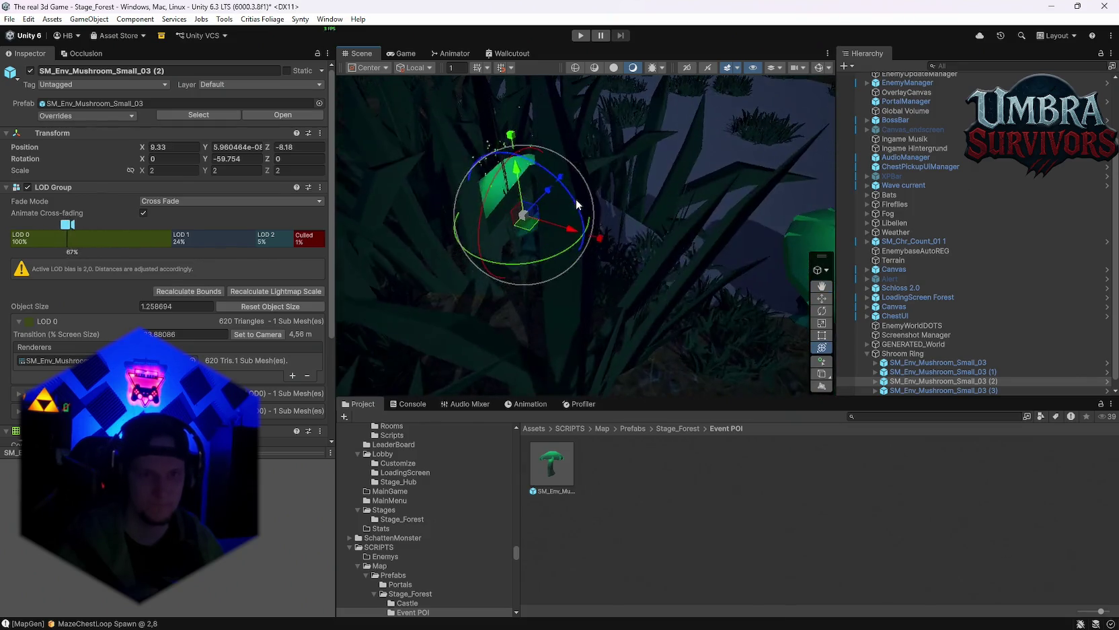
scroll(575, 199, "up", 10)
mouse_move(538, 222)
left_mouse_down()
mouse_move(491, 257)
mouse_move(531, 241)
left_mouse_up()
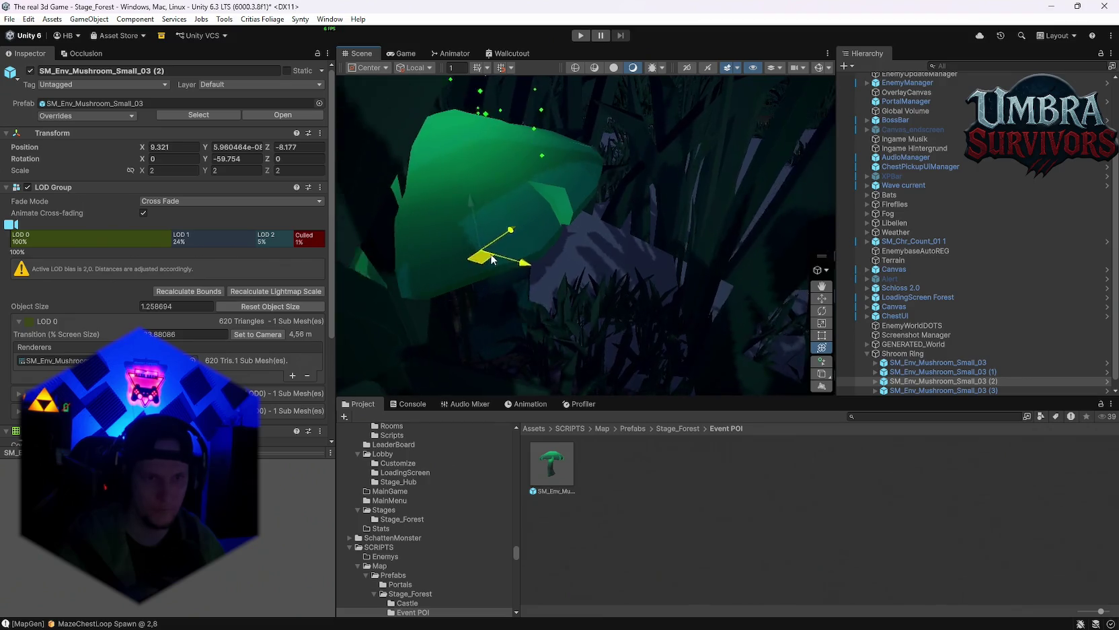
scroll(538, 243, "down", 5)
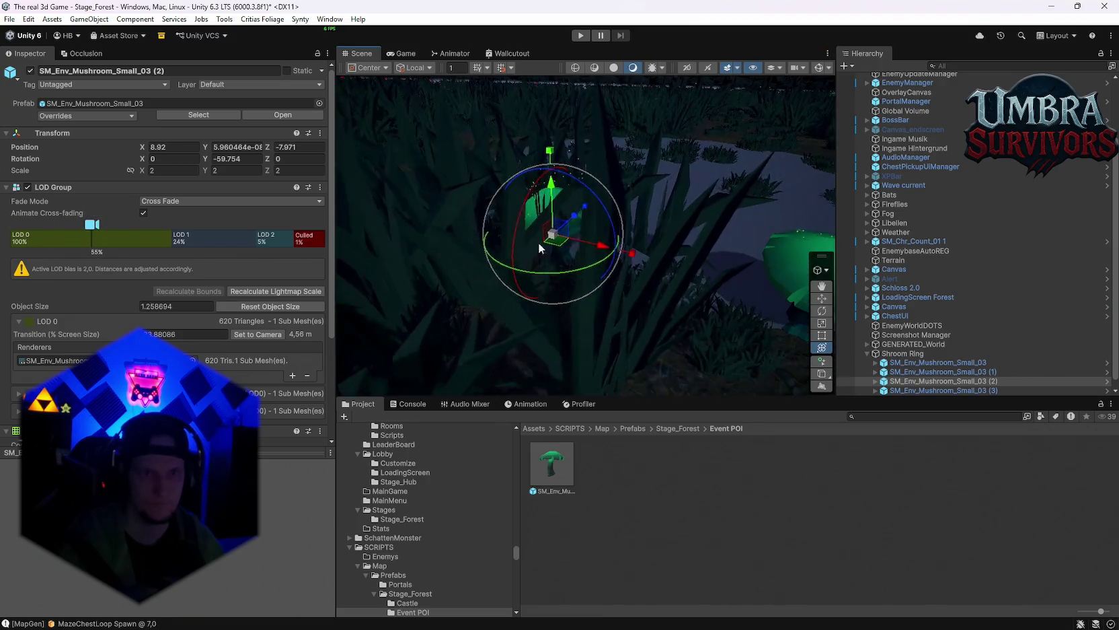
scroll(538, 242, "down", 5)
Step: Duplicate another copy, move it around the ring and turn it about its vertical axis
key("ctrl+d")
left_click_drag(577, 292, 505, 269)
scroll(507, 268, "up", 5)
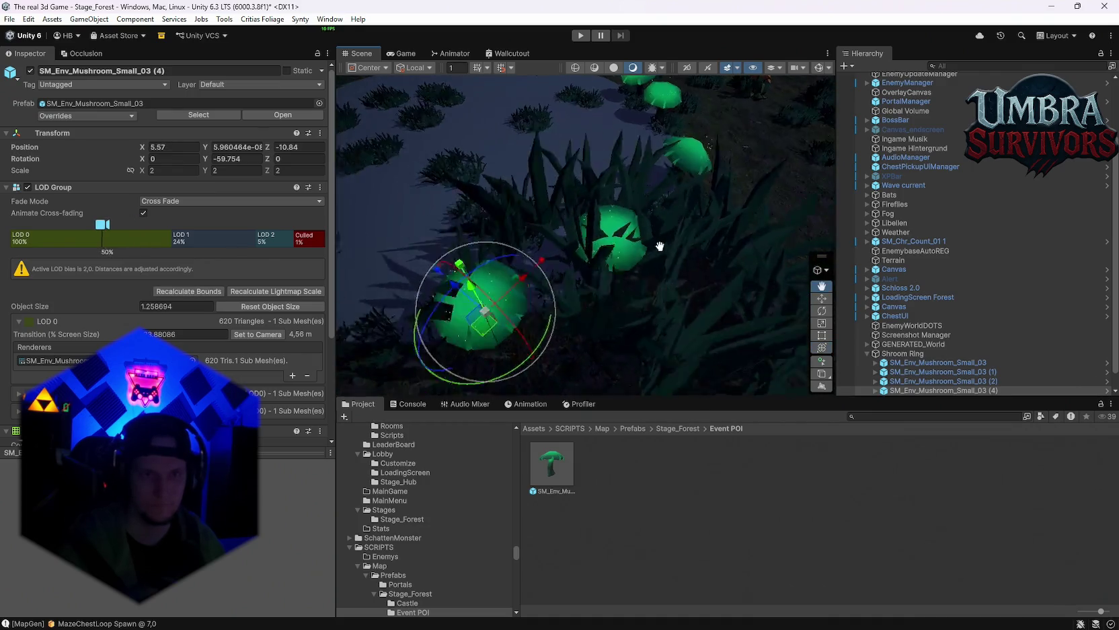
left_click_drag(660, 246, 717, 233)
key("y")
mouse_move(525, 250)
left_mouse_down()
mouse_move(462, 270)
mouse_move(547, 274)
left_mouse_up()
scroll(538, 202, "up", 5)
left_click_drag(536, 168, 533, 170)
scroll(559, 216, "down", 10)
mouse_move(601, 266)
left_mouse_down()
mouse_move(635, 256)
mouse_move(551, 286)
mouse_move(567, 316)
mouse_move(507, 304)
mouse_move(471, 255)
mouse_move(682, 290)
left_mouse_up()
Step: Add more copies up to mushroom (14) around the ring, then undo mushroom (1)'s last change
key("ctrl+d")
key("ctrl+d")
key("ctrl+d")
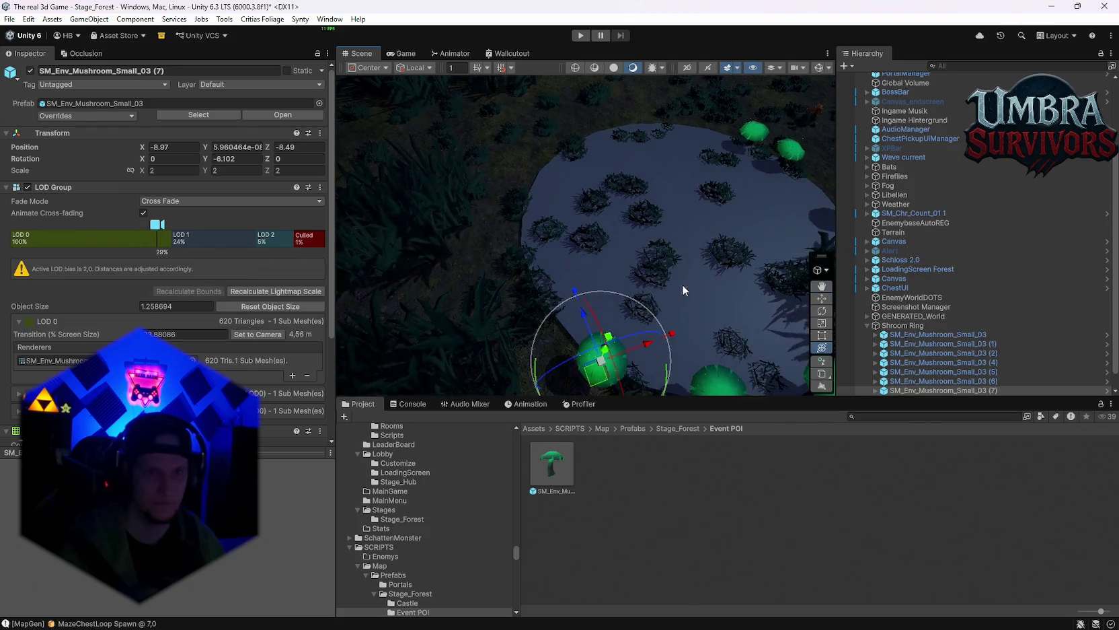
key("ctrl+d")
mouse_move(605, 374)
left_mouse_down()
mouse_move(549, 321)
mouse_move(527, 234)
left_mouse_up()
key("ctrl+d")
key("ctrl+d")
mouse_move(511, 276)
left_mouse_down()
mouse_move(535, 220)
mouse_move(552, 228)
mouse_move(576, 200)
mouse_move(681, 195)
left_mouse_up()
key("ctrl+d")
key("ctrl+d")
key("ctrl+d")
key("ctrl+d")
key("f")
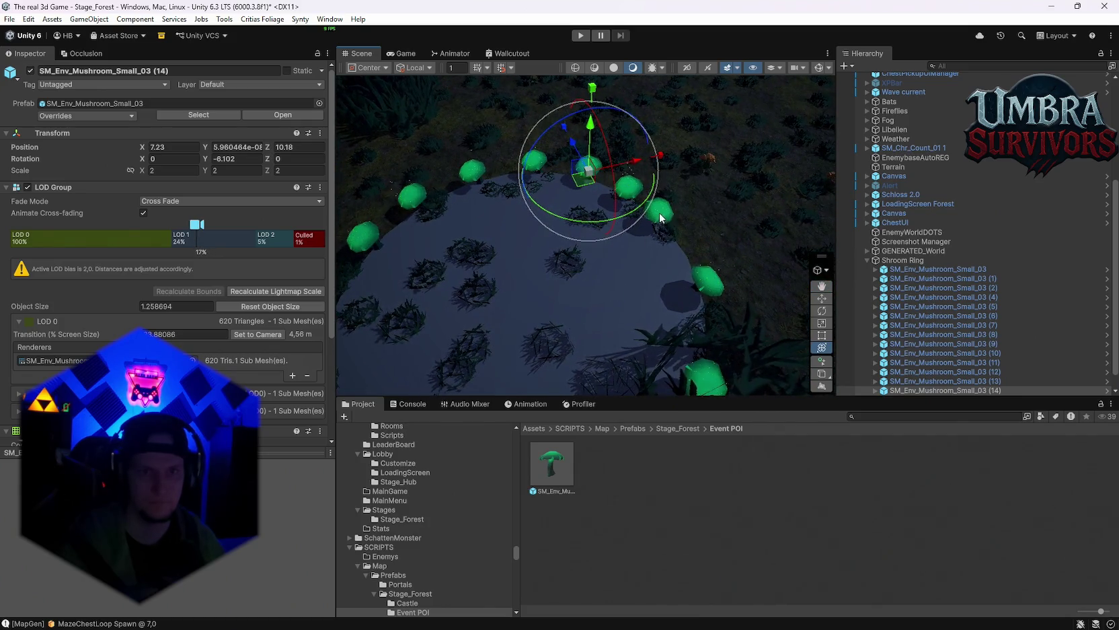
left_click(666, 225)
key("ctrl+z")
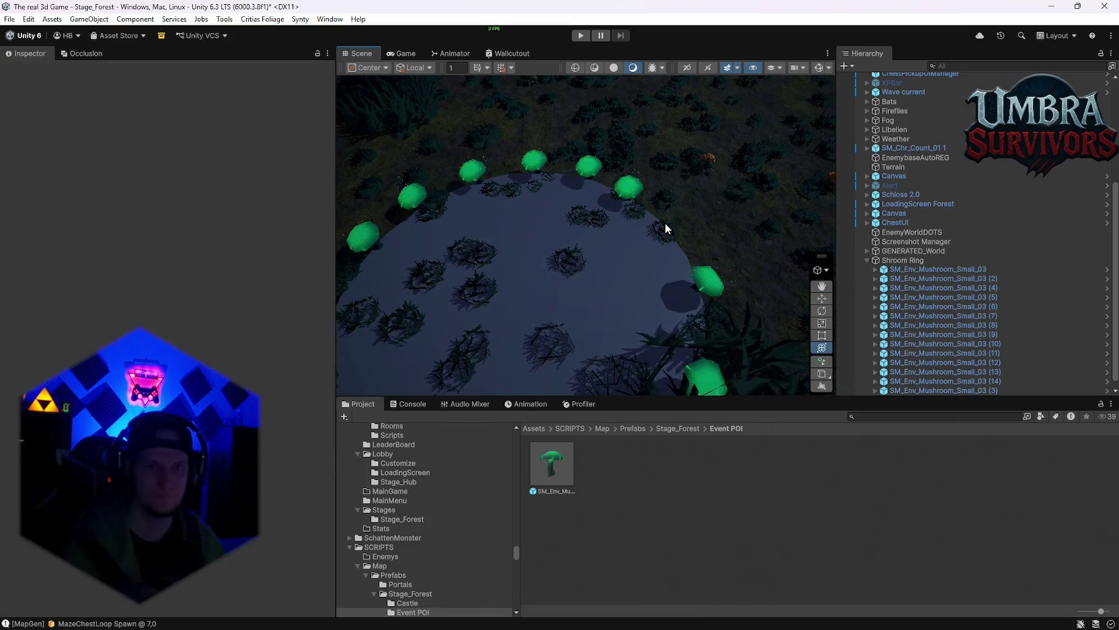
Step: Drag mushroom (1) outward to the right and rotate mushroom (14) to Y 53.786
mouse_move(626, 213)
left_mouse_down()
mouse_move(685, 241)
mouse_move(692, 299)
mouse_move(411, 248)
left_mouse_up()
mouse_move(662, 270)
left_mouse_down()
mouse_move(609, 181)
mouse_move(625, 315)
mouse_move(640, 154)
mouse_move(590, 231)
mouse_move(651, 207)
mouse_move(574, 199)
mouse_move(555, 249)
mouse_move(616, 309)
mouse_move(579, 254)
mouse_move(386, 252)
left_mouse_up()
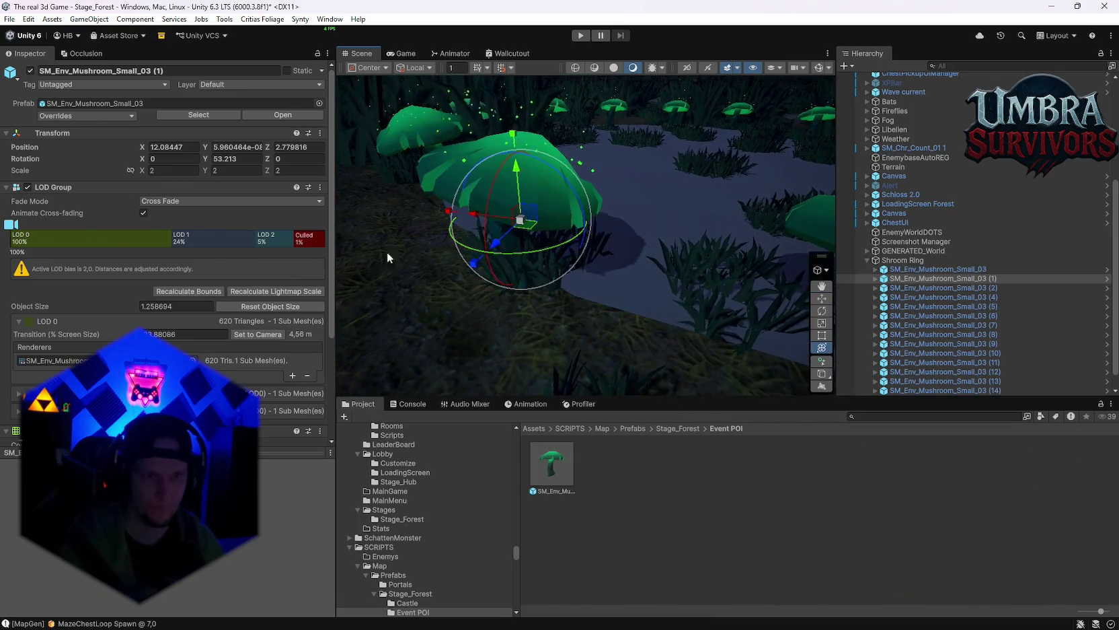
left_click(601, 218)
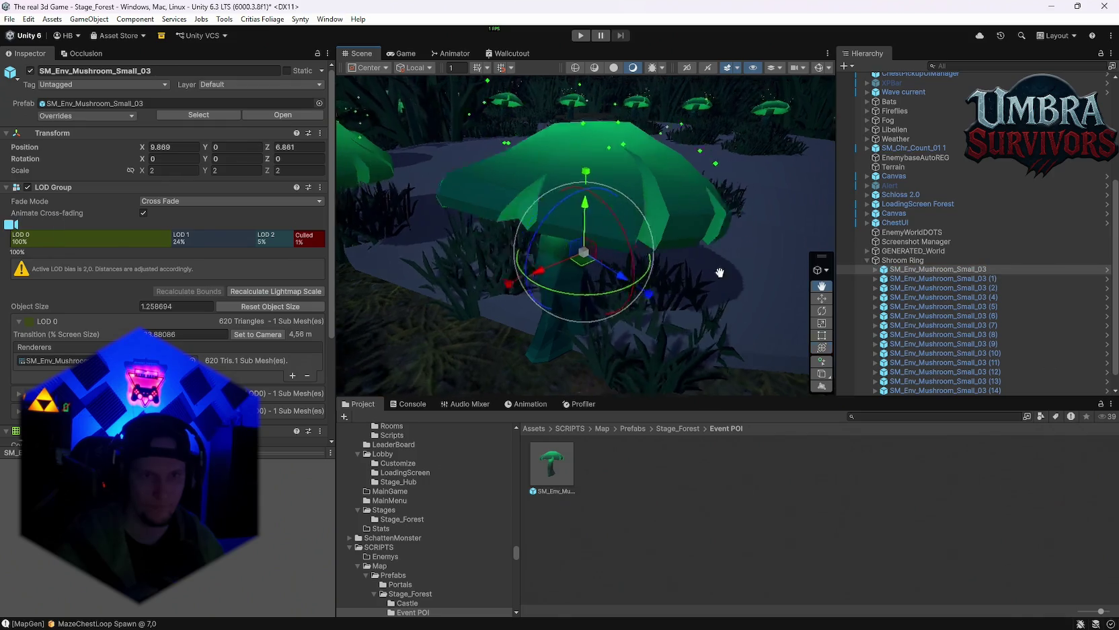
key("f")
mouse_move(588, 249)
left_mouse_down()
mouse_move(520, 284)
mouse_move(603, 258)
mouse_move(610, 241)
left_mouse_up()
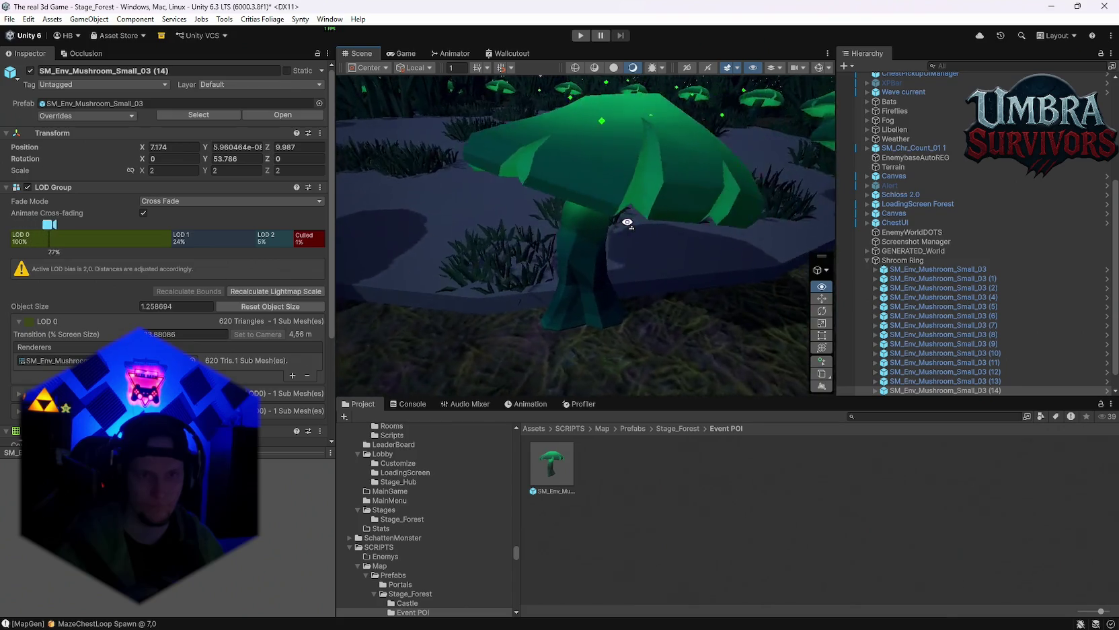
left_click(516, 252)
scroll(422, 285, "down", 5)
left_click(583, 267)
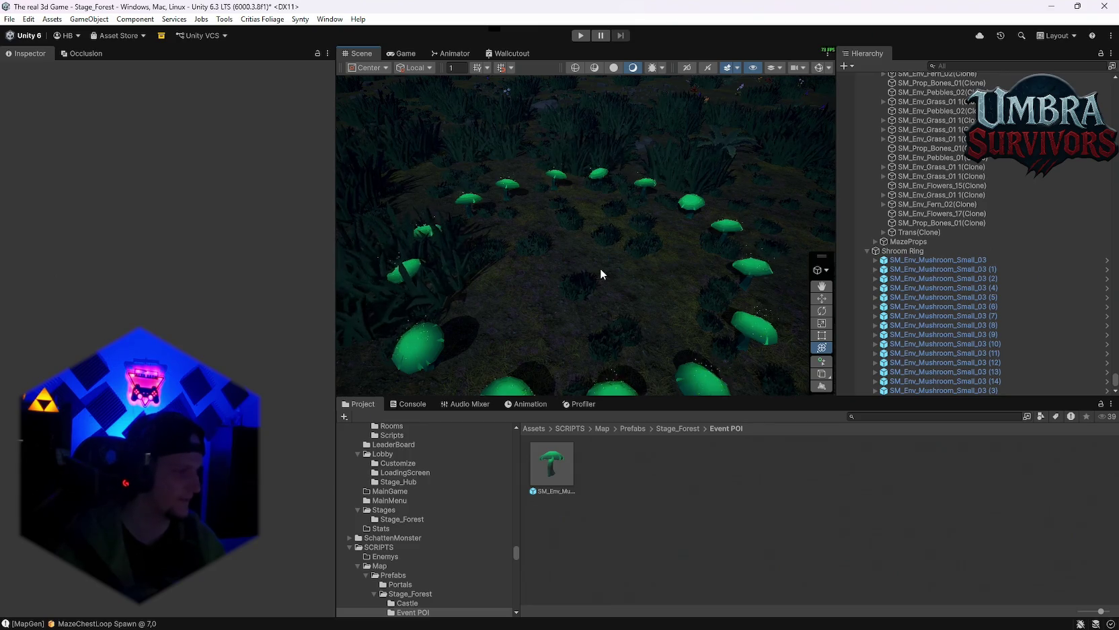
mouse_move(666, 262)
left_mouse_down()
mouse_move(633, 280)
mouse_move(524, 275)
mouse_move(665, 219)
mouse_move(529, 242)
mouse_move(647, 234)
mouse_move(613, 255)
mouse_move(554, 185)
mouse_move(638, 212)
mouse_move(565, 232)
mouse_move(583, 253)
mouse_move(532, 218)
mouse_move(529, 172)
mouse_move(542, 172)
mouse_move(551, 208)
left_mouse_up()
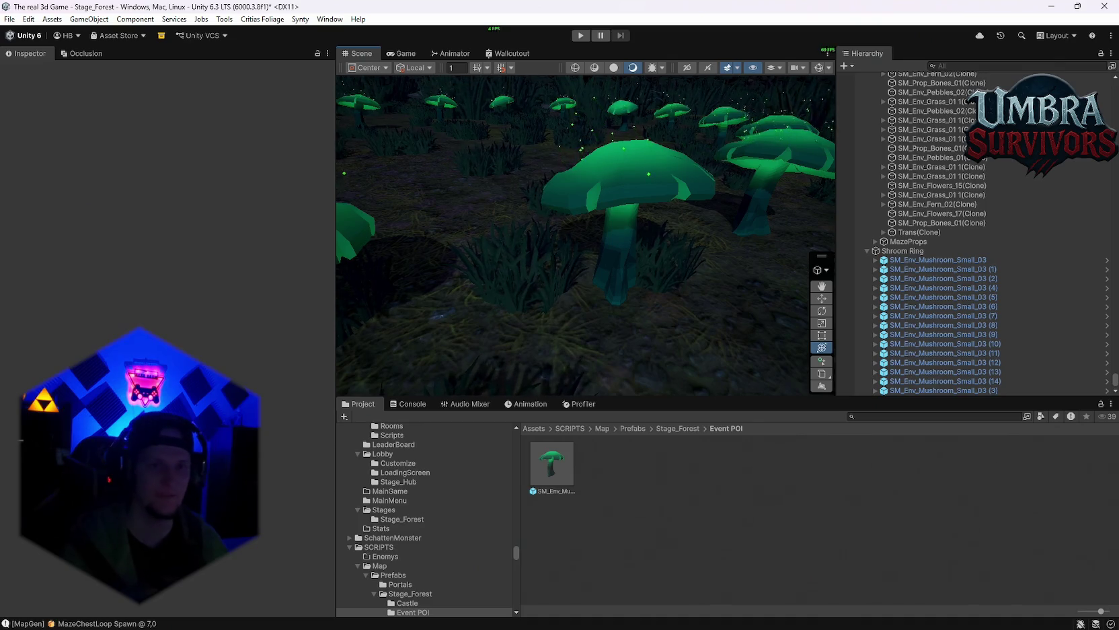
scroll(687, 264, "down", 3)
scroll(687, 263, "down", 3)
scroll(630, 210, "down", 3)
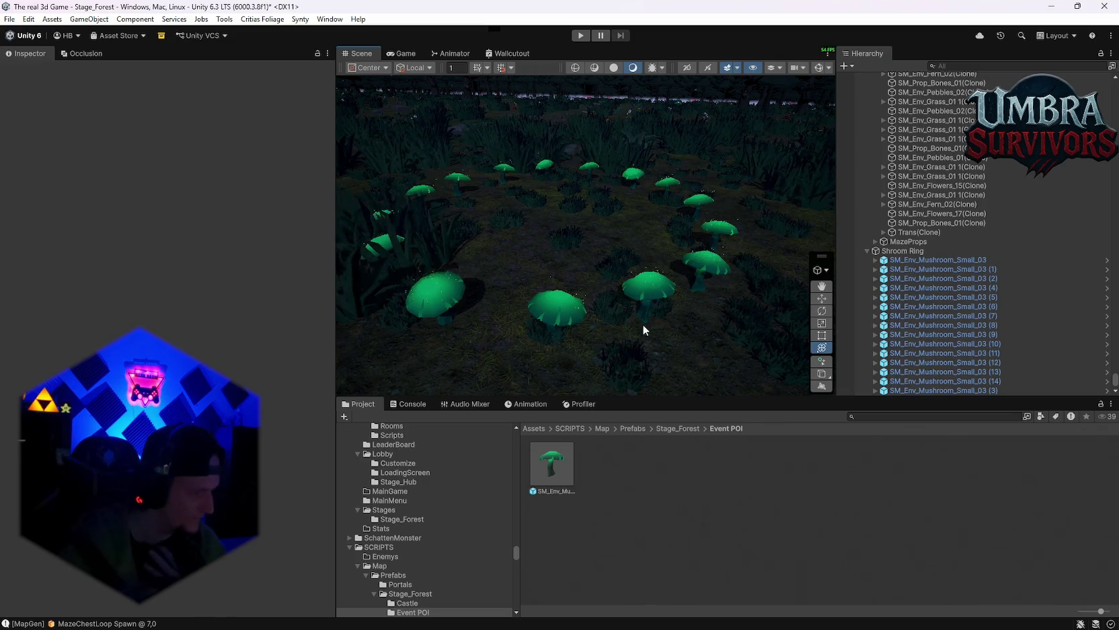
left_click_drag(566, 249, 667, 233)
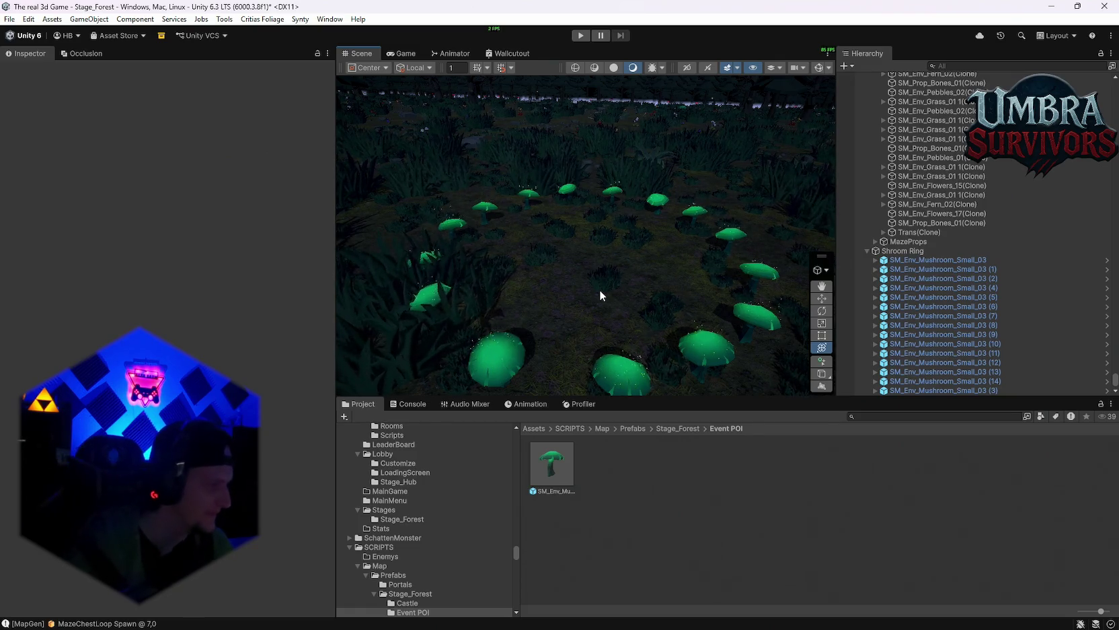
left_click_drag(657, 304, 634, 250)
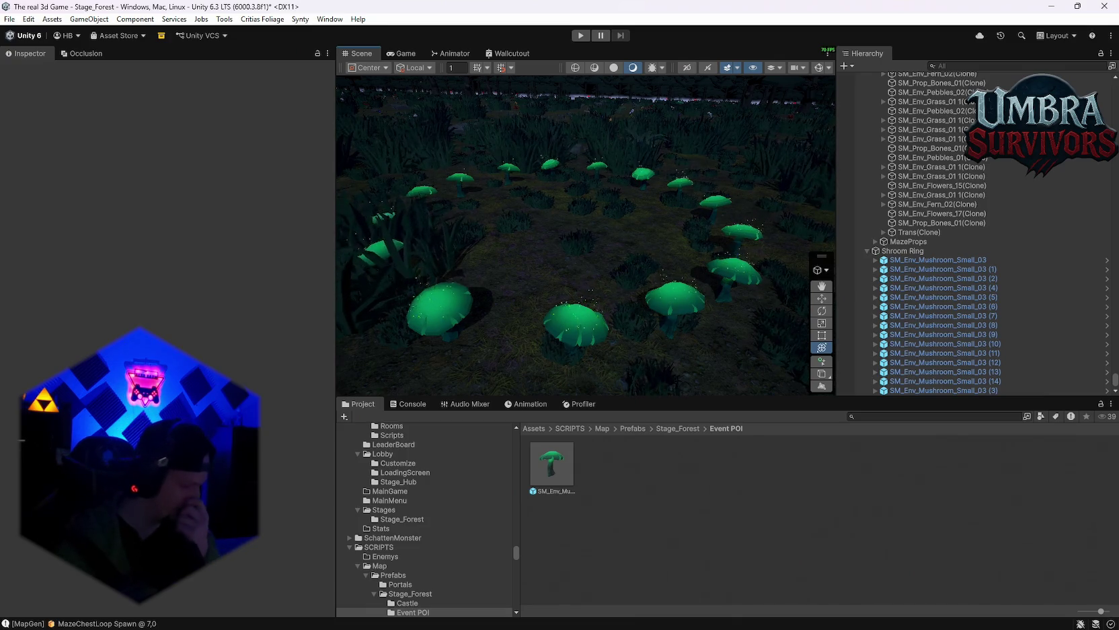
mouse_move(772, 119)
left_mouse_down()
mouse_move(626, 182)
mouse_move(582, 187)
mouse_move(559, 210)
mouse_move(532, 112)
mouse_move(598, 156)
left_mouse_up()
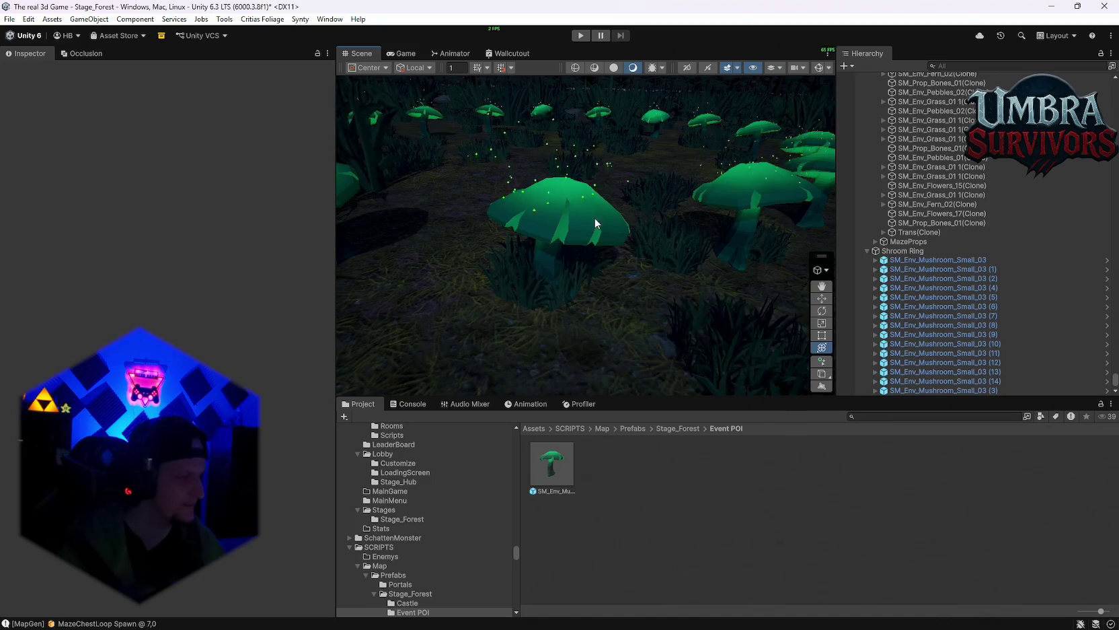
mouse_move(587, 210)
left_mouse_down()
mouse_move(565, 144)
mouse_move(510, 239)
mouse_move(565, 121)
mouse_move(614, 153)
mouse_move(597, 175)
mouse_move(645, 194)
left_mouse_up()
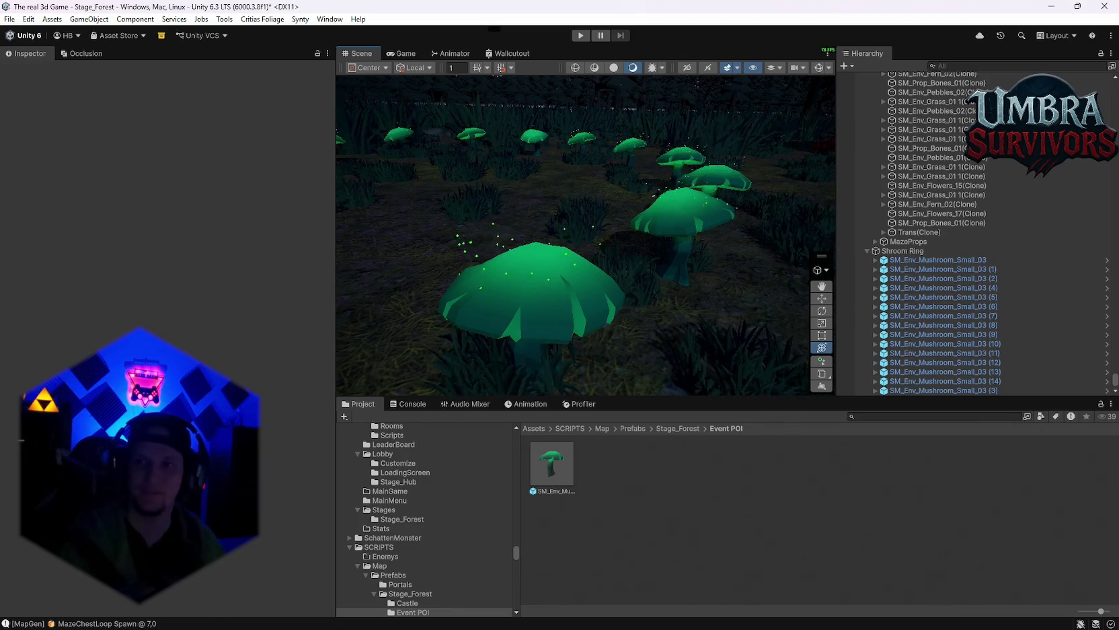
scroll(1004, 320, "up", 2)
scroll(647, 177, "down", 5)
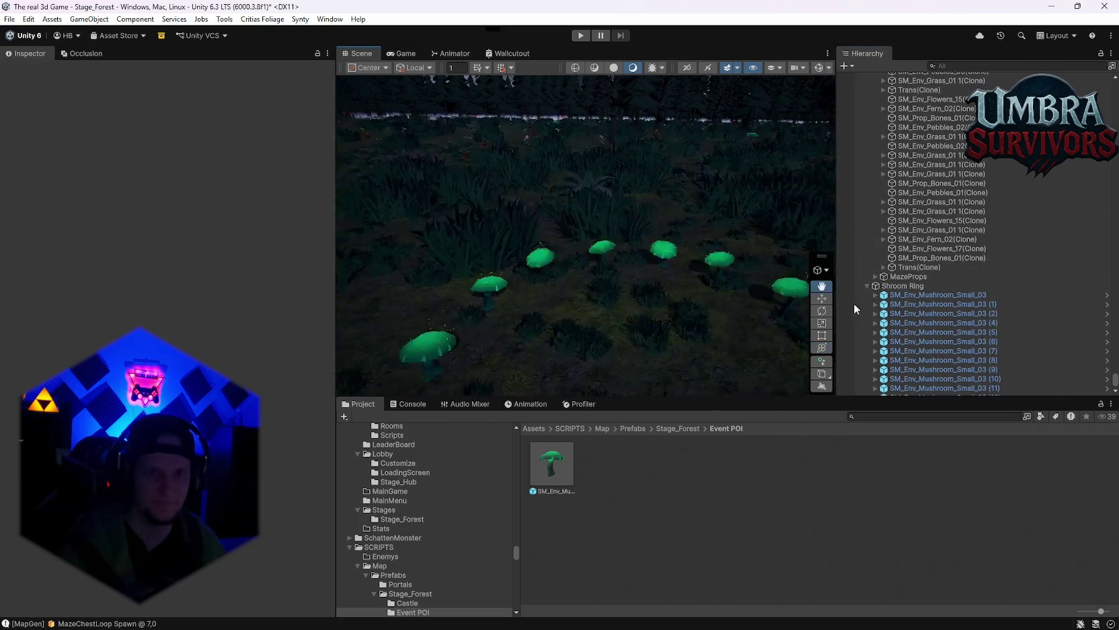
scroll(647, 178, "up", 5)
scroll(612, 243, "down", 4)
scroll(625, 230, "up", 5)
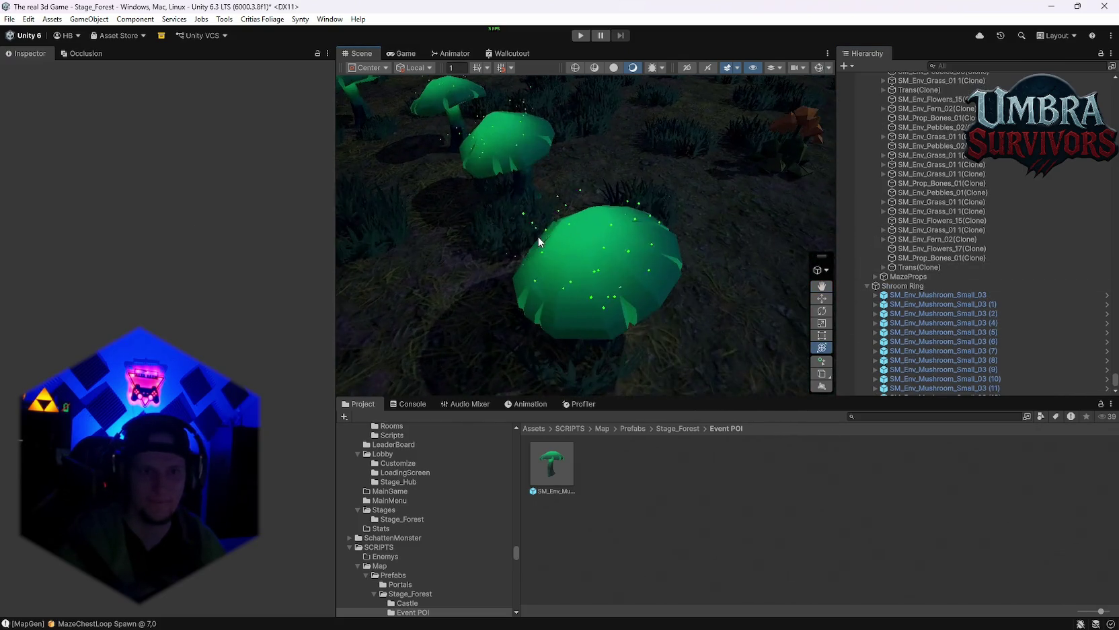
mouse_move(539, 241)
left_mouse_down()
mouse_move(630, 232)
mouse_move(536, 215)
mouse_move(579, 203)
mouse_move(677, 259)
mouse_move(656, 252)
mouse_move(794, 238)
left_mouse_up()
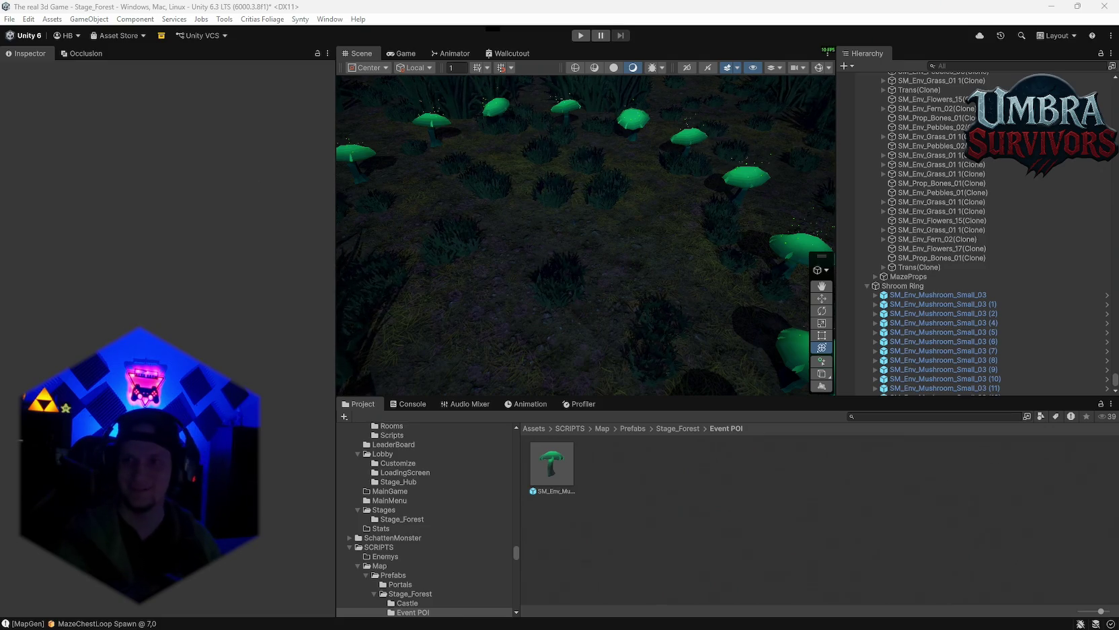
Step: Open the context menu in the Event POI folder's empty area
right_click(632, 519)
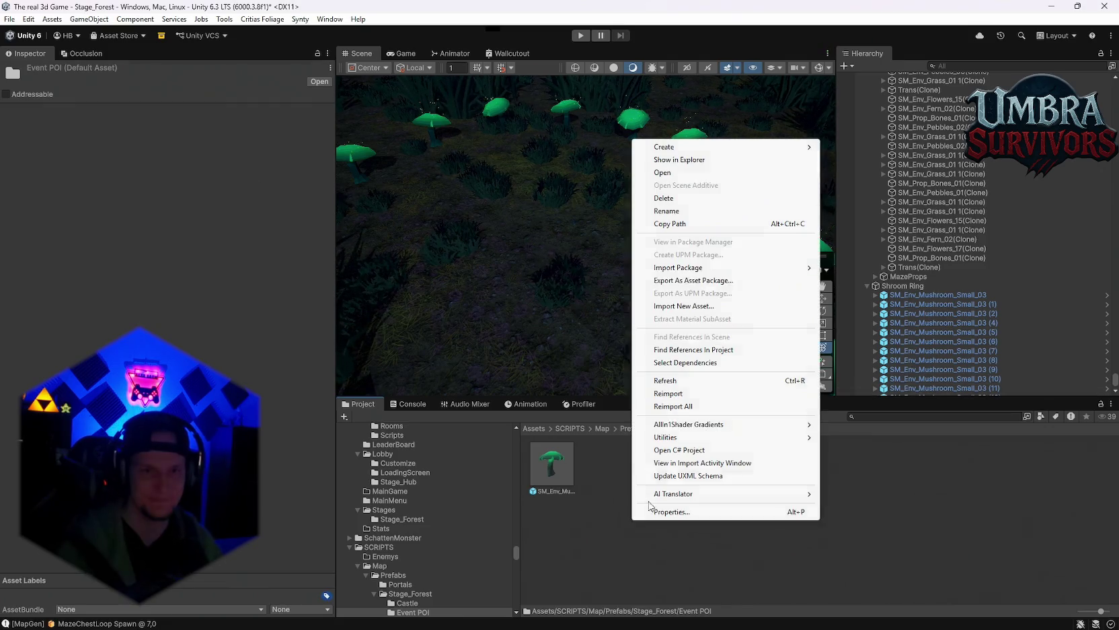
Step: Create an empty C# script named Mushroom and check the Console for compile messages
mouse_move(705, 147)
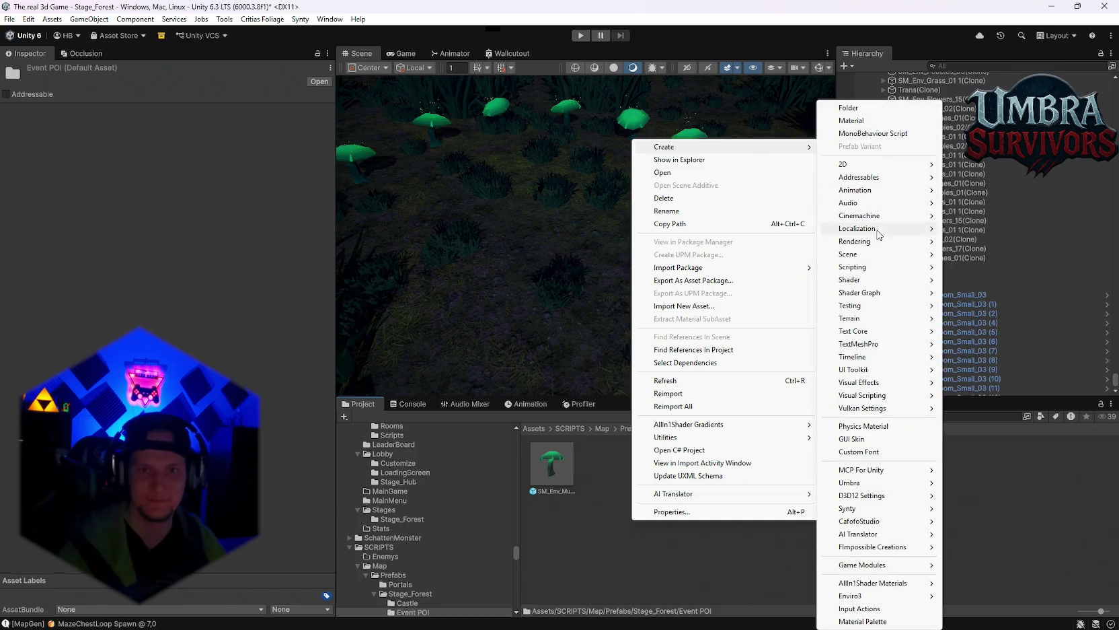
mouse_move(868, 266)
left_click(982, 292)
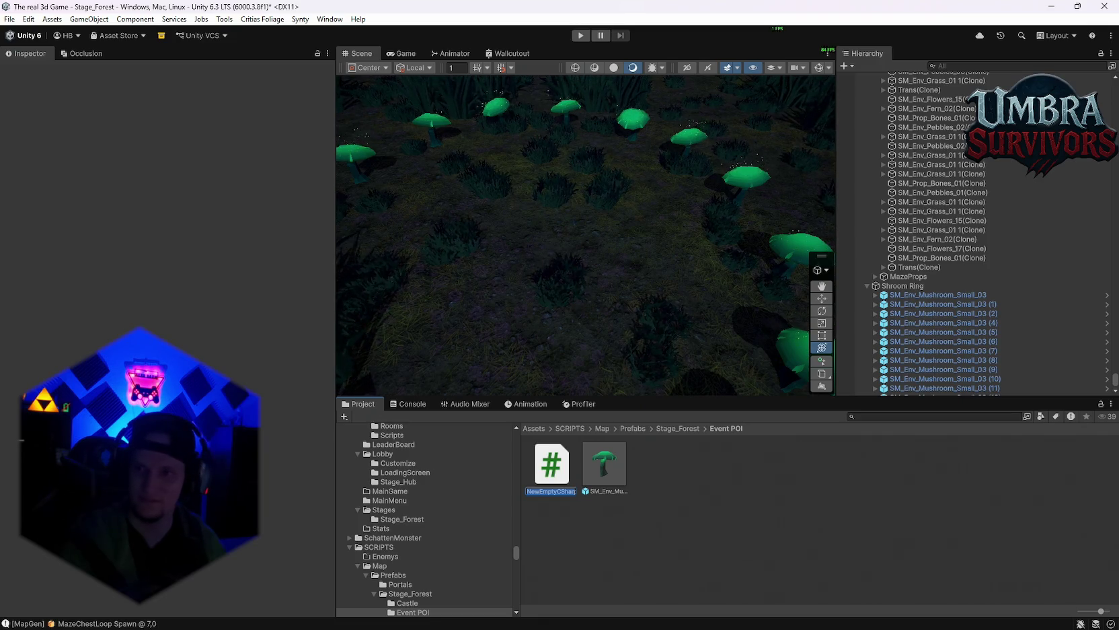
type("Mushroom")
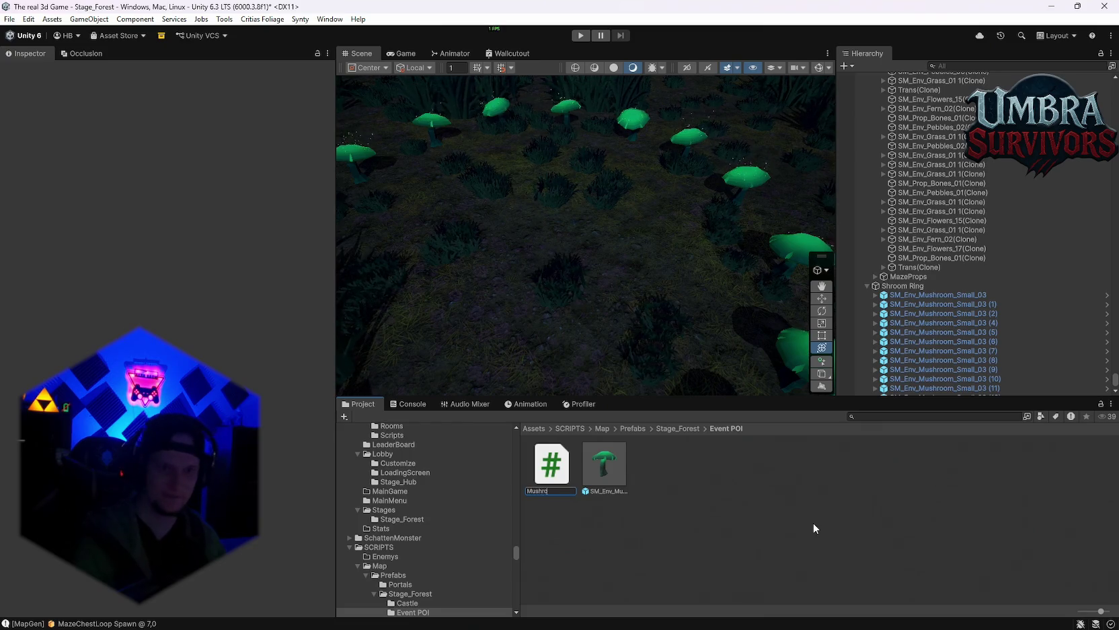
key("Return")
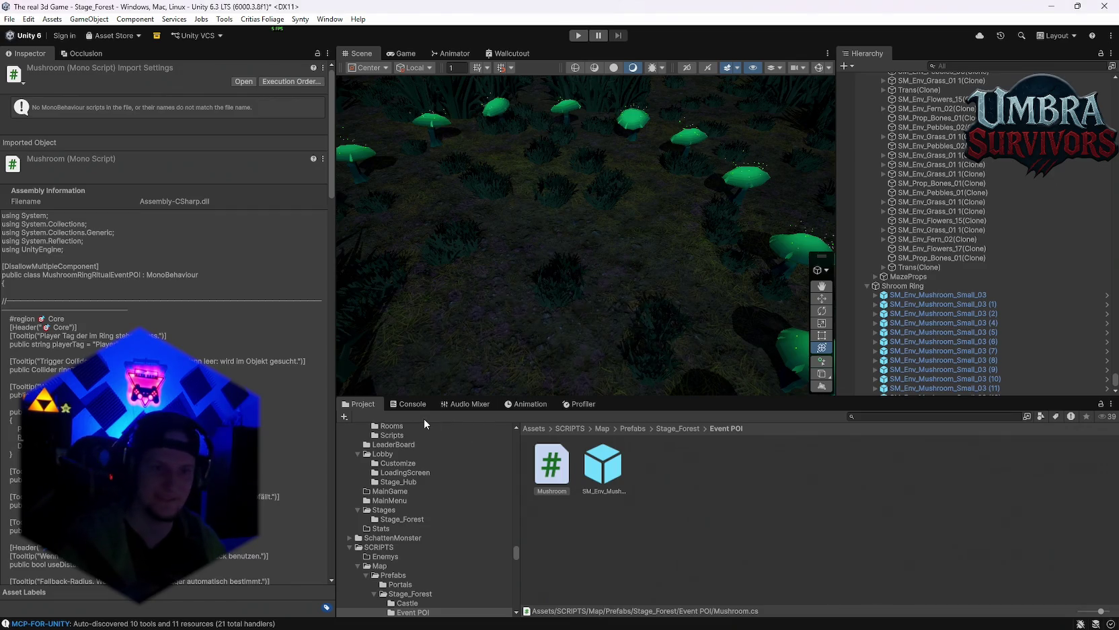
left_click(411, 402)
left_click(356, 404)
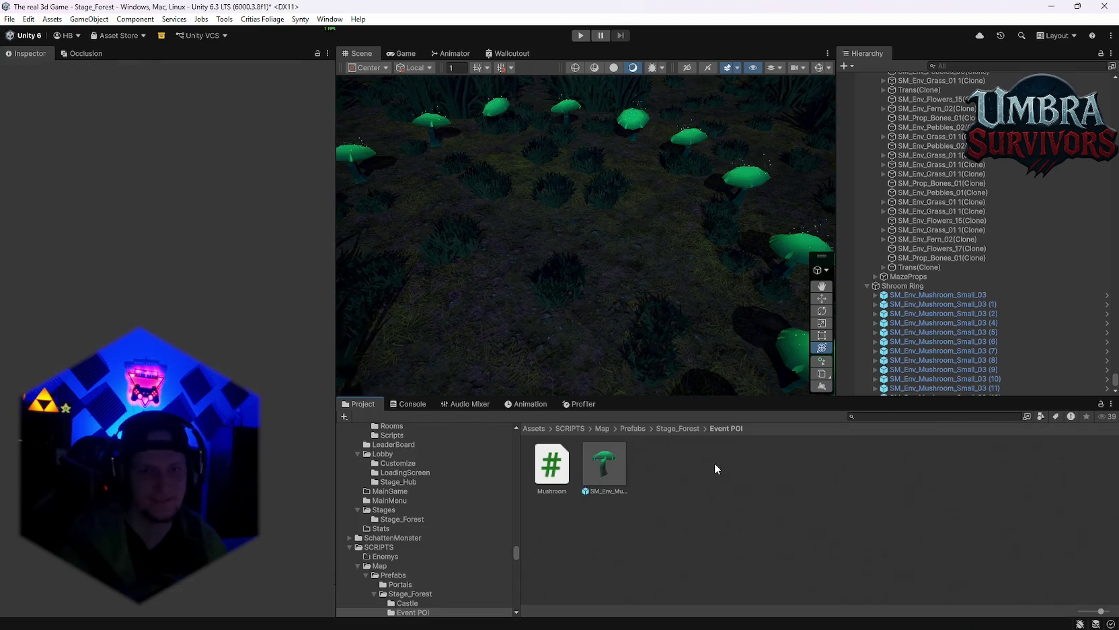
Step: Select the Mushroom script to inspect its code and unassigned Ring Trigger, VFX and Reward fields
scroll(1043, 255, "down", 2)
scroll(1008, 289, "up", 5)
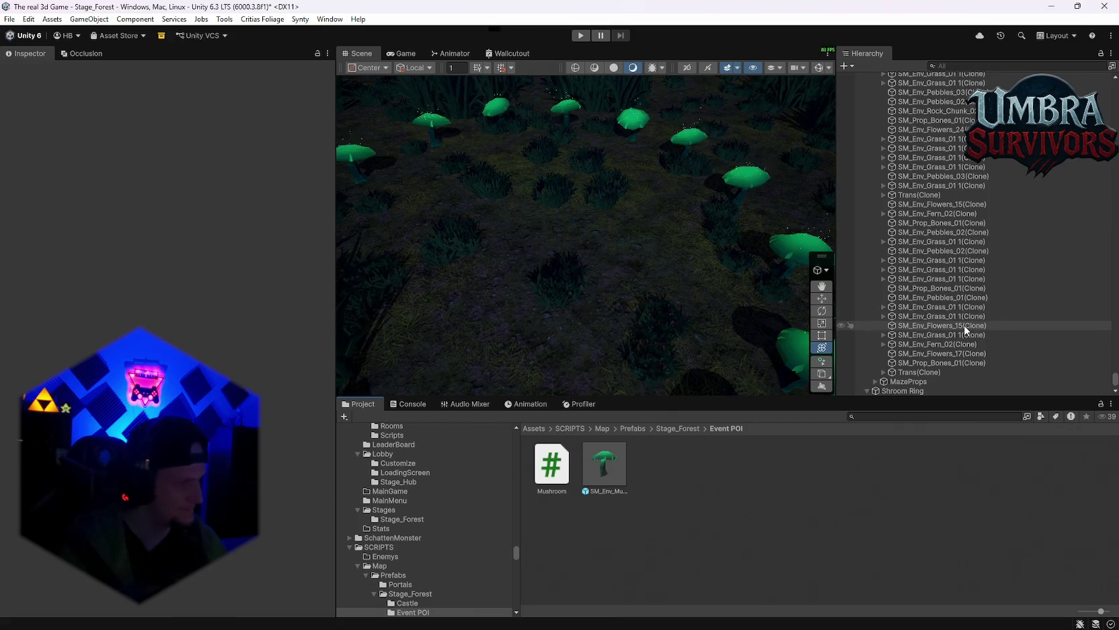
scroll(922, 314, "up", 1)
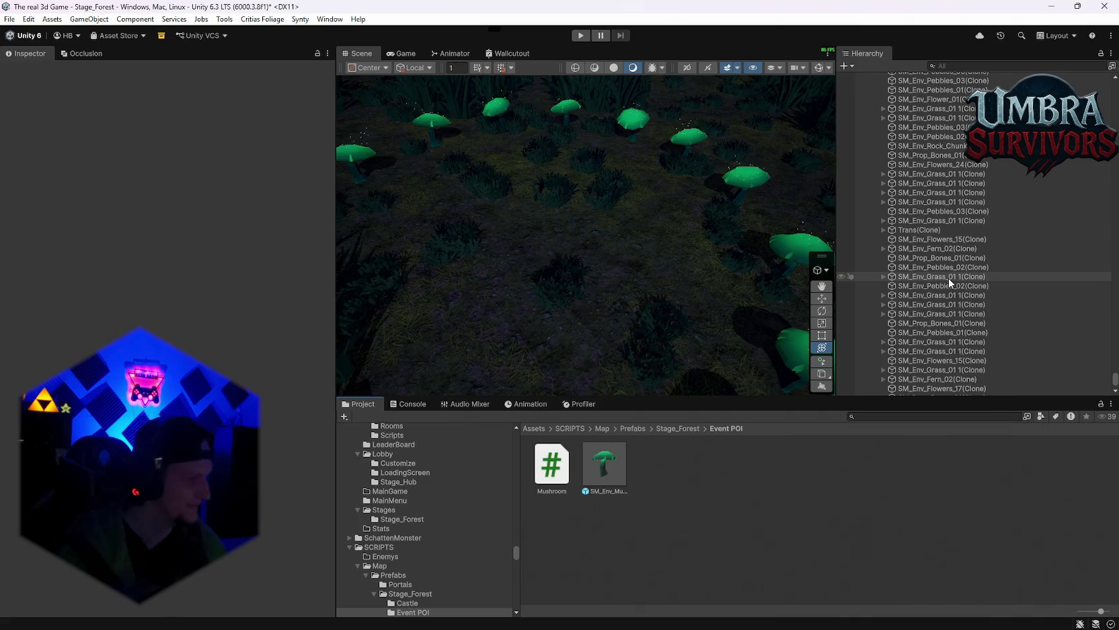
scroll(954, 268, "down", 5)
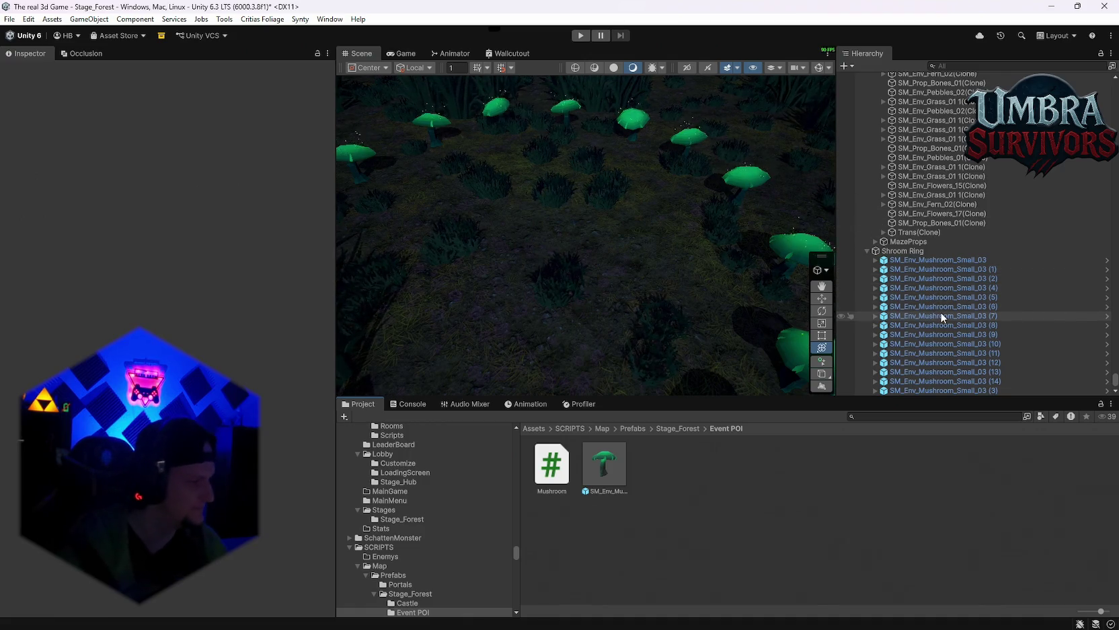
mouse_move(645, 222)
left_mouse_down()
mouse_move(617, 213)
mouse_move(672, 210)
mouse_move(581, 207)
left_mouse_up()
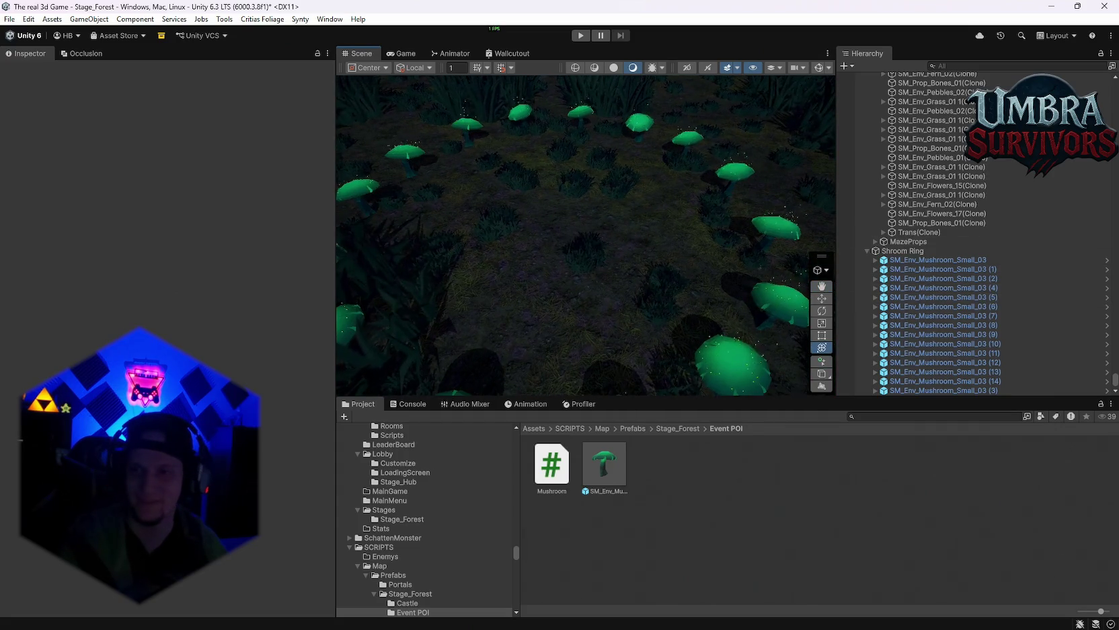
left_click(546, 476)
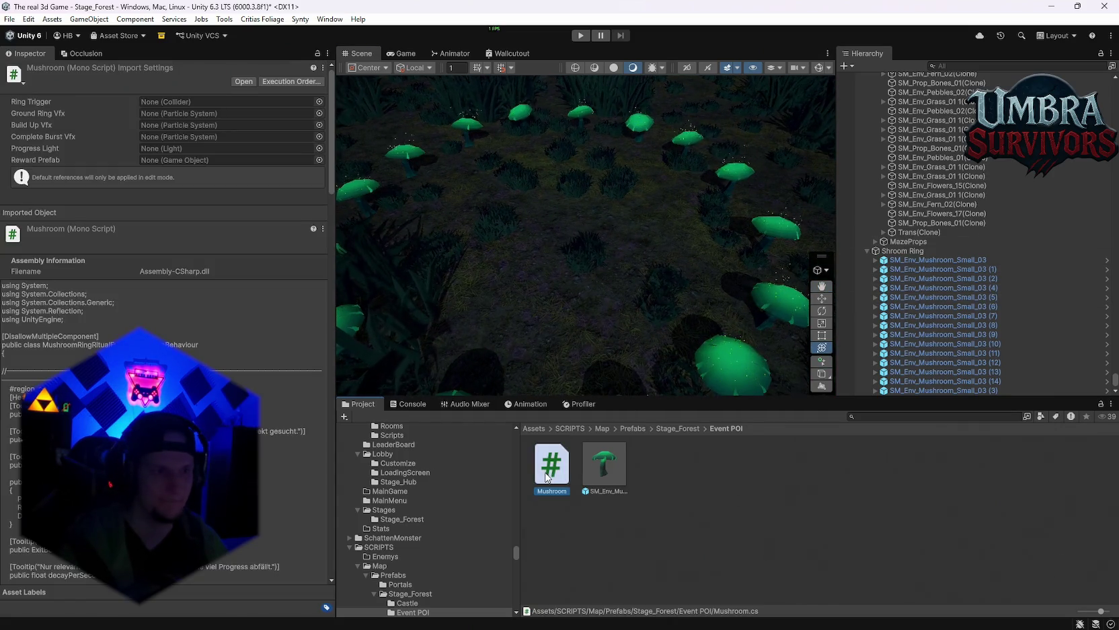
Step: Drag the Mushroom script onto Shroom Ring's Inspector, then fly the view through the ring
left_click(942, 251)
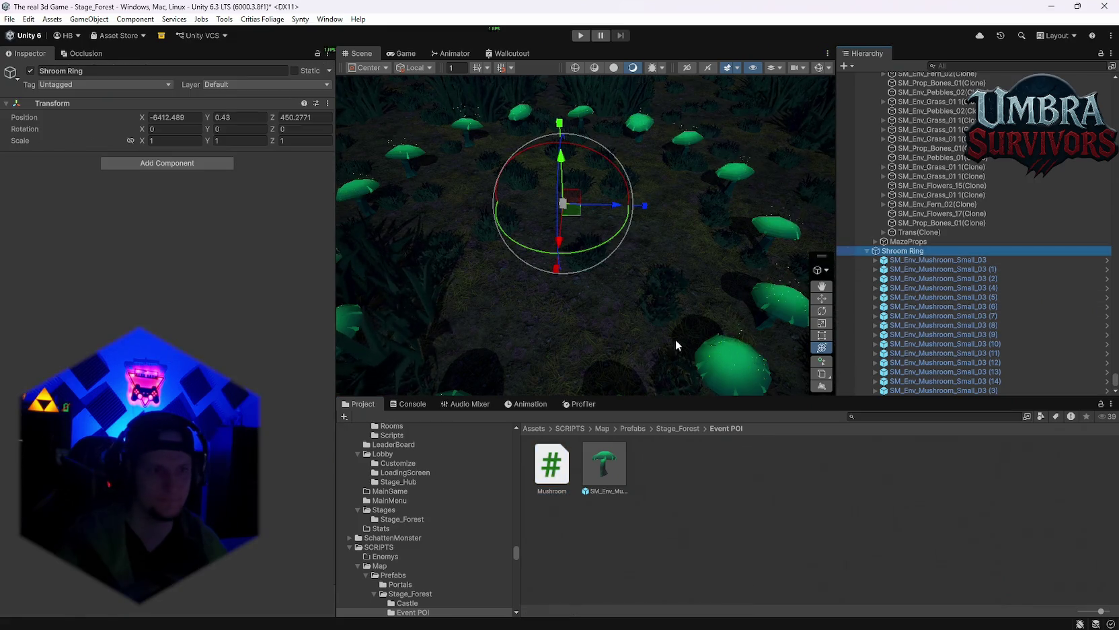
mouse_move(550, 464)
left_mouse_down()
mouse_move(144, 175)
mouse_move(128, 152)
left_mouse_up()
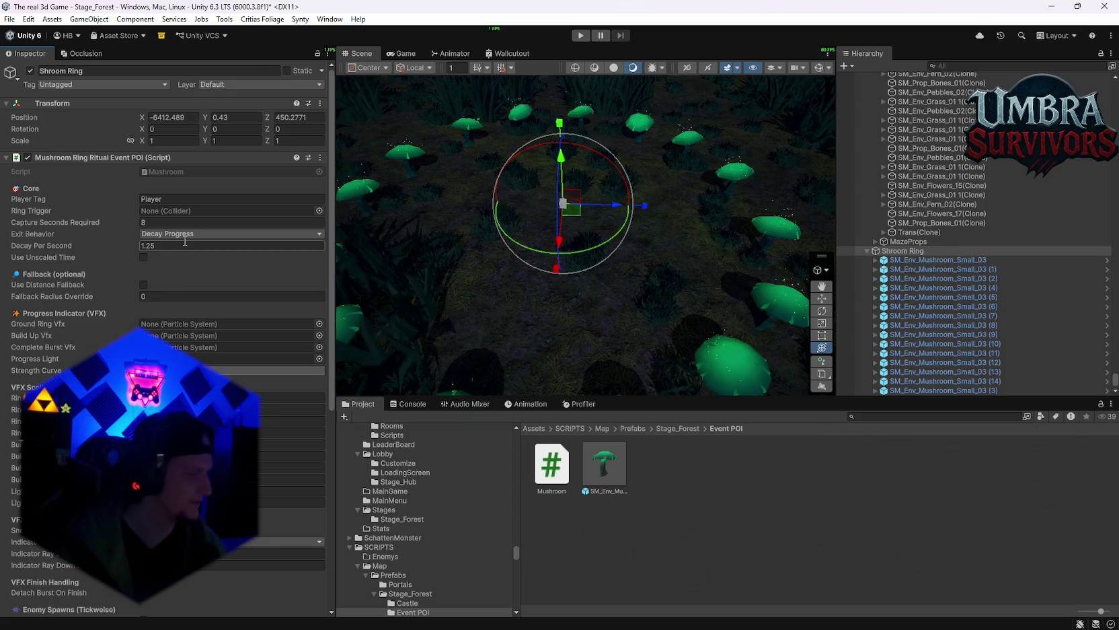
left_click_drag(707, 263, 585, 175)
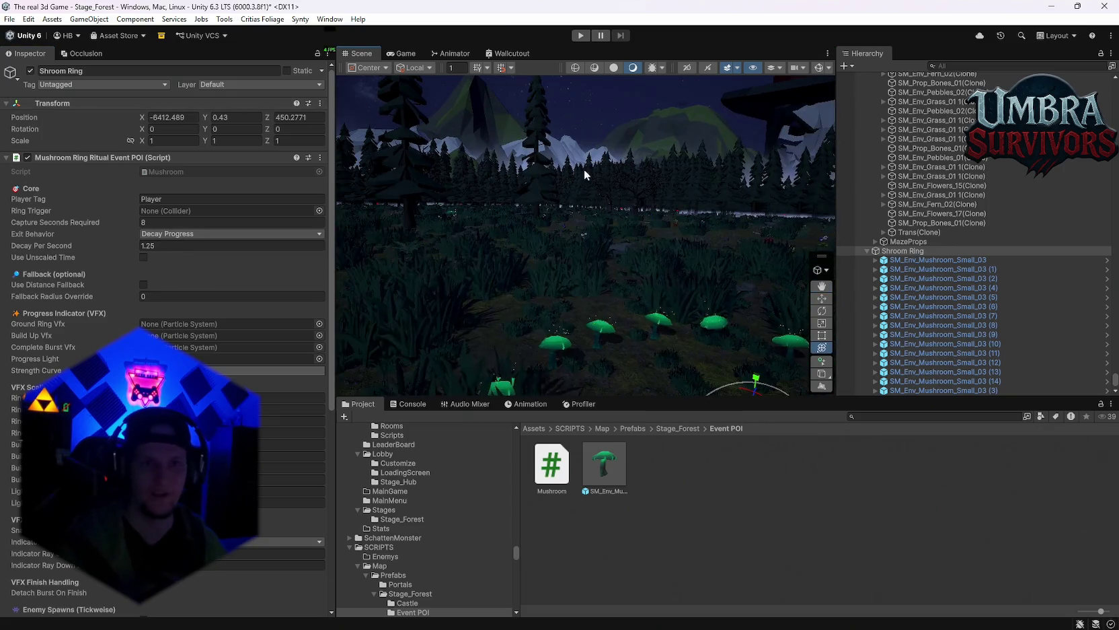
key("f")
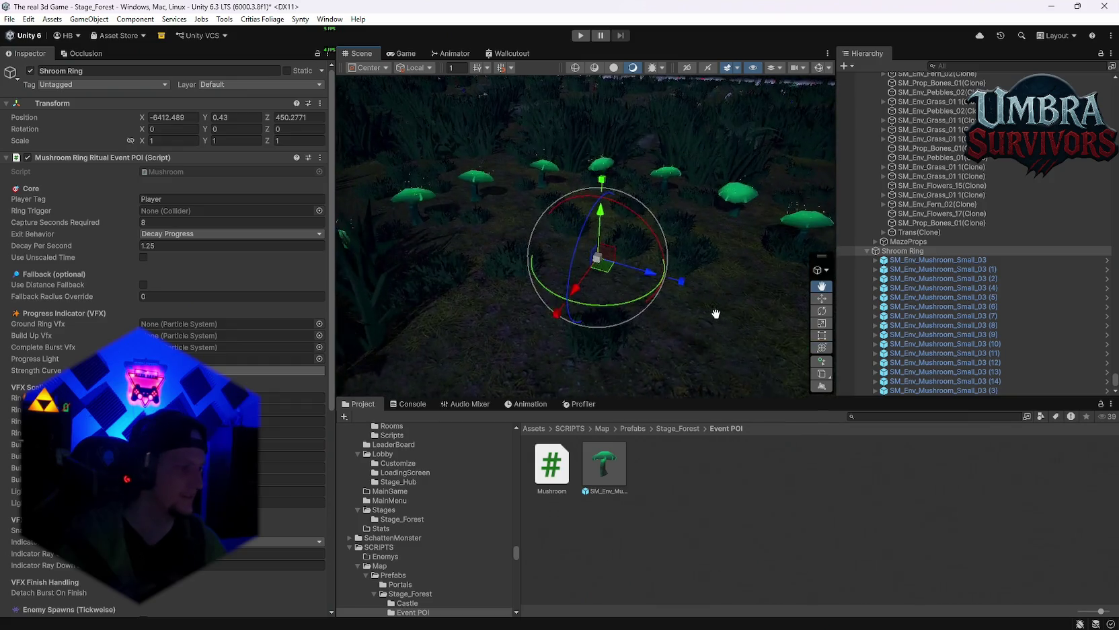
left_click_drag(704, 307, 728, 318)
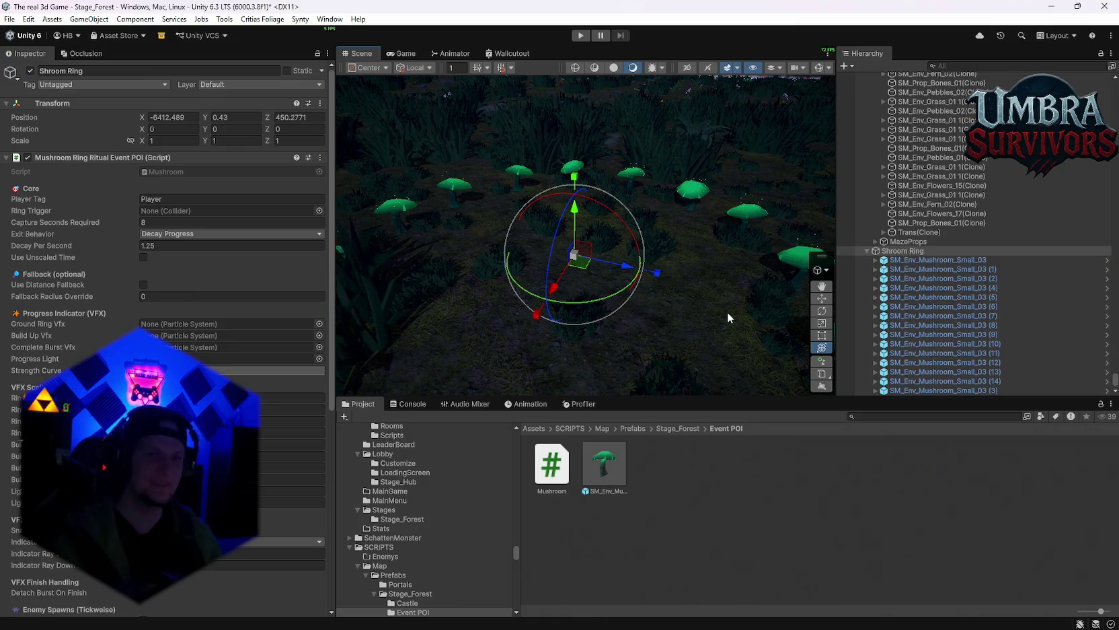
mouse_move(727, 312)
left_mouse_down()
mouse_move(696, 183)
mouse_move(659, 265)
mouse_move(569, 179)
mouse_move(616, 242)
mouse_move(603, 345)
mouse_move(643, 365)
mouse_move(632, 325)
left_mouse_up()
left_click(617, 243)
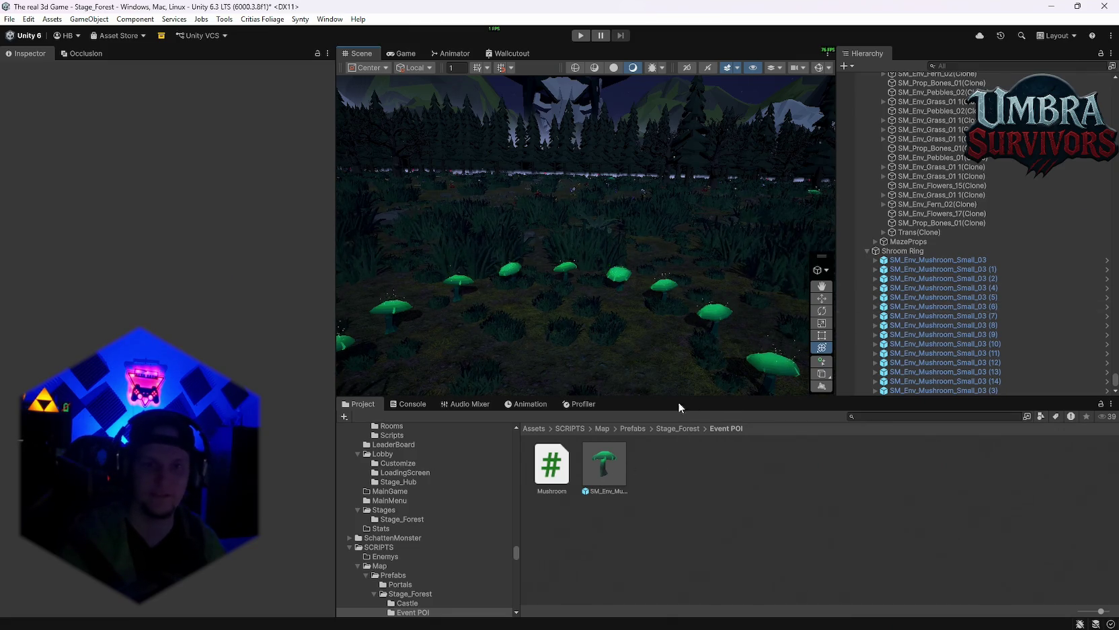
left_click(923, 250)
scroll(222, 303, "down", 2)
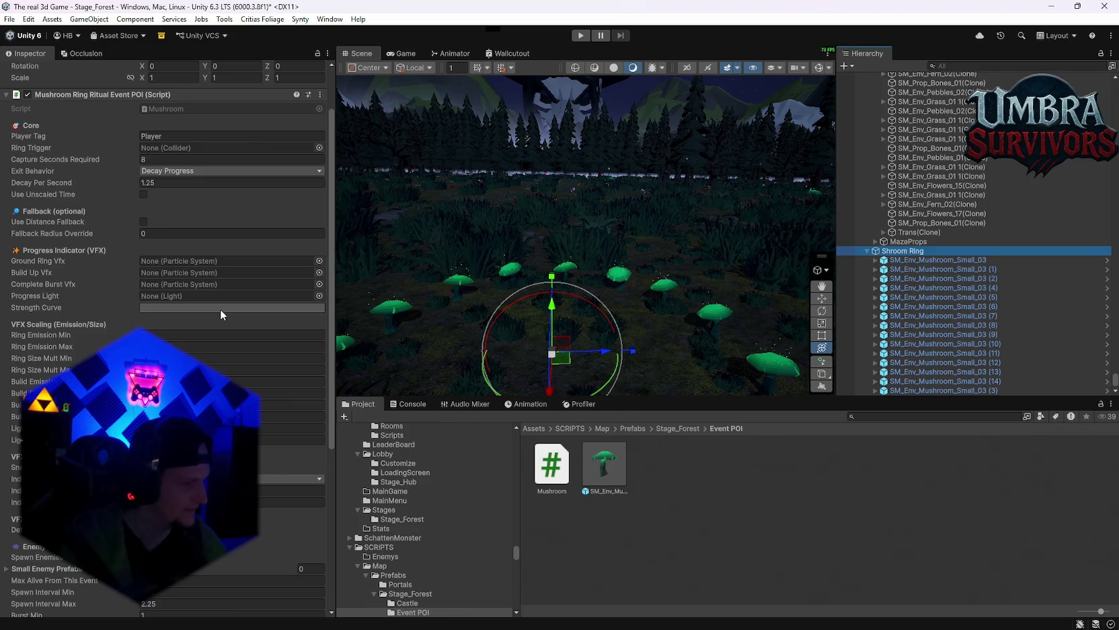
mouse_move(424, 259)
left_mouse_down()
mouse_move(581, 235)
mouse_move(618, 192)
mouse_move(584, 387)
mouse_move(627, 451)
left_mouse_up()
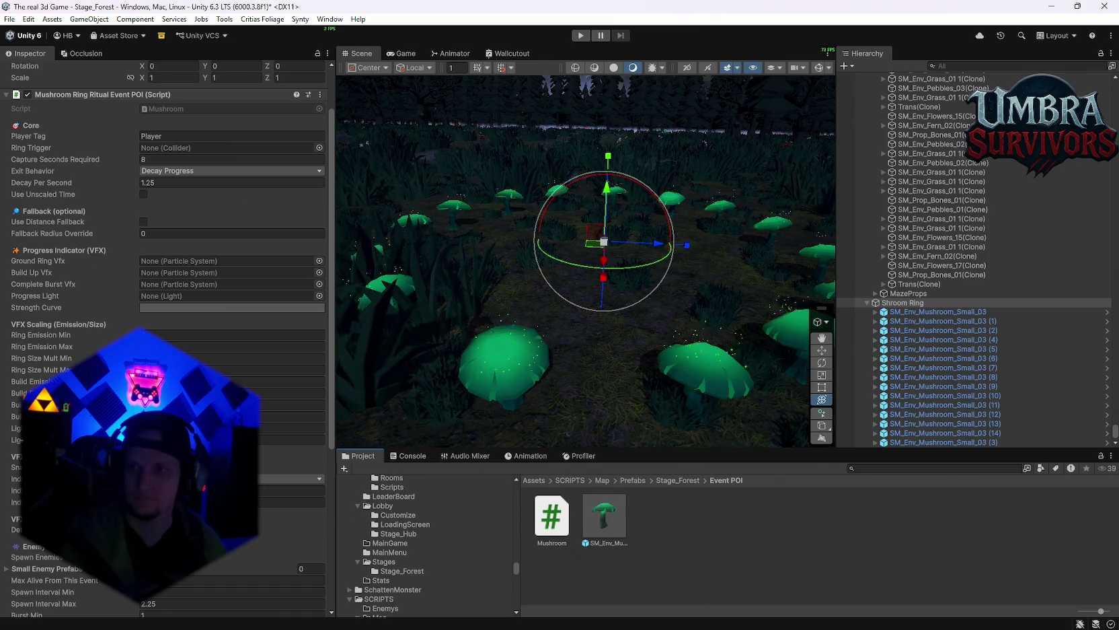
scroll(131, 172, "up", 1)
scroll(131, 172, "up", 1)
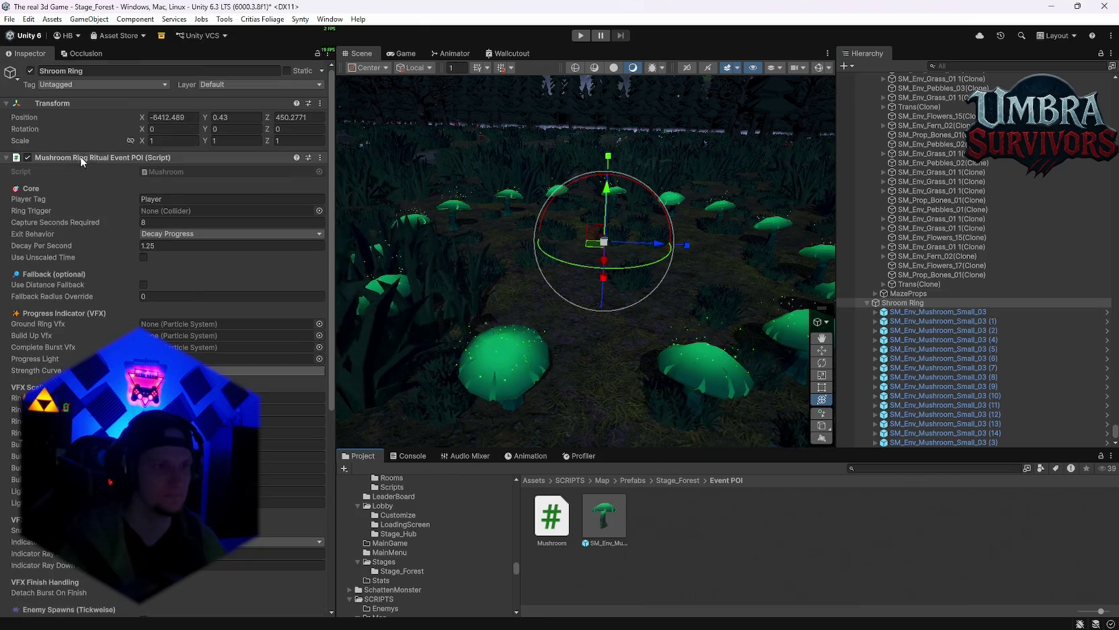
Step: Collapse the ritual script component and add a Sphere Collider via the 'sphe' search
left_click(88, 157)
right_click(55, 160)
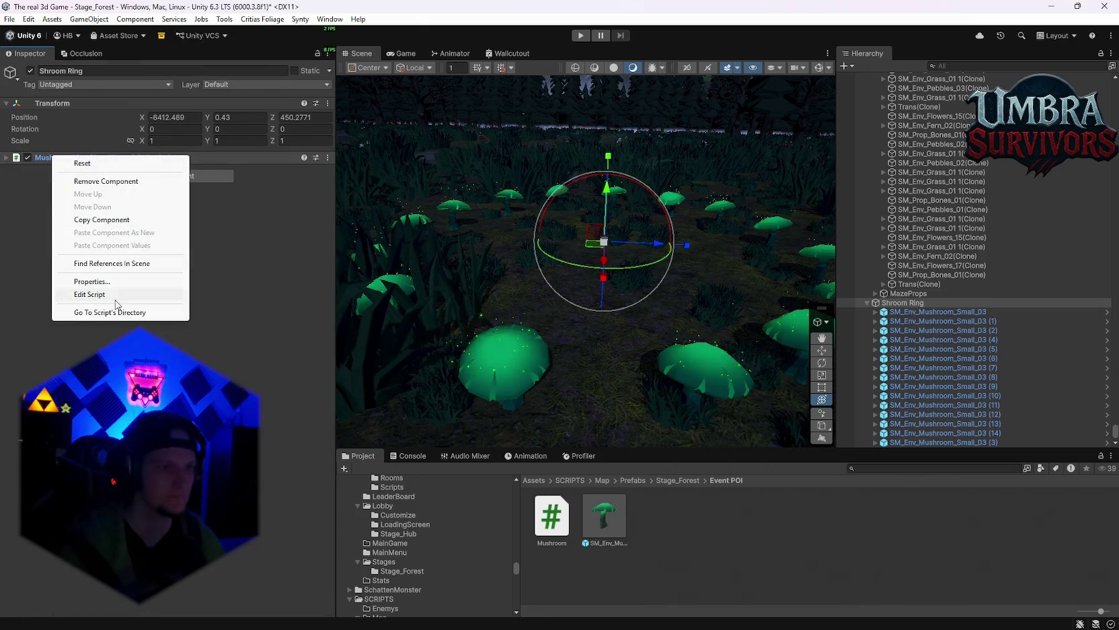
right_click(54, 105)
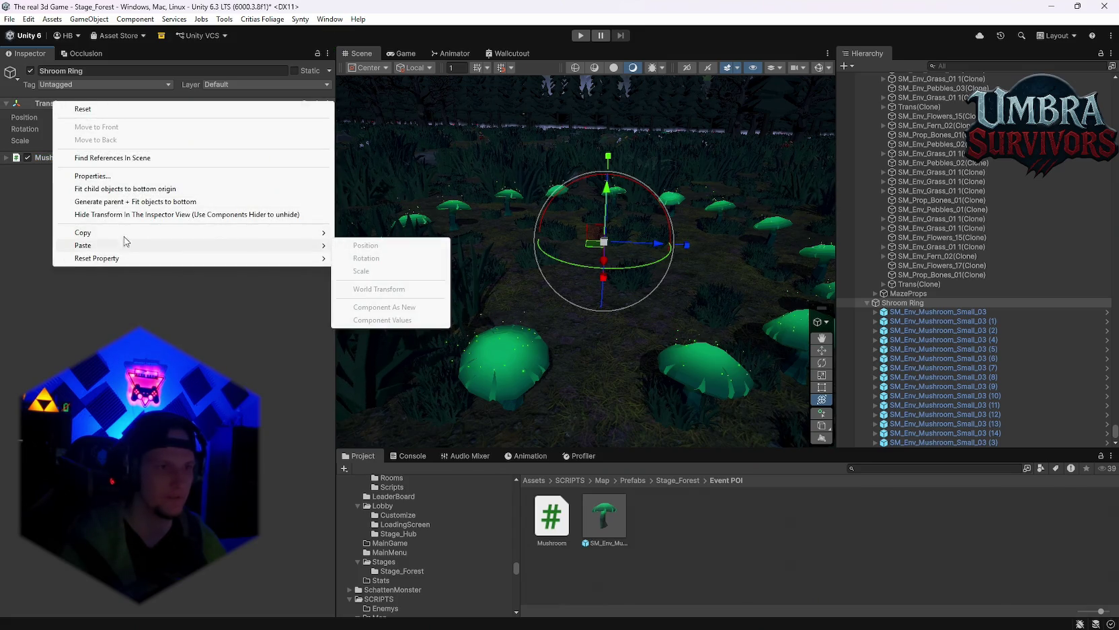
left_click(47, 274)
left_click(144, 175)
type("sphe")
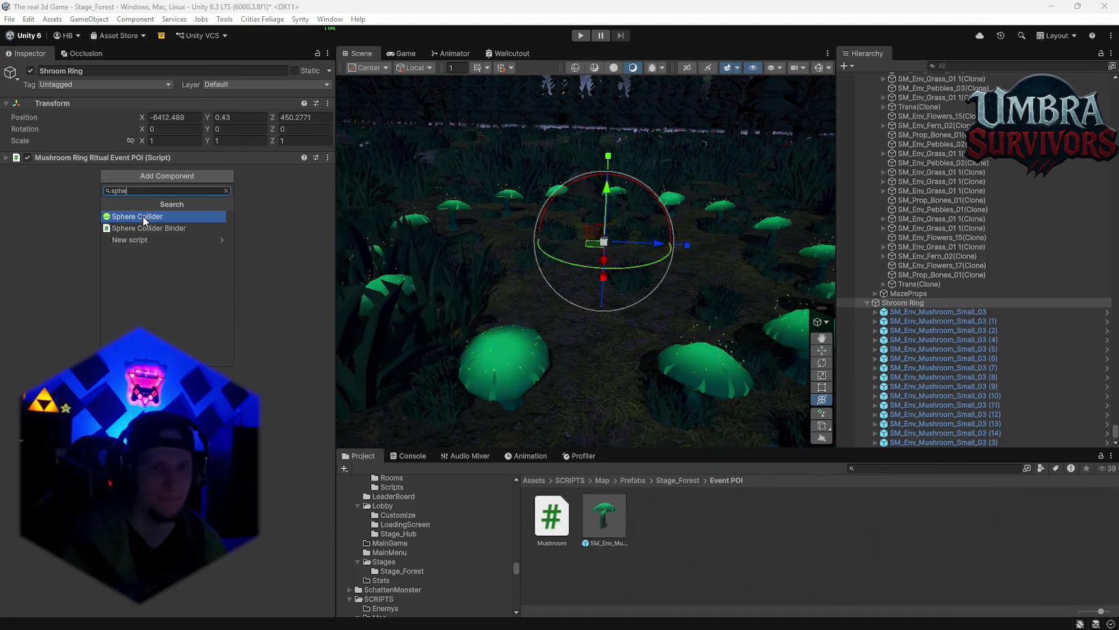
left_click(142, 216)
Step: Enable Edit Collider and drag the Sphere Collider radius up to 13.74
left_click(61, 170)
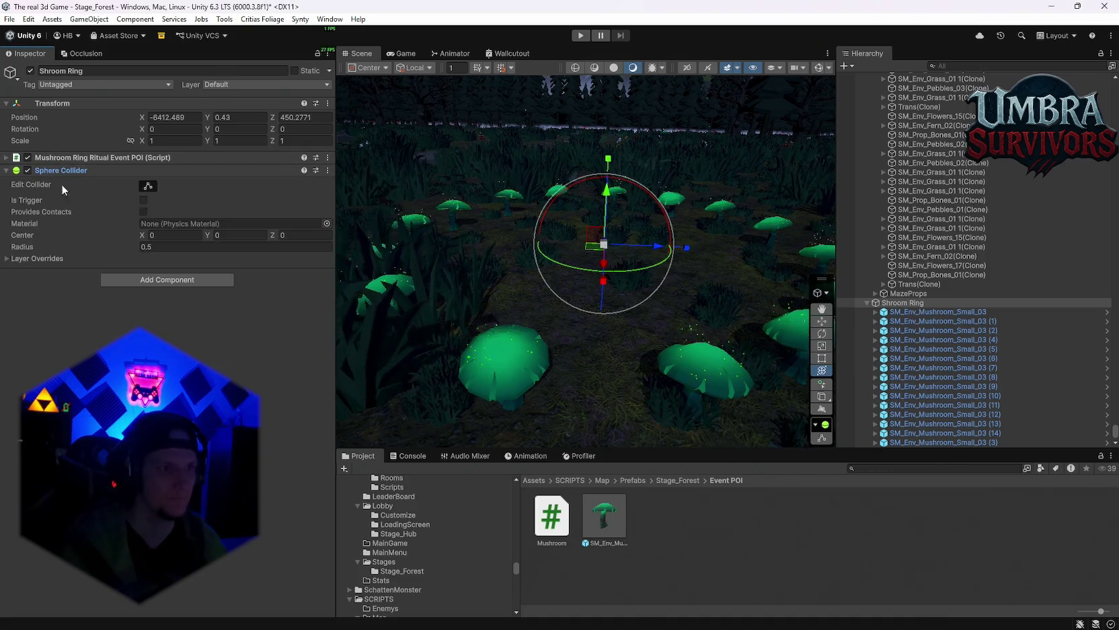
left_click(148, 185)
left_click_drag(131, 243, 350, 260)
mouse_move(584, 221)
left_mouse_down()
mouse_move(609, 312)
mouse_move(657, 283)
mouse_move(604, 274)
left_mouse_up()
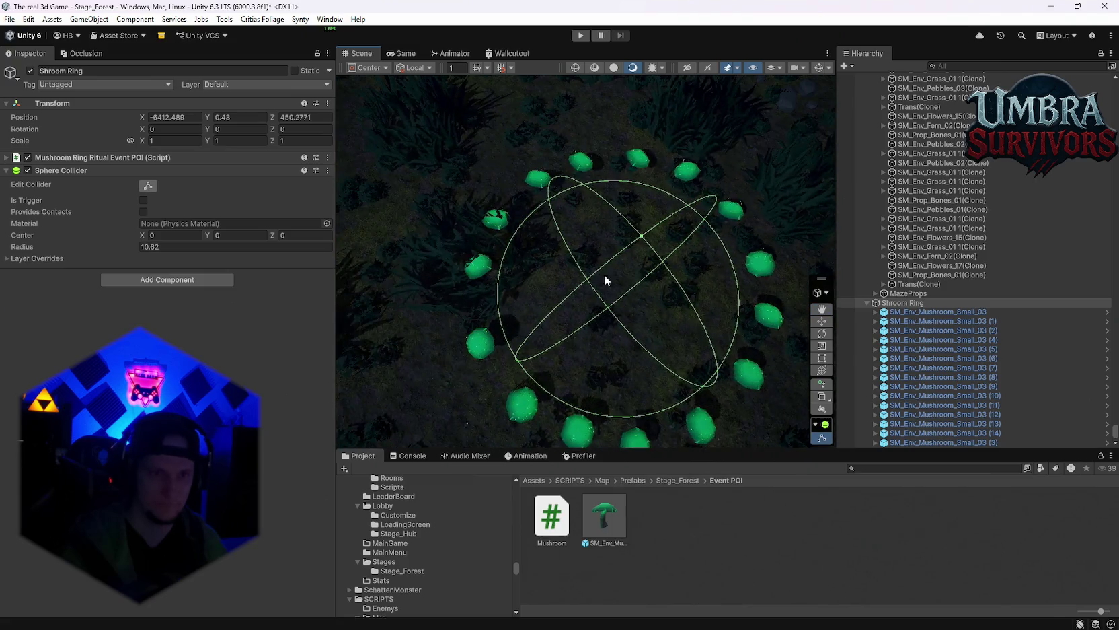
left_click(137, 247)
left_click_drag(136, 247, 155, 247)
mouse_move(531, 215)
left_mouse_down()
mouse_move(614, 245)
mouse_move(517, 305)
mouse_move(415, 242)
mouse_move(465, 192)
mouse_move(462, 177)
left_mouse_up()
key("f")
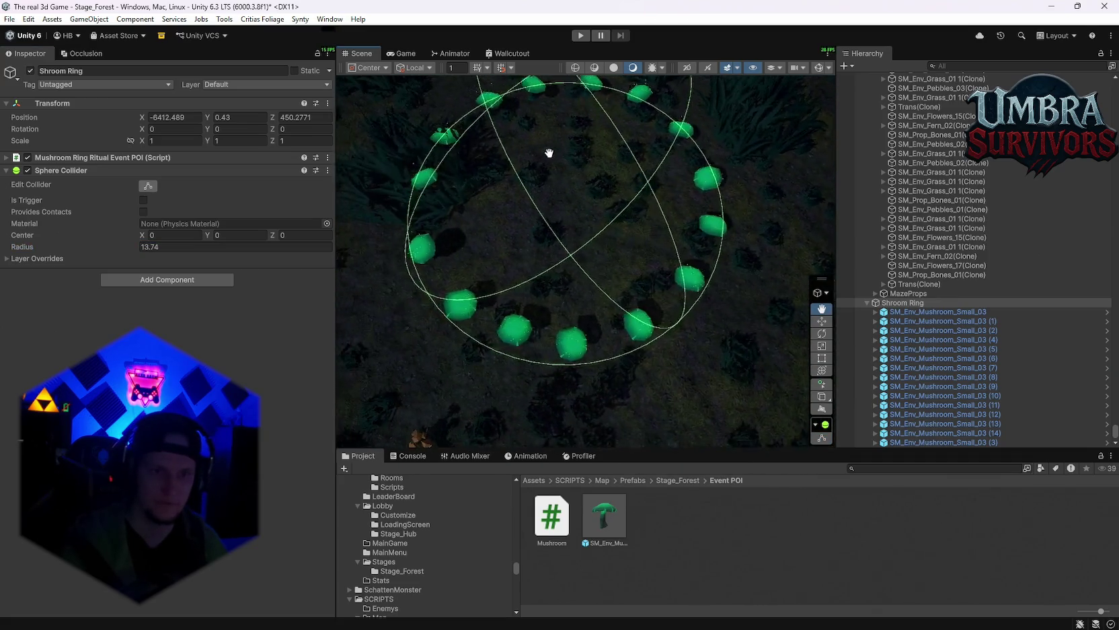
mouse_move(503, 329)
left_mouse_down()
mouse_move(625, 238)
mouse_move(637, 257)
mouse_move(501, 387)
mouse_move(564, 329)
left_mouse_up()
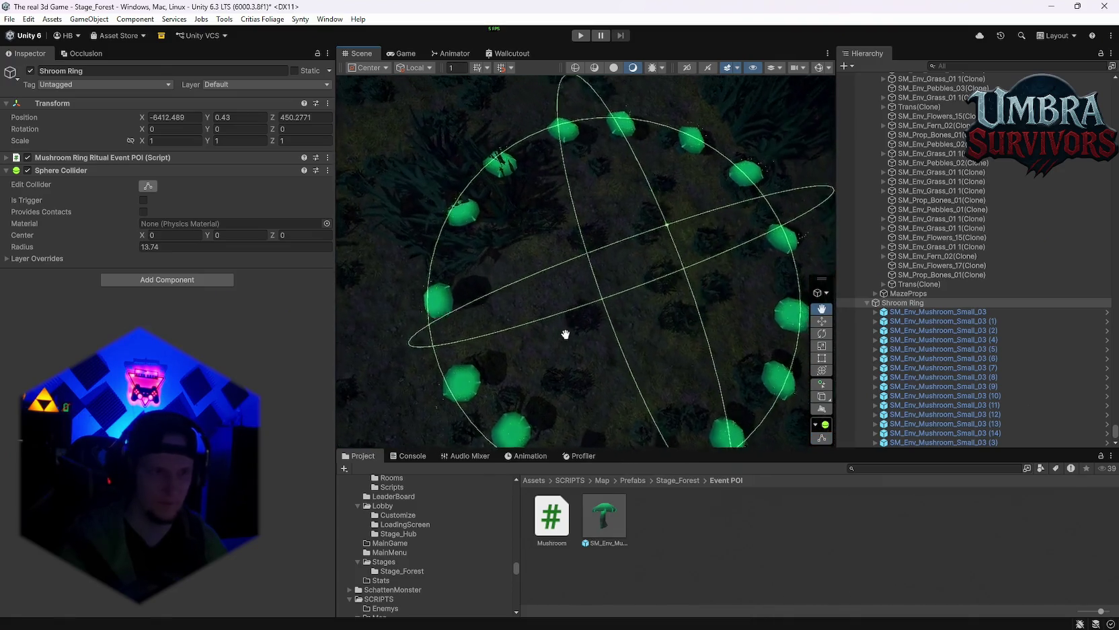
left_click_drag(133, 243, 126, 243)
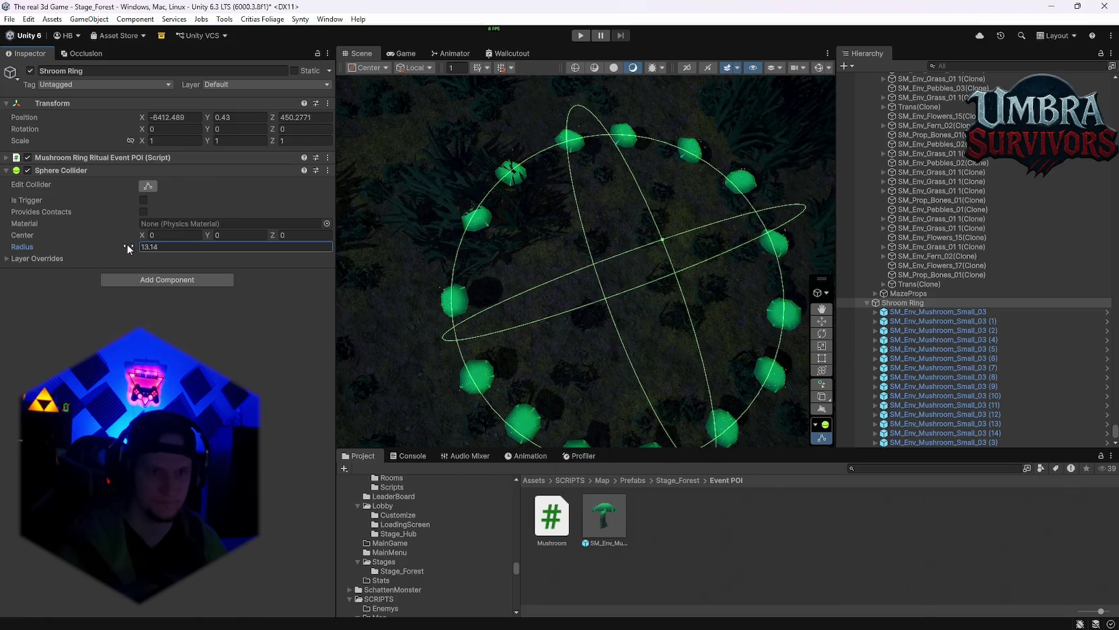
Step: Shrink the Sphere Collider radius to 13.14 and view the ring from a low angle
scroll(516, 257, "up", 3)
mouse_move(517, 257)
left_mouse_down()
mouse_move(499, 294)
mouse_move(579, 371)
mouse_move(707, 392)
mouse_move(774, 280)
mouse_move(640, 287)
mouse_move(620, 231)
mouse_move(629, 215)
mouse_move(606, 222)
left_mouse_up()
mouse_move(397, 269)
left_mouse_down()
mouse_move(636, 221)
mouse_move(524, 250)
mouse_move(580, 244)
mouse_move(641, 280)
mouse_move(644, 267)
mouse_move(565, 305)
mouse_move(530, 300)
left_mouse_up()
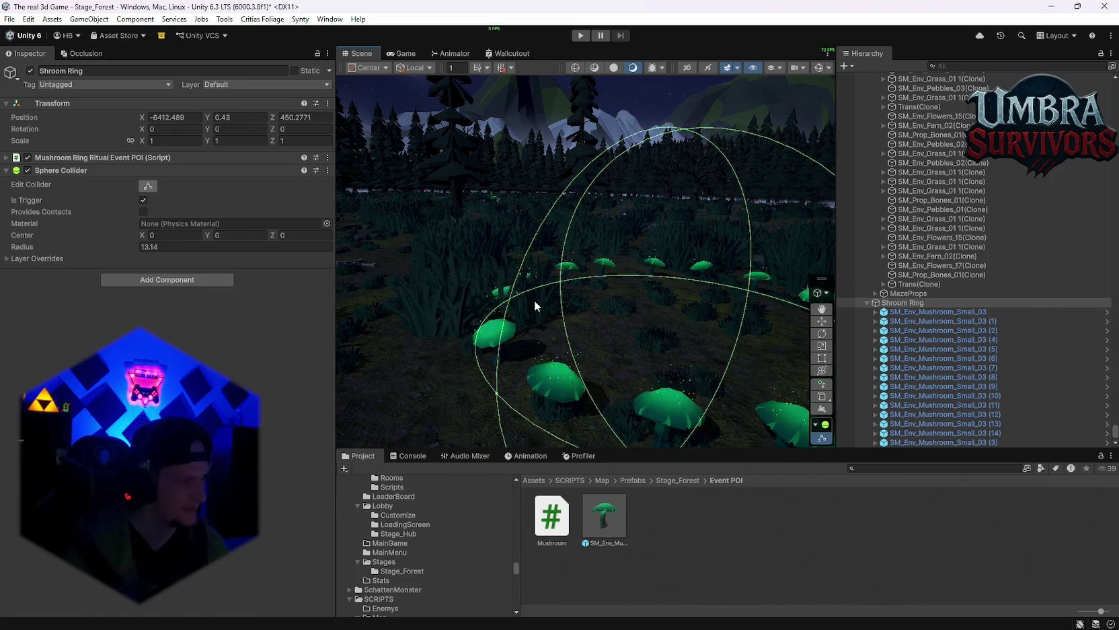
mouse_move(590, 298)
left_mouse_down()
mouse_move(644, 269)
mouse_move(639, 230)
mouse_move(606, 239)
mouse_move(632, 244)
left_mouse_up()
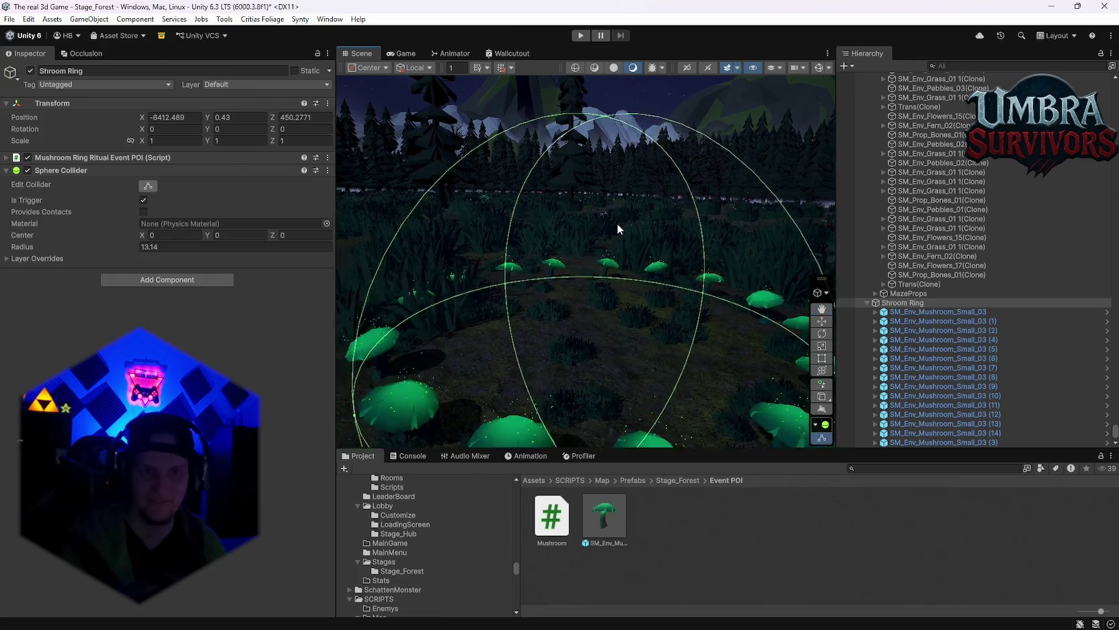
scroll(632, 244, "up", 1)
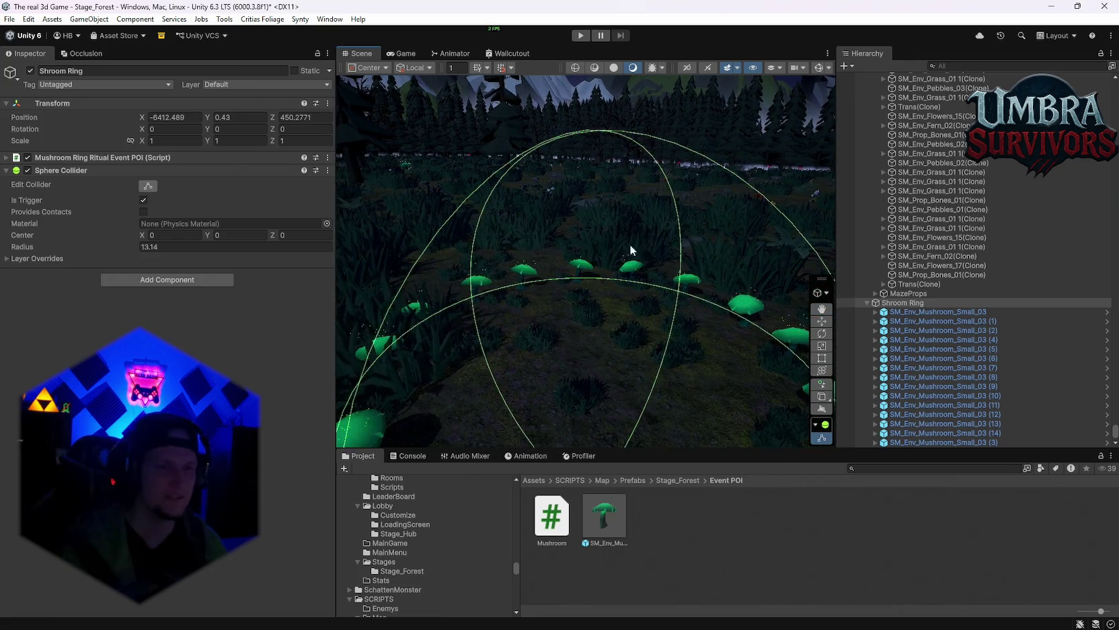
left_click_drag(337, 317, 279, 318)
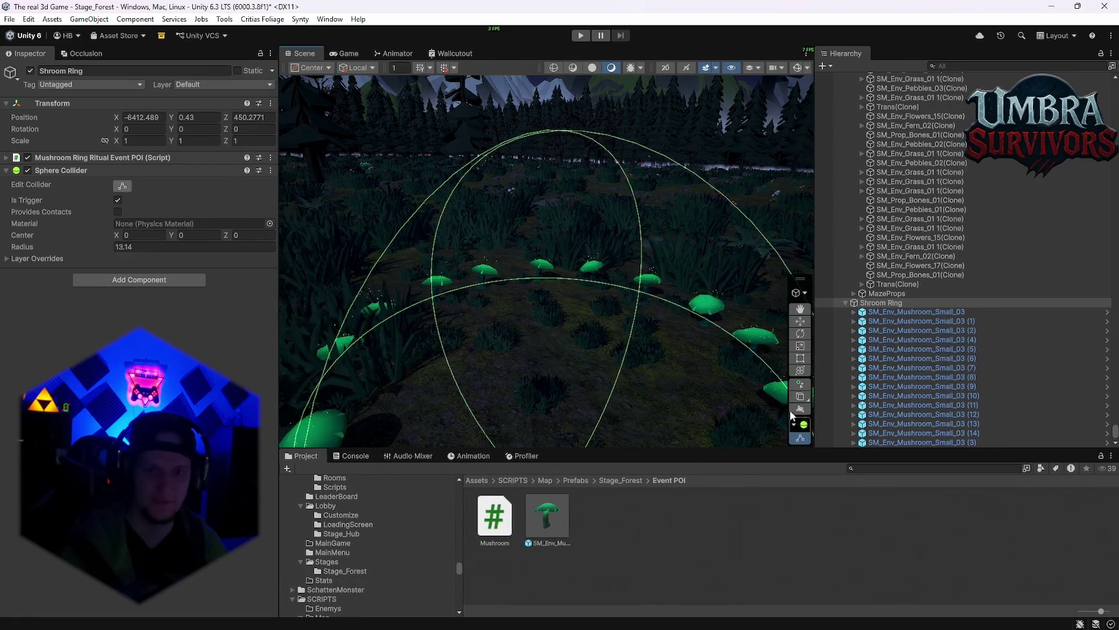
mouse_move(837, 400)
left_mouse_down()
mouse_move(826, 400)
mouse_move(882, 400)
left_mouse_up()
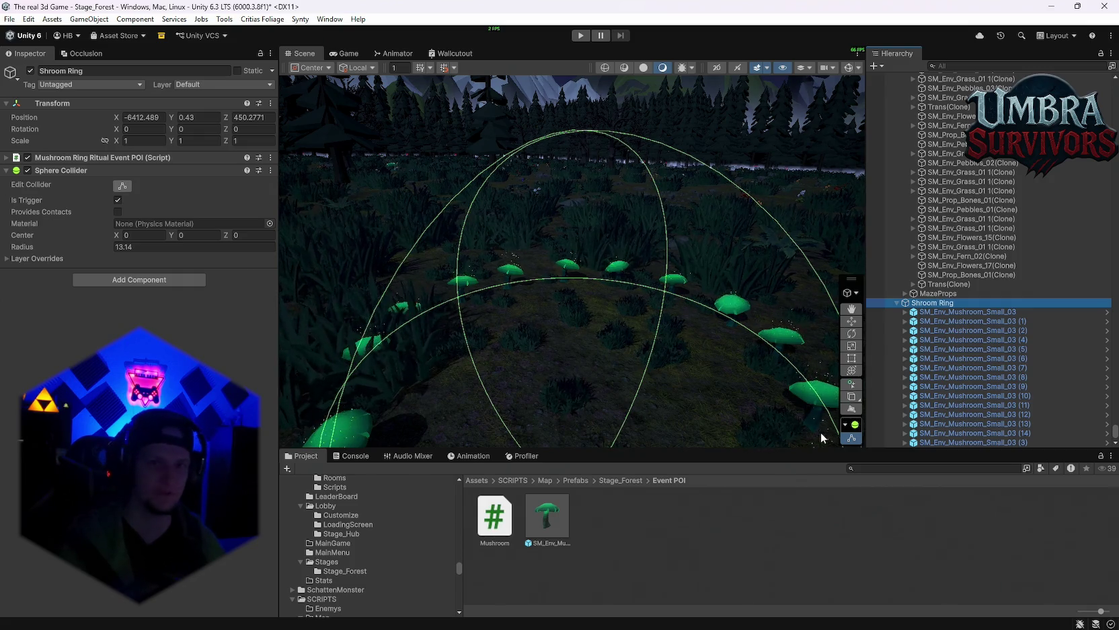
mouse_move(627, 189)
left_mouse_down()
mouse_move(652, 257)
mouse_move(612, 255)
left_mouse_up()
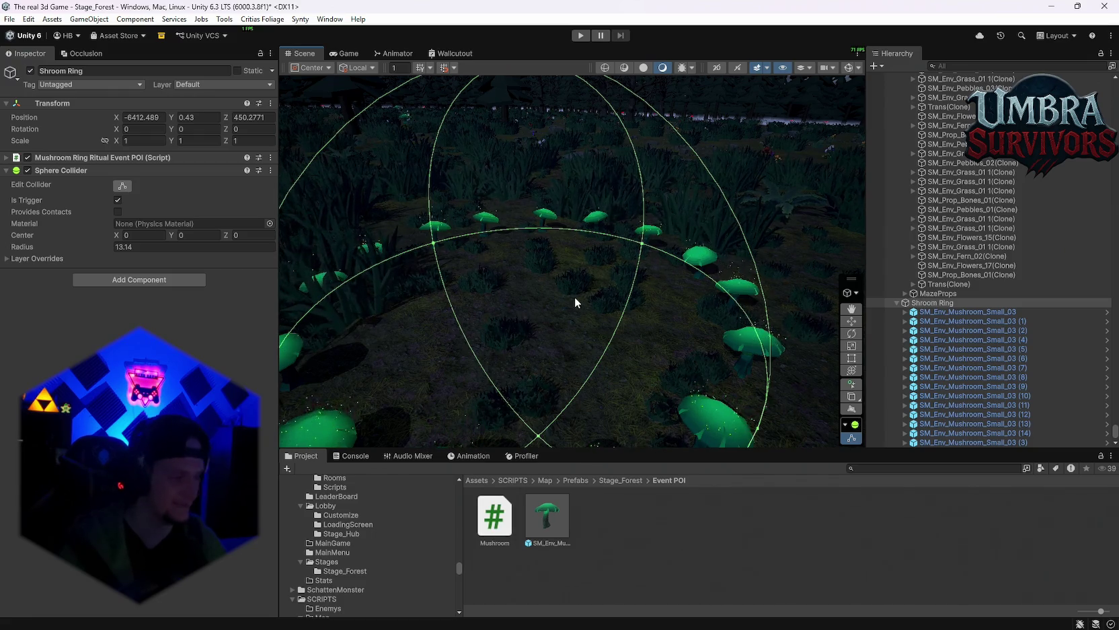
scroll(575, 311, "down", 5)
mouse_move(572, 314)
left_mouse_down()
mouse_move(675, 283)
mouse_move(675, 298)
left_mouse_up()
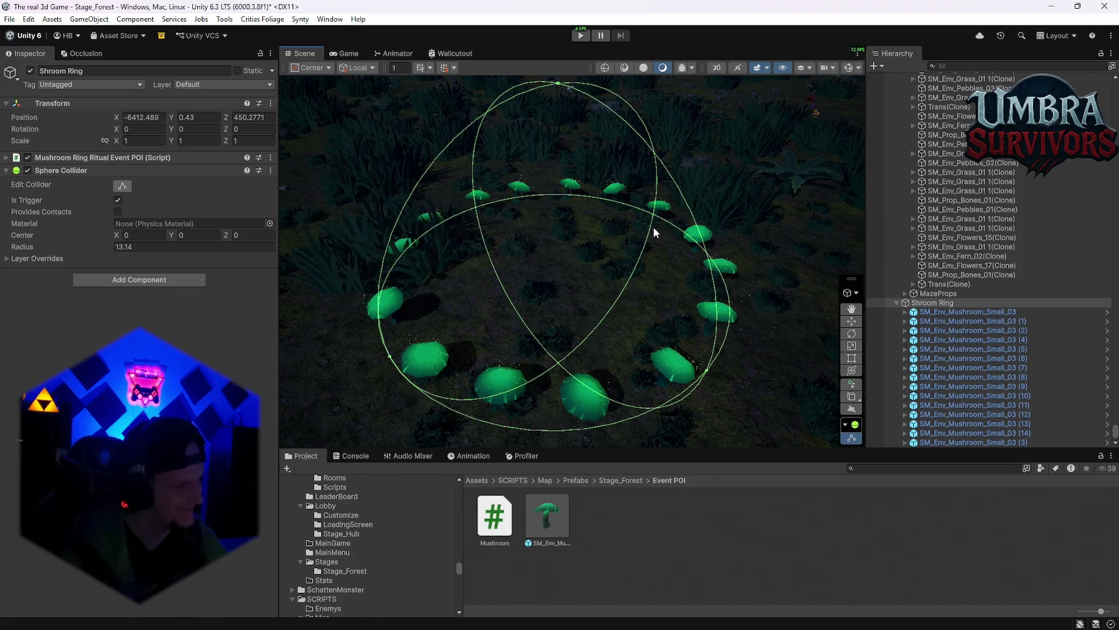
mouse_move(688, 119)
left_mouse_down()
mouse_move(659, 261)
mouse_move(667, 298)
mouse_move(644, 337)
mouse_move(738, 315)
left_mouse_up()
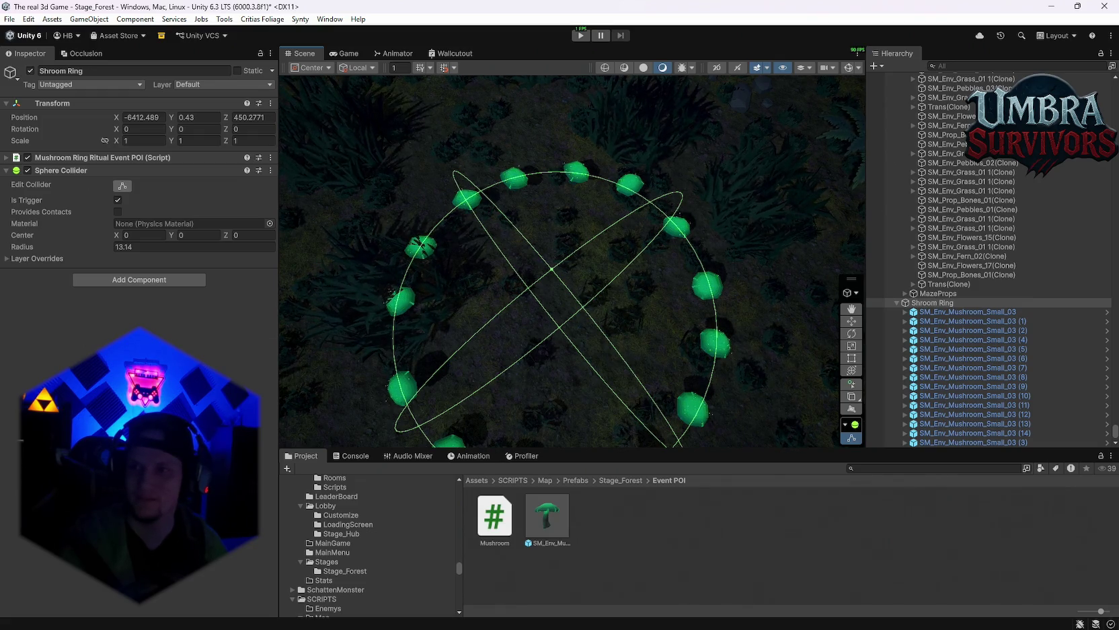
Step: Enlarge the Project window and search the project's assets for 'ring'
left_click(935, 468)
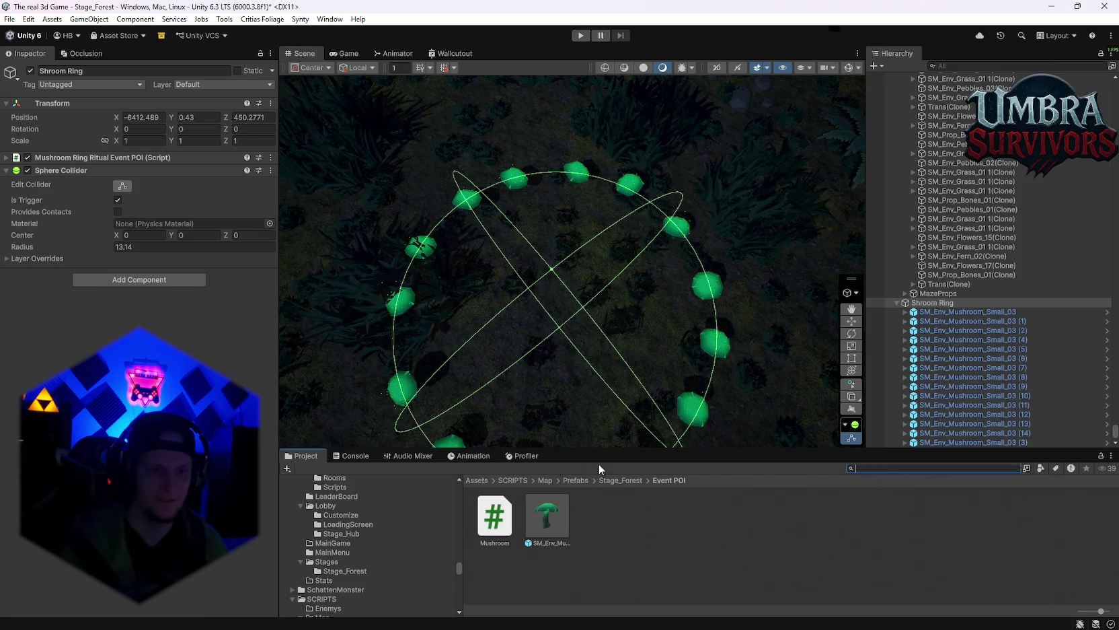
left_click_drag(591, 449, 512, 423)
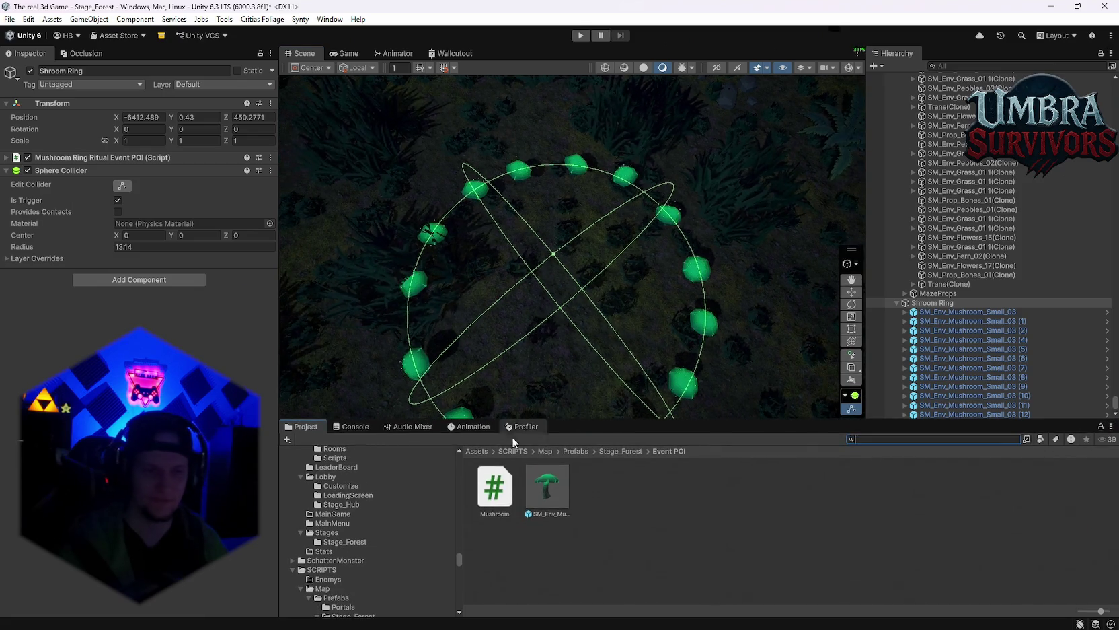
type("ring")
scroll(811, 504, "down", 5)
scroll(810, 504, "down", 5)
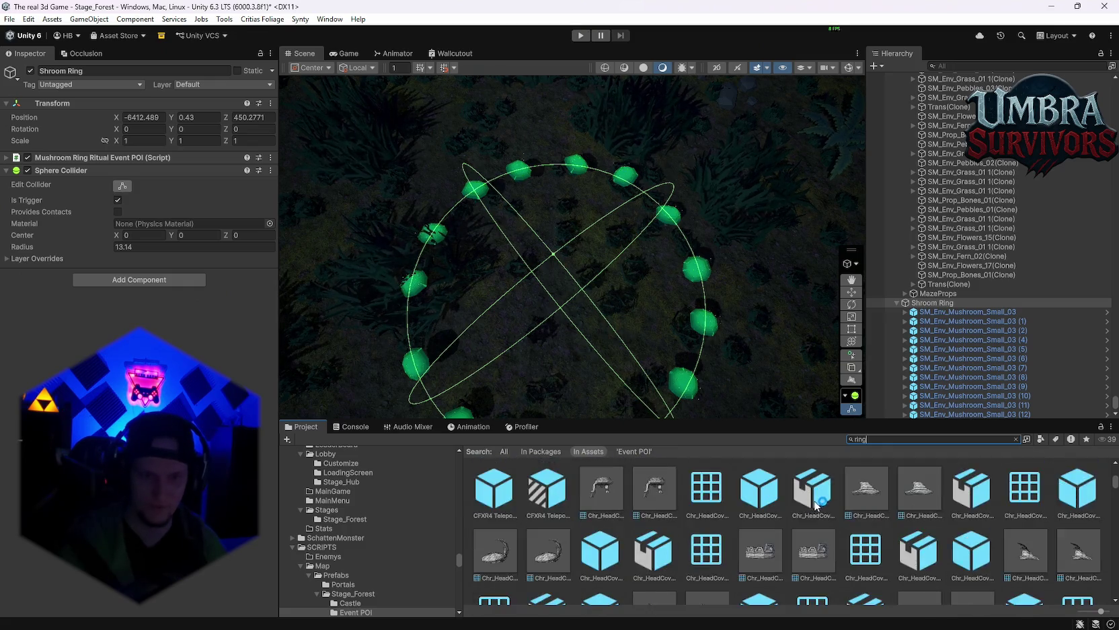
left_click_drag(786, 420, 785, 364)
scroll(779, 461, "down", 5)
scroll(804, 485, "down", 10)
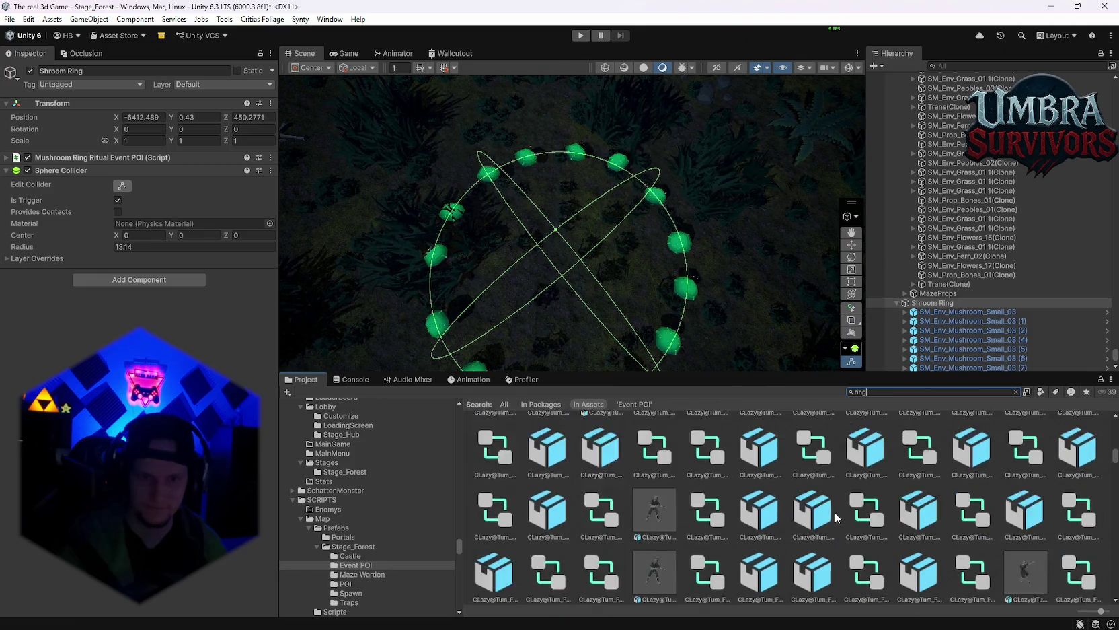
scroll(836, 511, "down", 10)
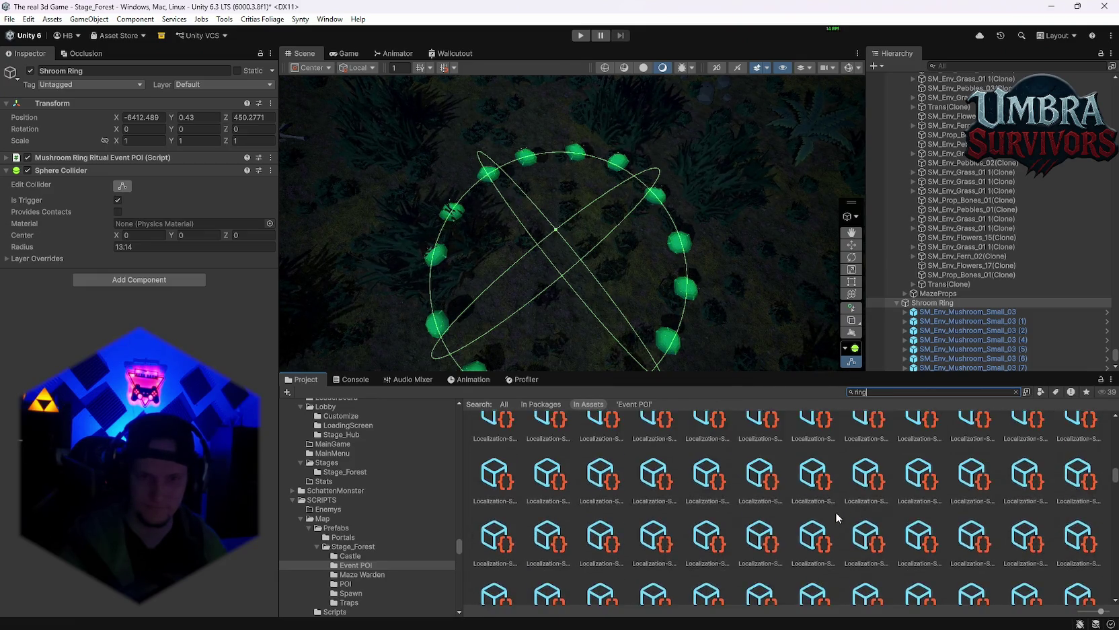
scroll(948, 558, "down", 10)
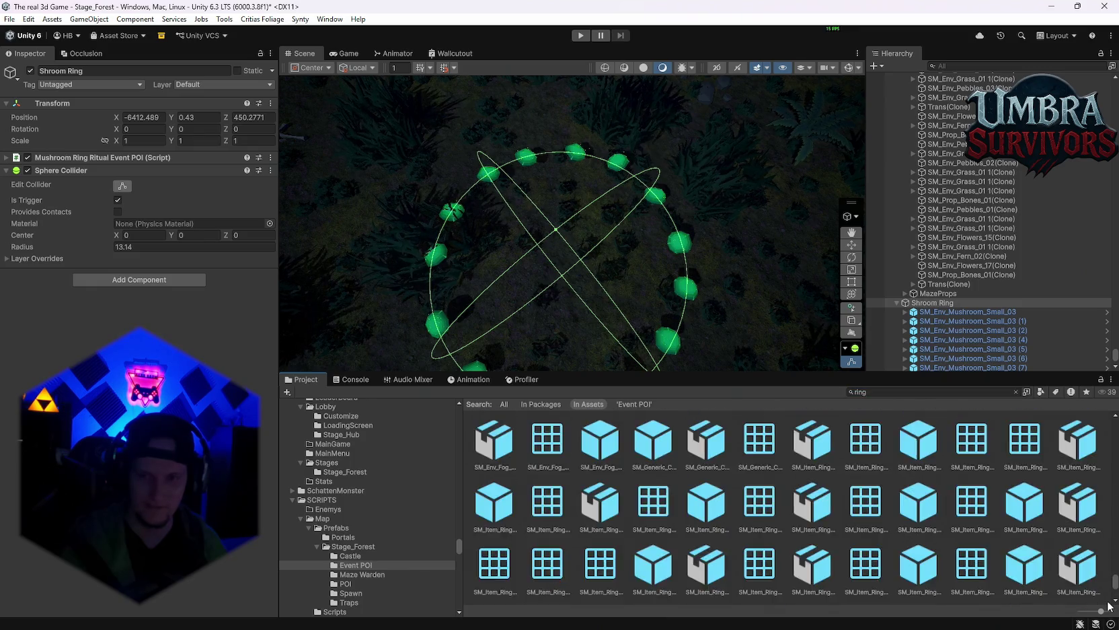
scroll(949, 558, "up", 10)
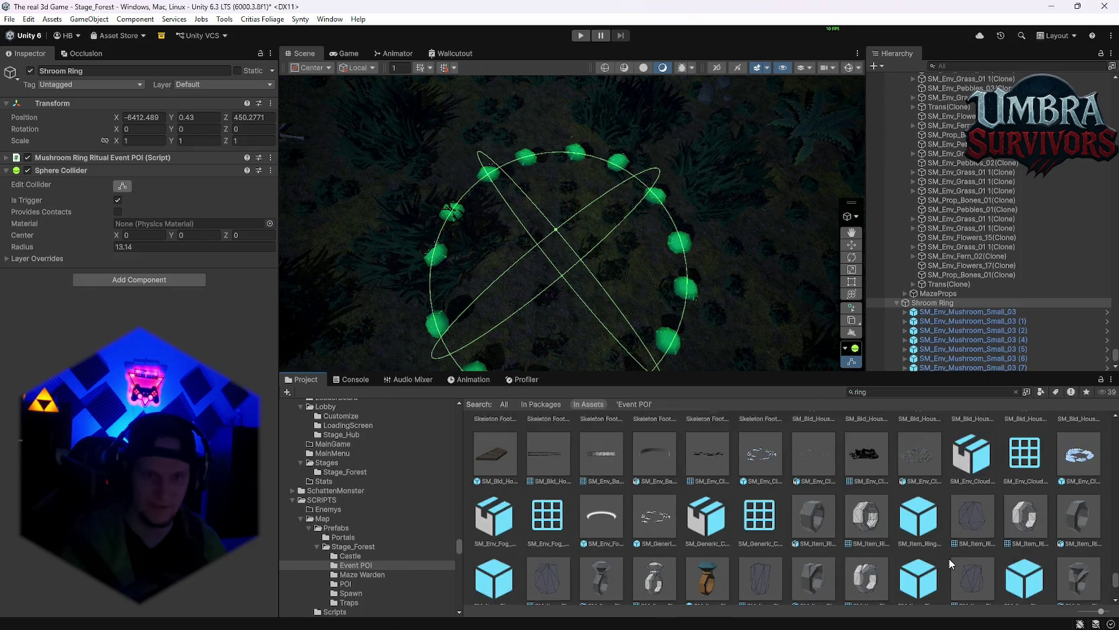
scroll(901, 542, "down", 2)
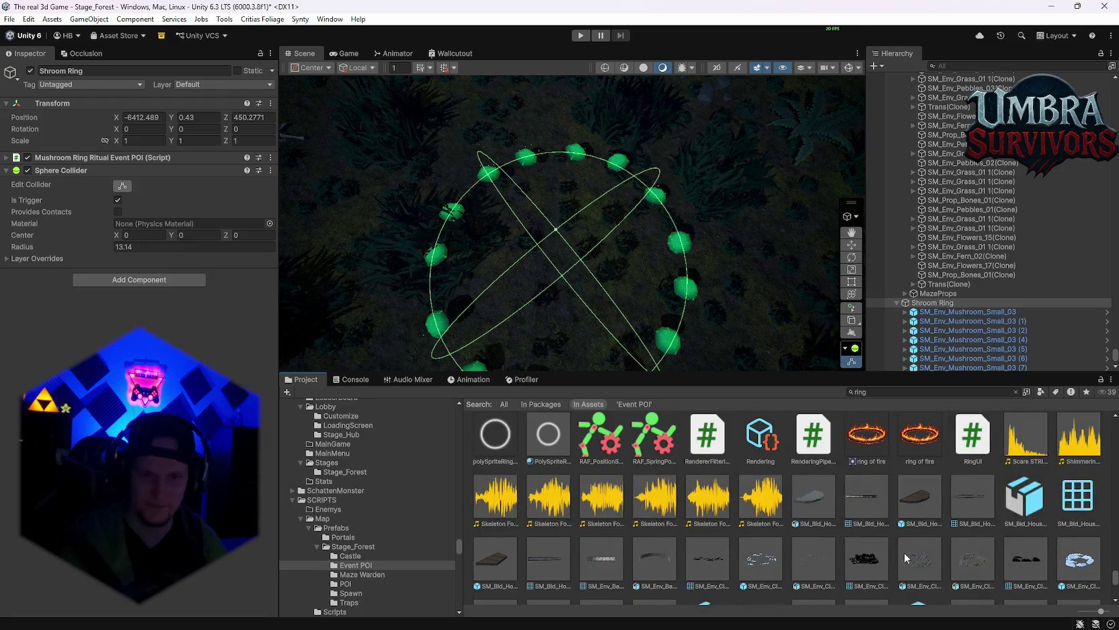
scroll(881, 544, "up", 3)
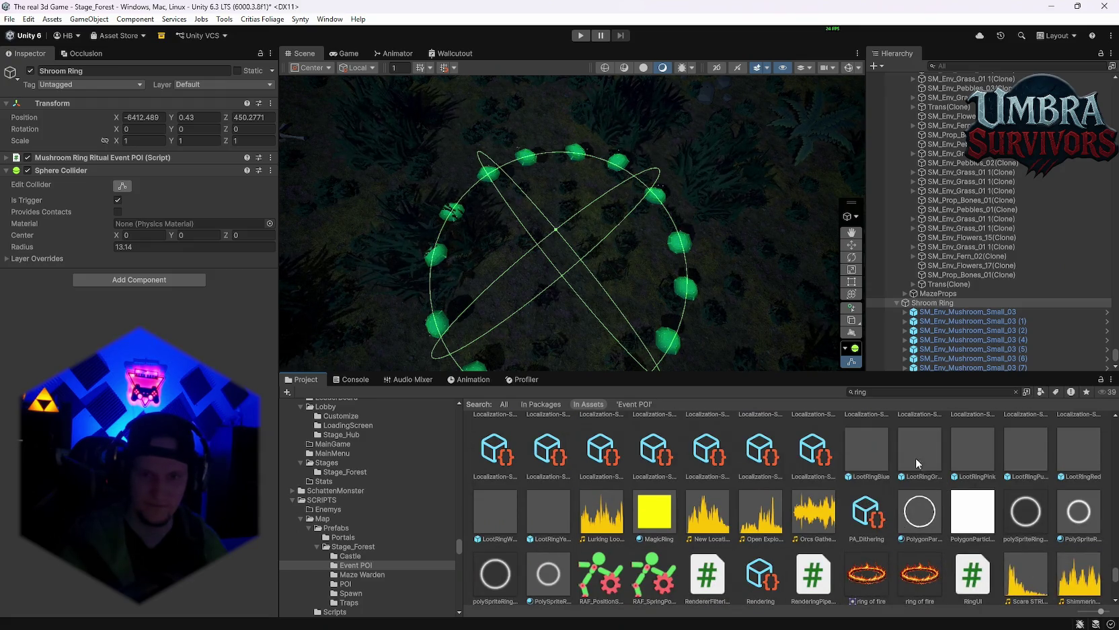
Step: Preview LootRingBlue in prefab mode, then return to Stage_Forest and select LootRingPink
double_click(861, 459)
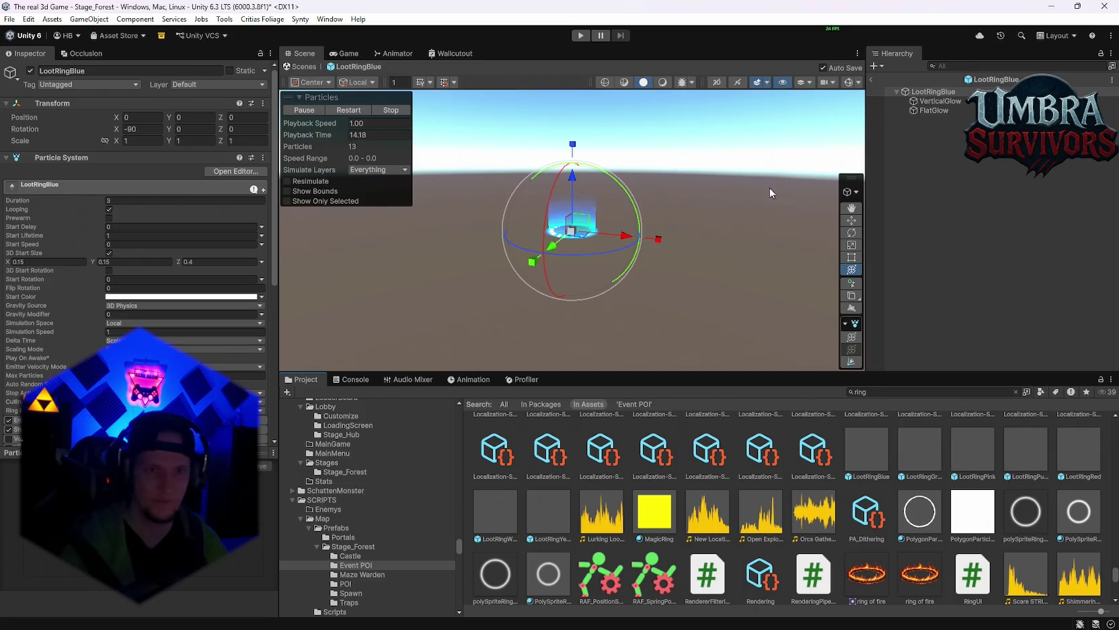
left_click(872, 79)
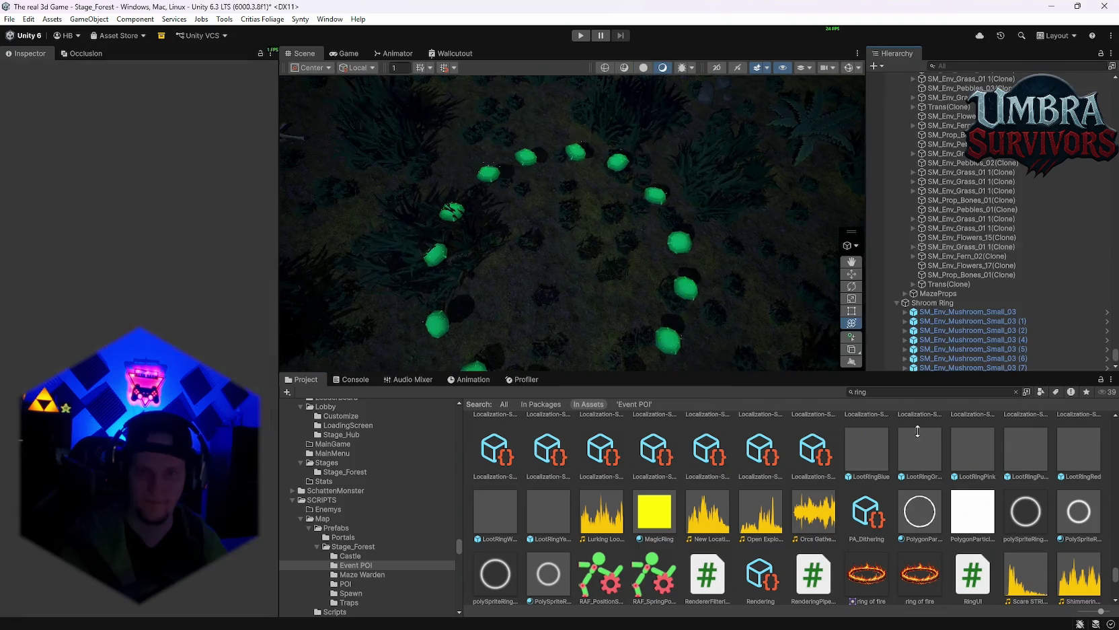
scroll(963, 521, "up", 2)
left_click(962, 572)
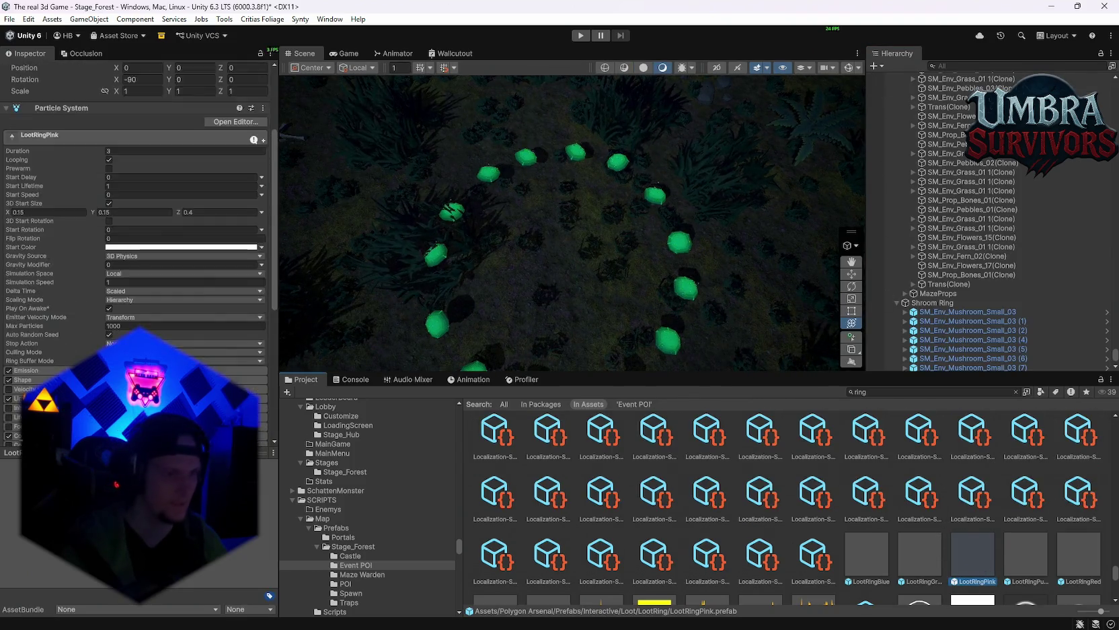
Step: Browse the 'ring' search results and enlarge the Project panel further
scroll(852, 563, "up", 1)
scroll(853, 563, "down", 1)
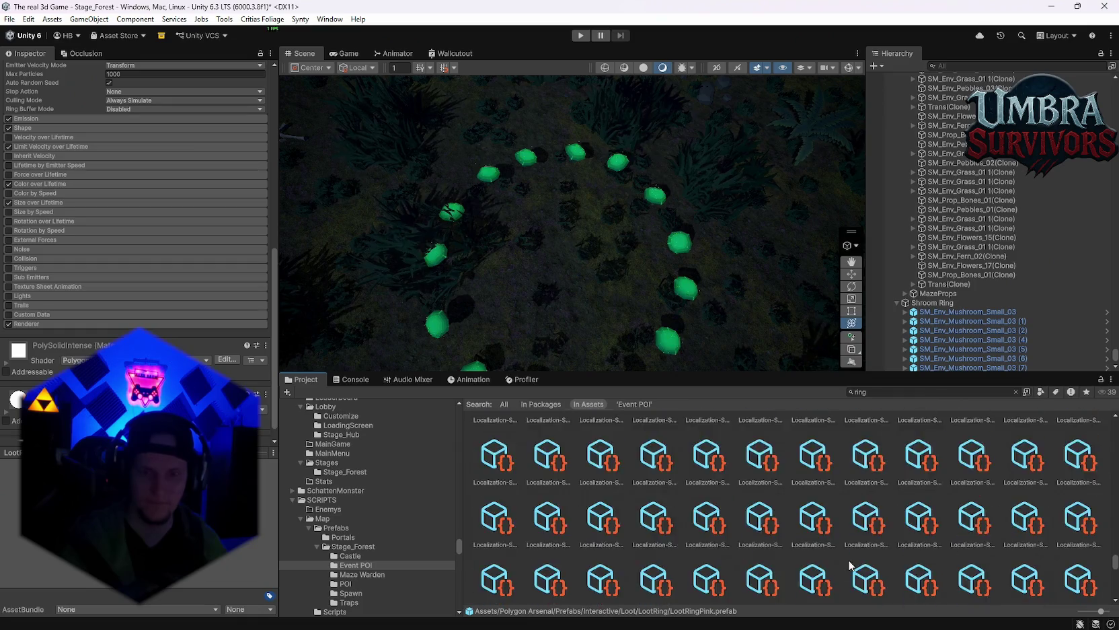
scroll(851, 558, "down", 4)
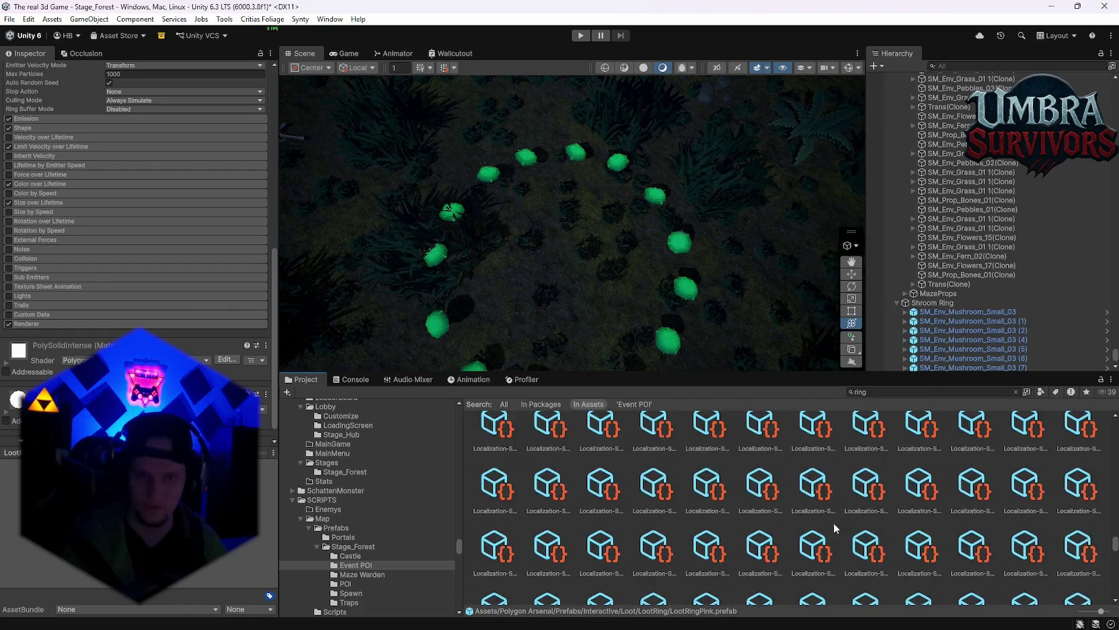
scroll(853, 535, "up", 1)
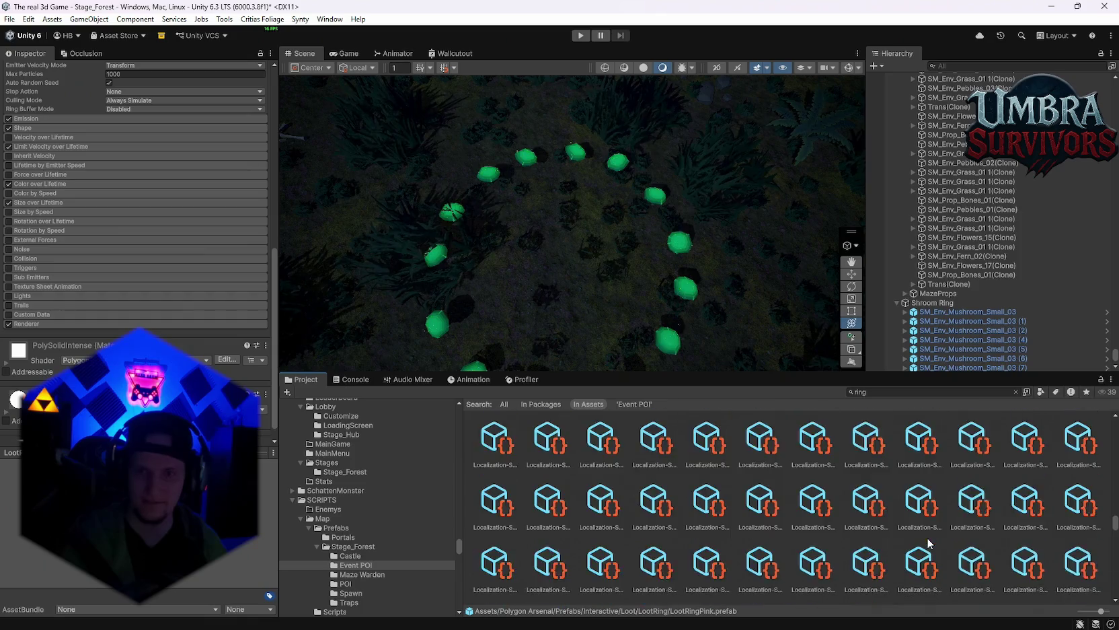
scroll(927, 544, "down", 1)
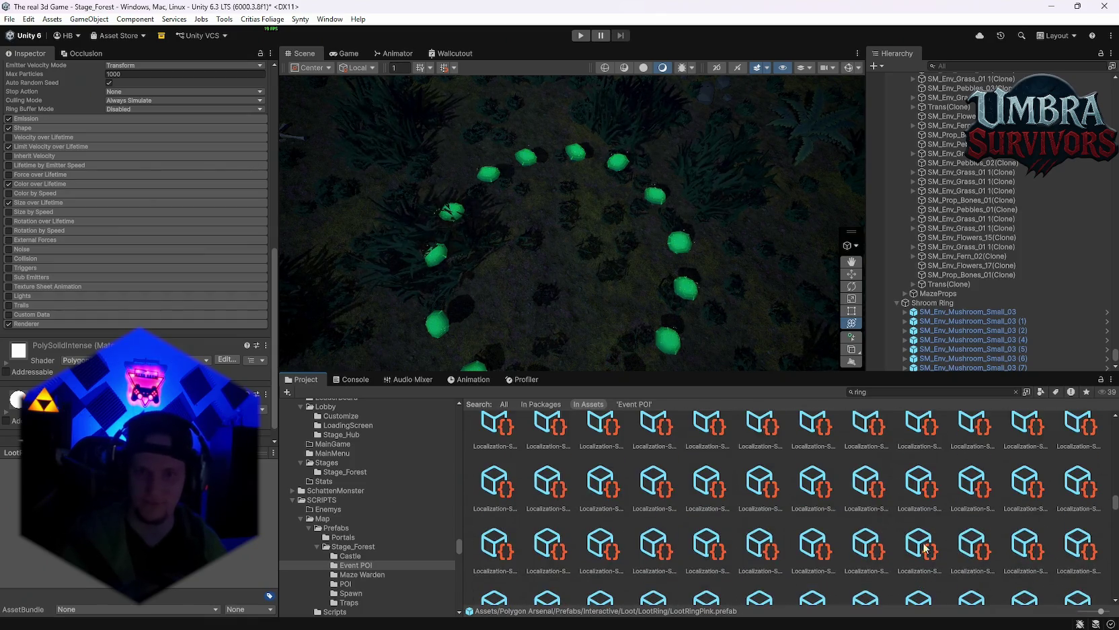
left_click_drag(1115, 502, 1115, 450)
Step: Scroll the results to settle on PolygonDungeon's FX_Ring prefab with its 20-second looping Particle System
scroll(960, 522, "down", 3)
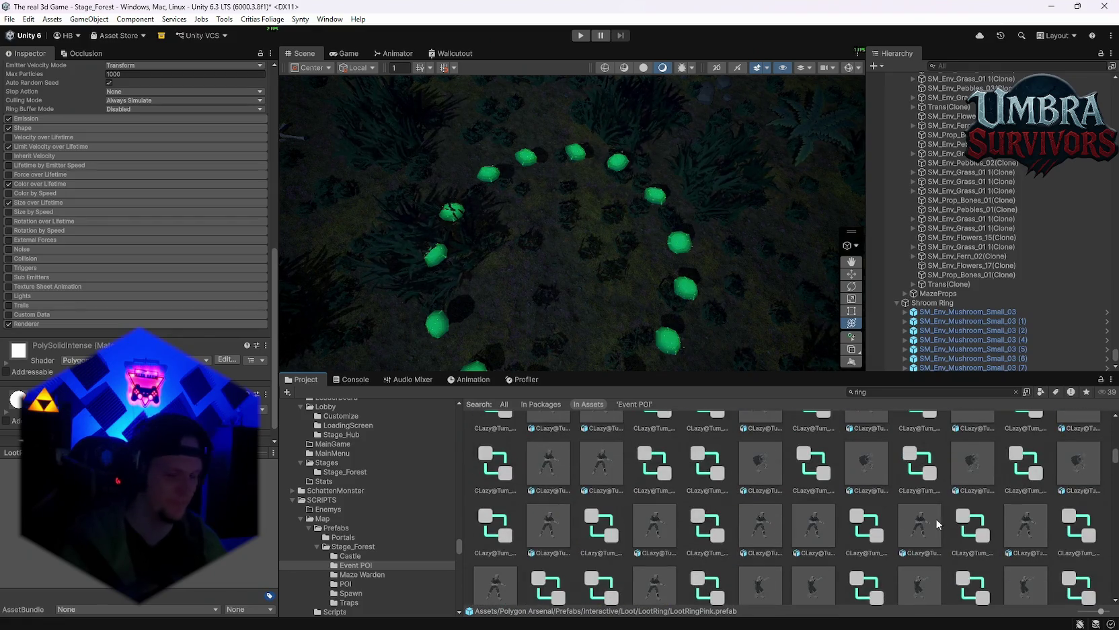
scroll(858, 522, "down", 2)
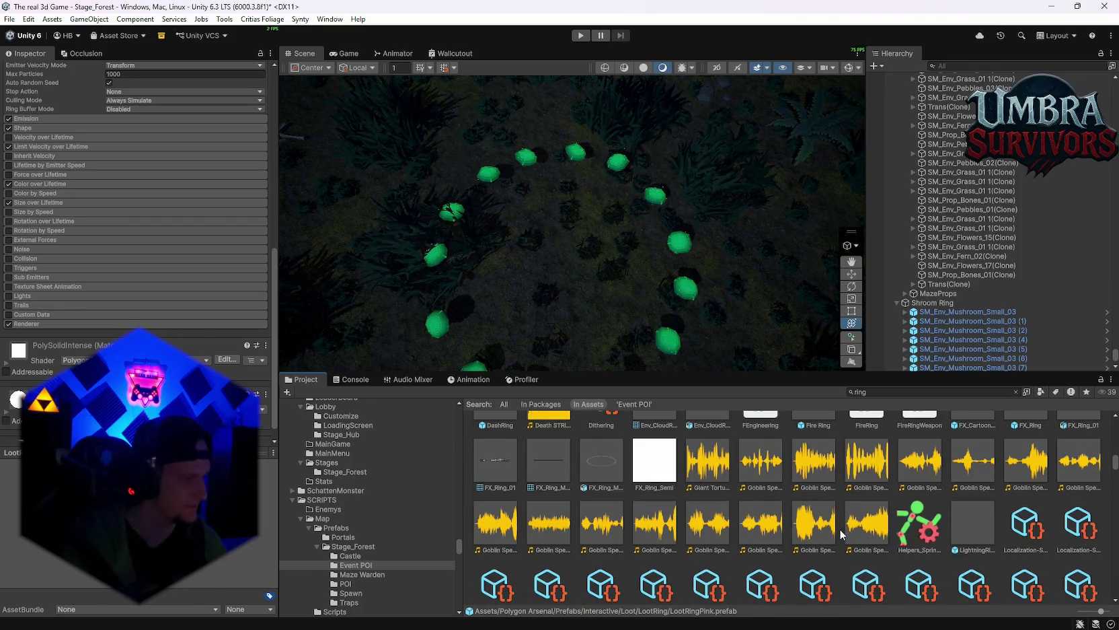
scroll(836, 530, "up", 2)
scroll(842, 531, "down", 2)
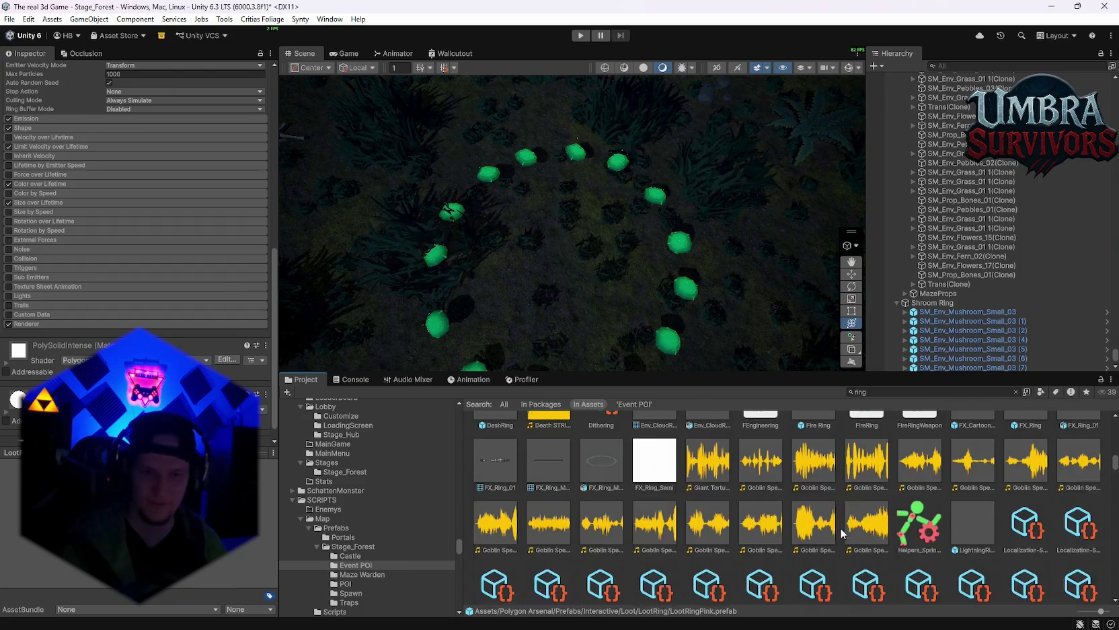
scroll(956, 544, "up", 2)
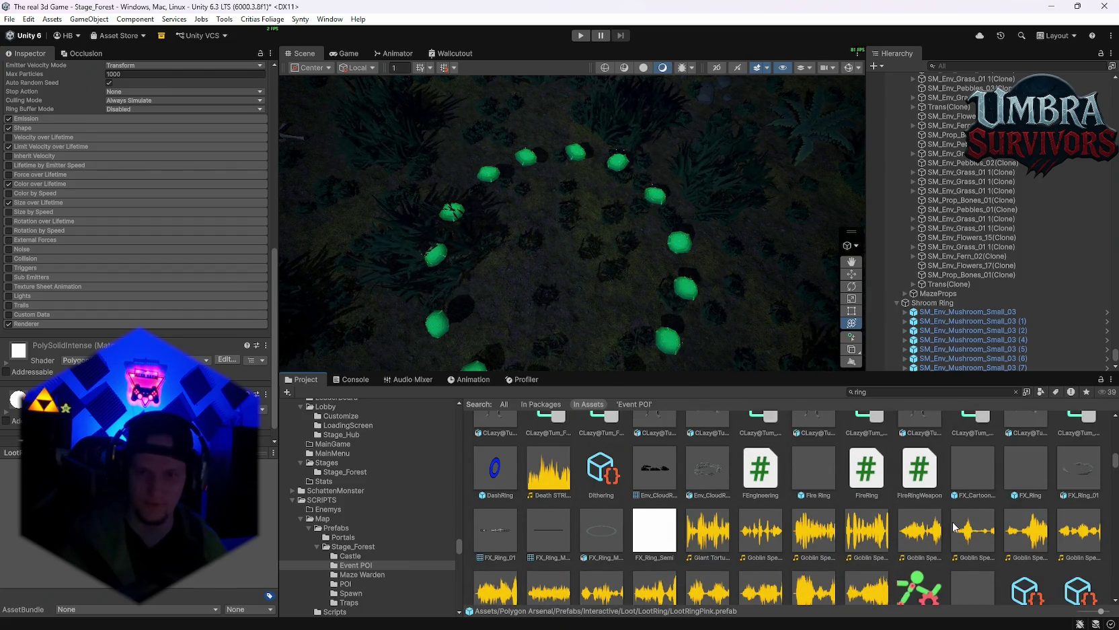
scroll(999, 528, "up", 1)
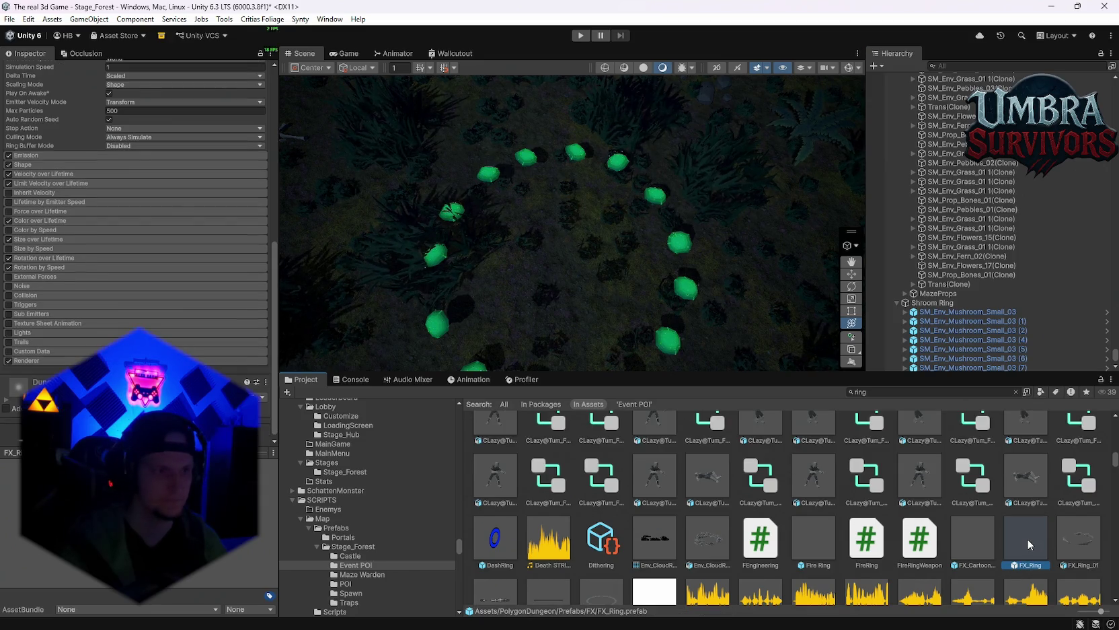
scroll(807, 532, "down", 2)
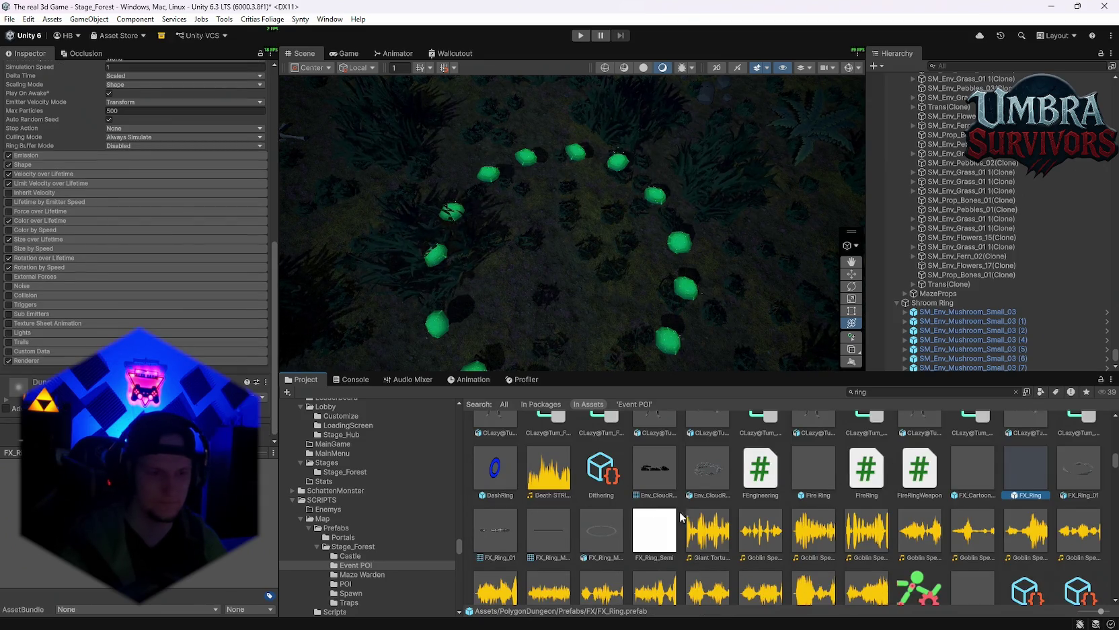
scroll(686, 515, "up", 2)
scroll(702, 514, "down", 1)
scroll(706, 517, "up", 3)
scroll(713, 518, "up", 5)
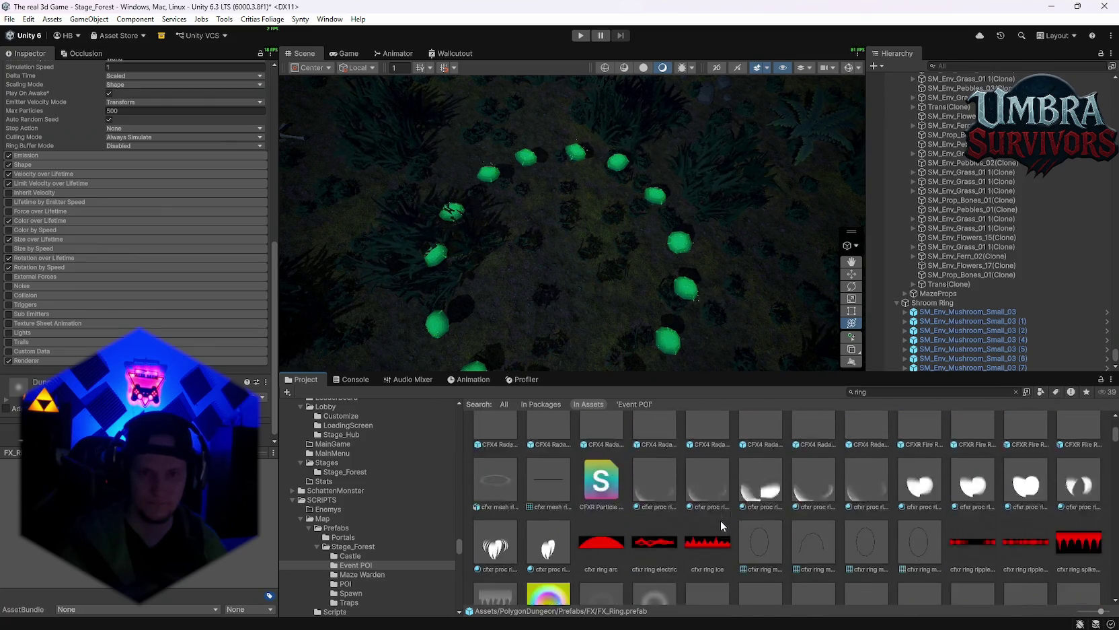
scroll(721, 520, "down", 4)
scroll(81, 303, "up", 6)
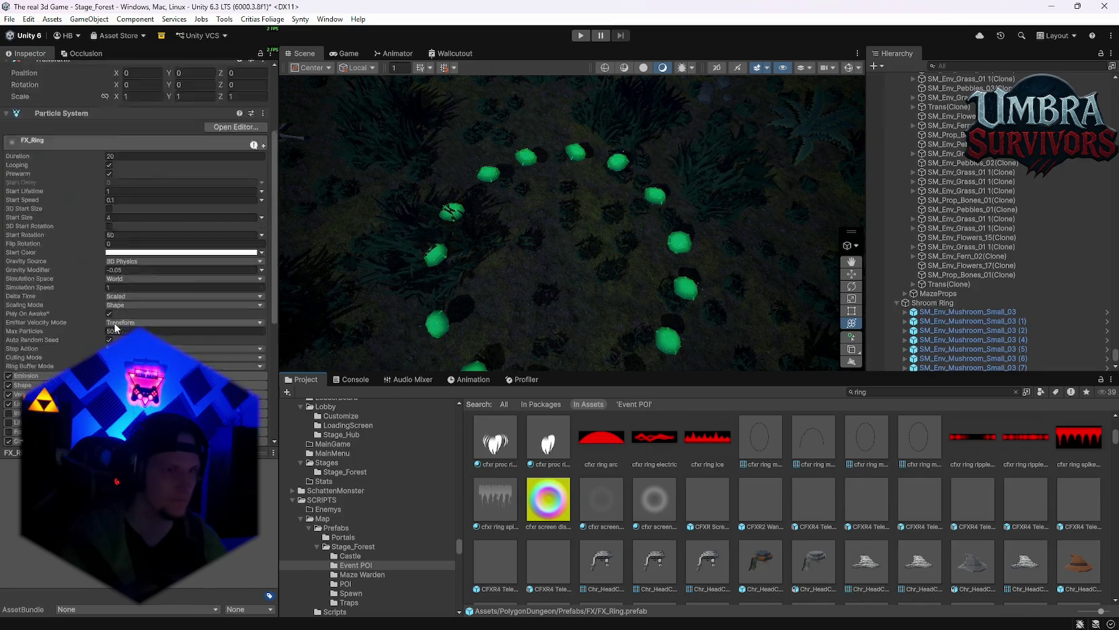
scroll(101, 316, "down", 6)
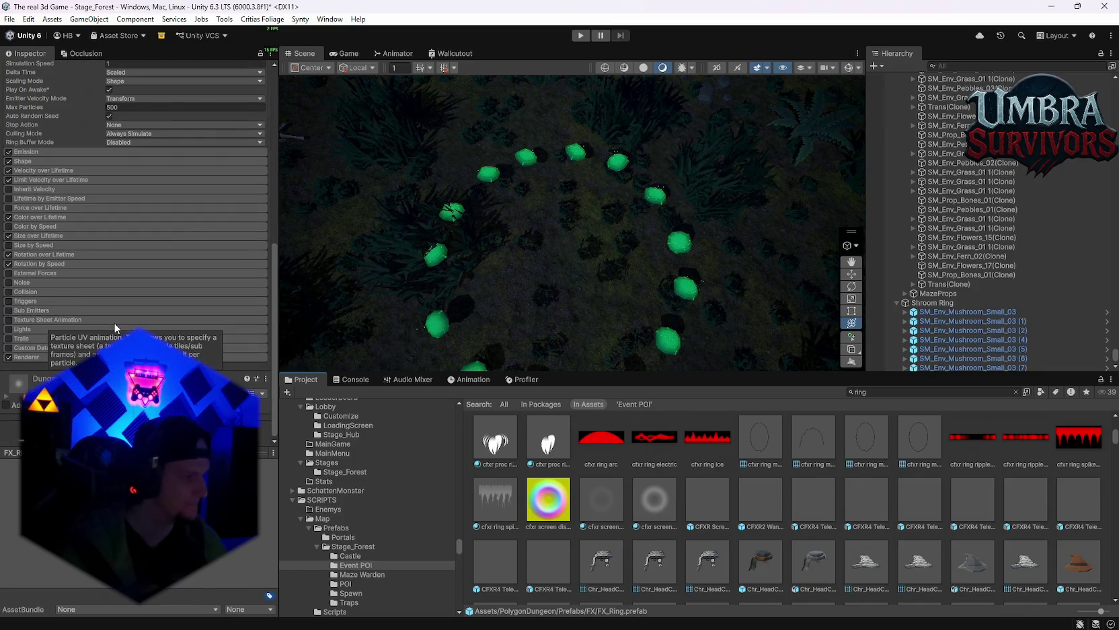
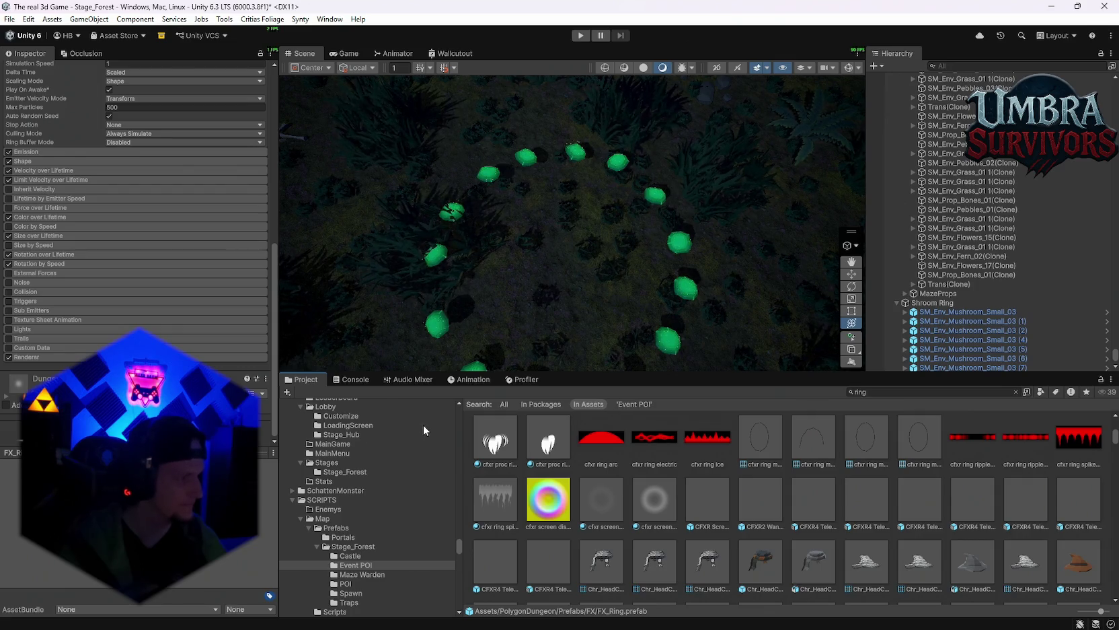
Step: Change the Project asset search from 'ring' to 'aura'
scroll(644, 528, "down", 5)
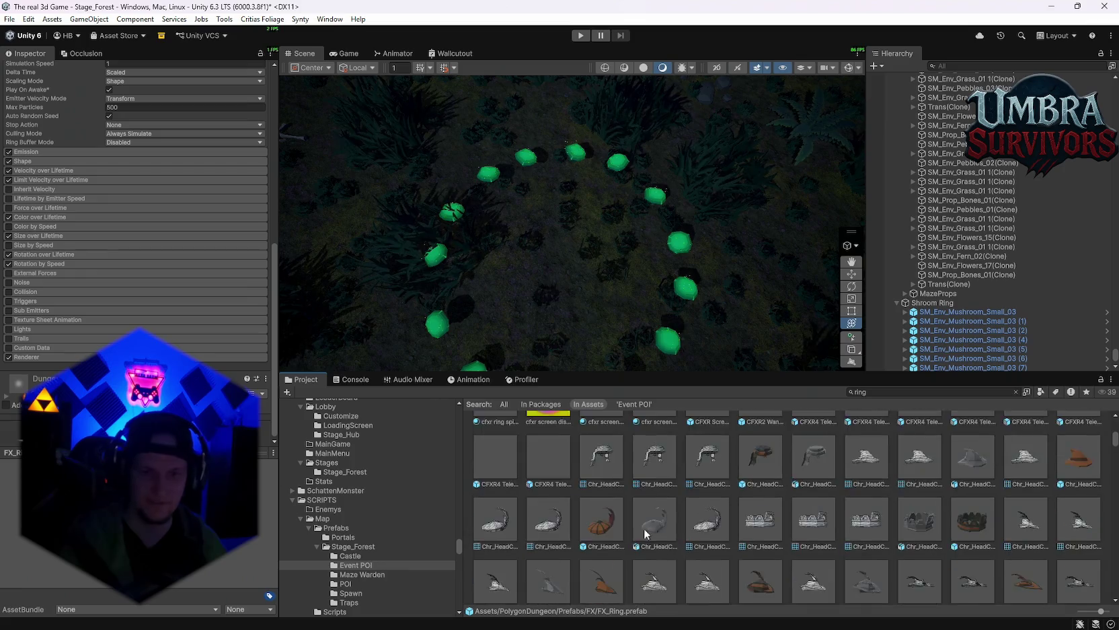
scroll(760, 528, "down", 15)
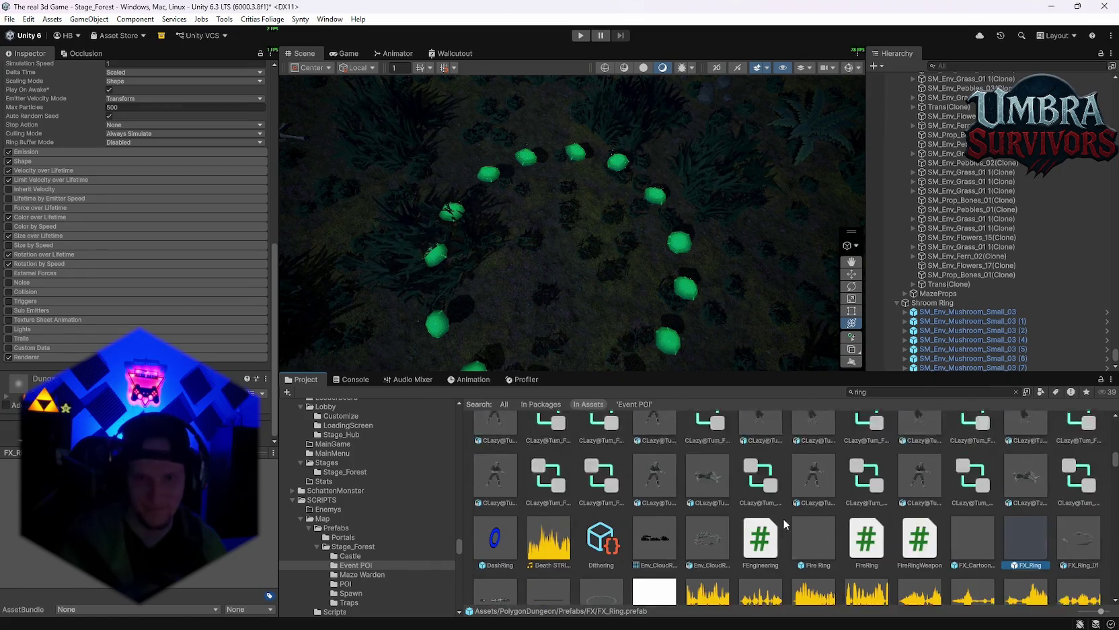
scroll(787, 522, "up", 3)
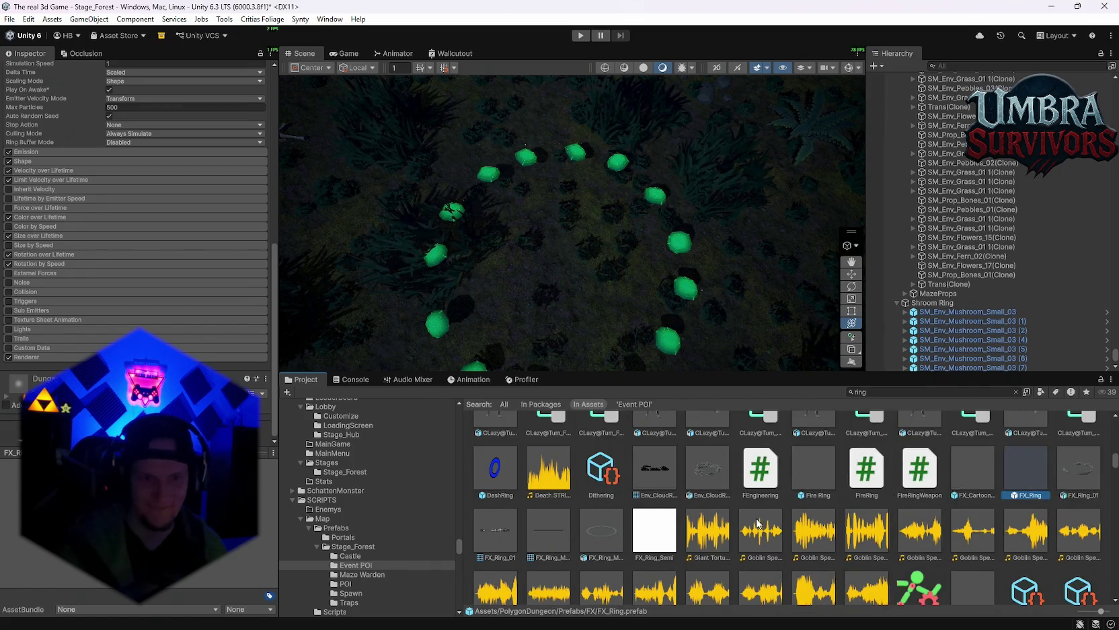
scroll(758, 524, "down", 5)
scroll(759, 523, "up", 6)
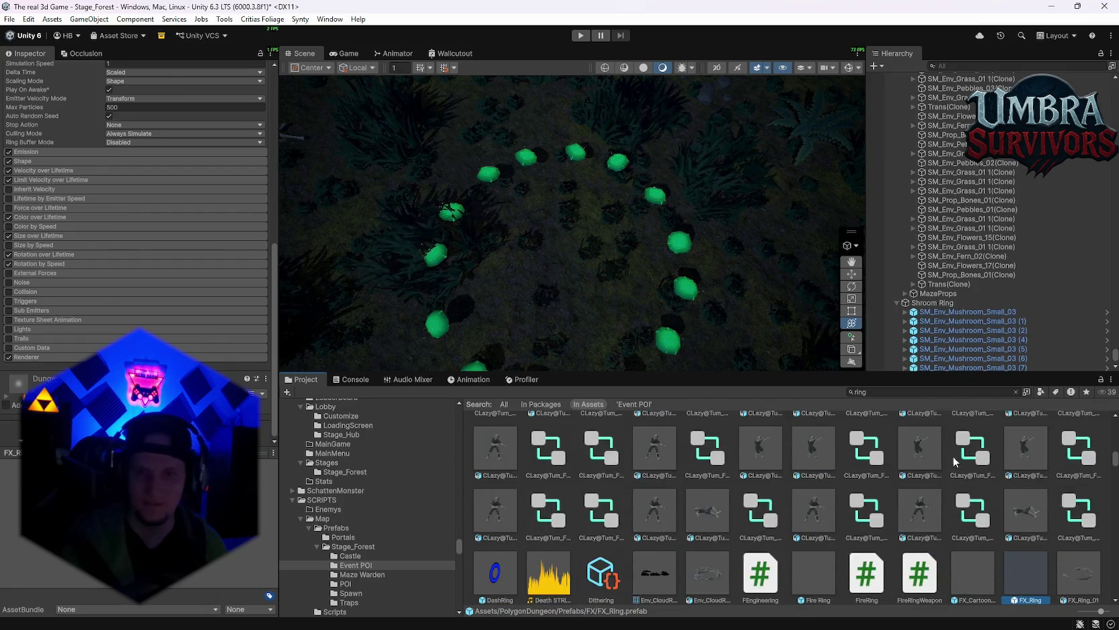
key("ctrl+f")
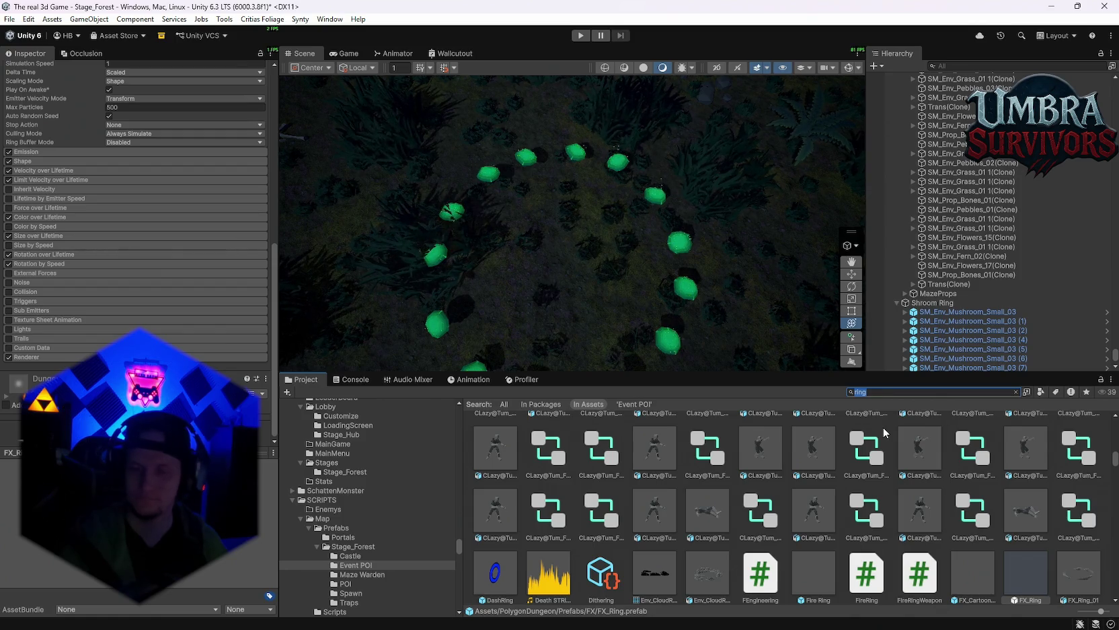
type("aura")
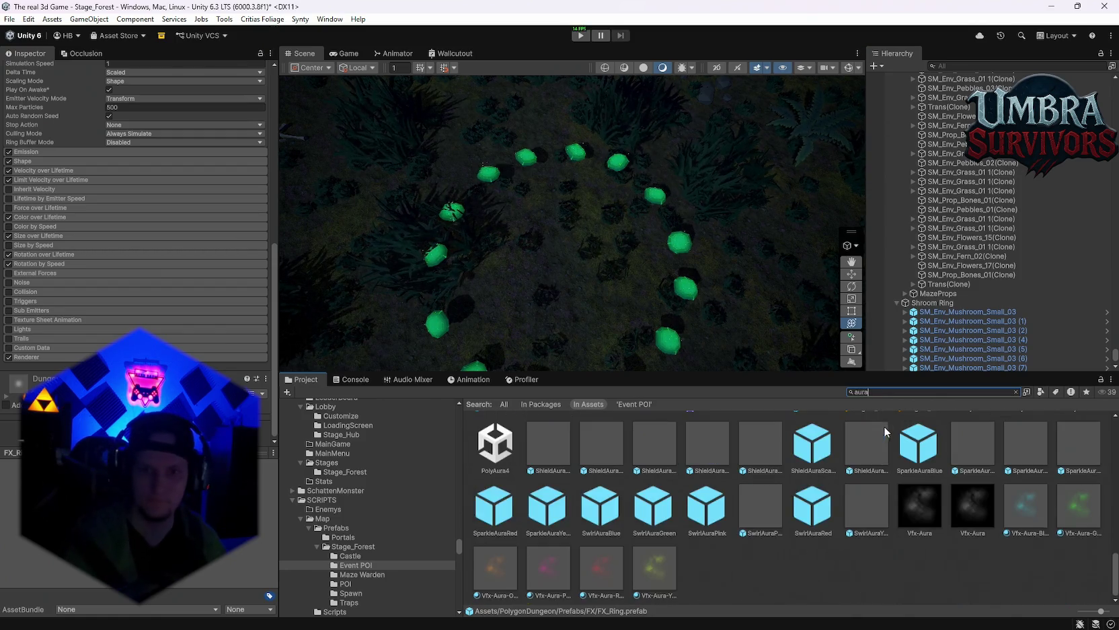
Step: Open a ShieldAura prefab in Prefab Mode to preview it
left_click(597, 513)
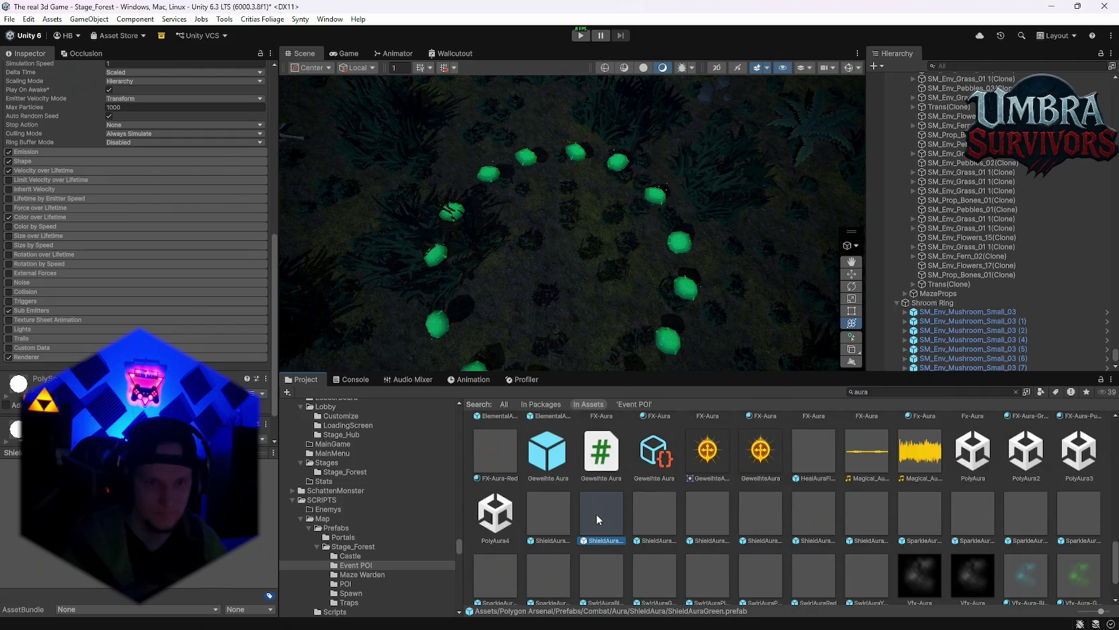
scroll(665, 516, "down", 1)
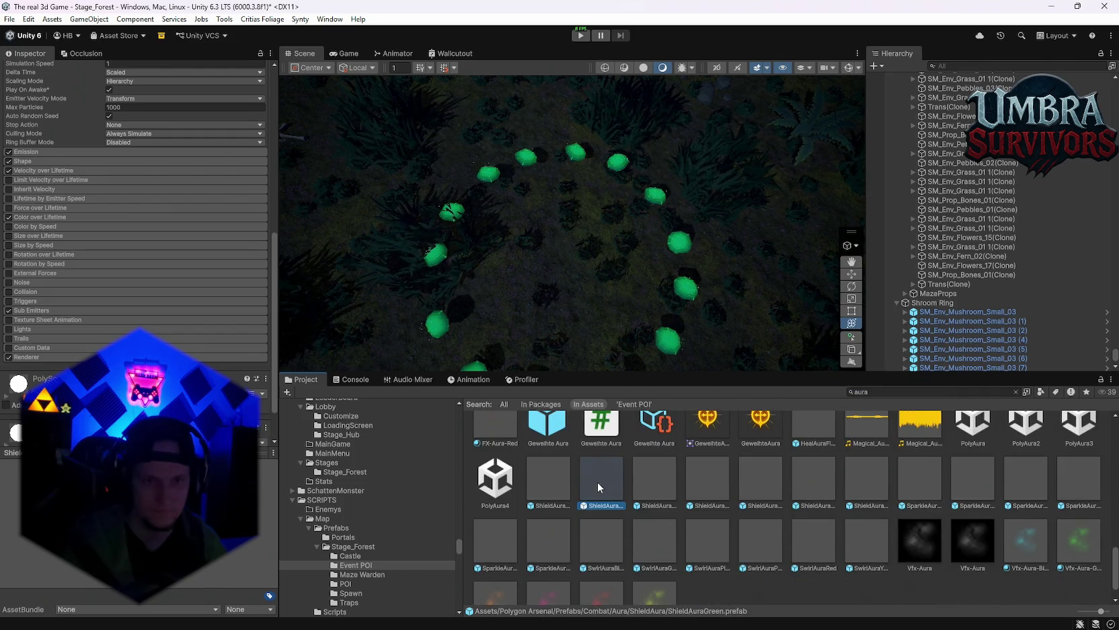
double_click(597, 482)
Step: Preview the ShieldAura colour variants, including ShieldAuraScarlet, then SparkleAuraGreen and SparkleAuraPink
double_click(693, 486)
double_click(752, 481)
double_click(855, 489)
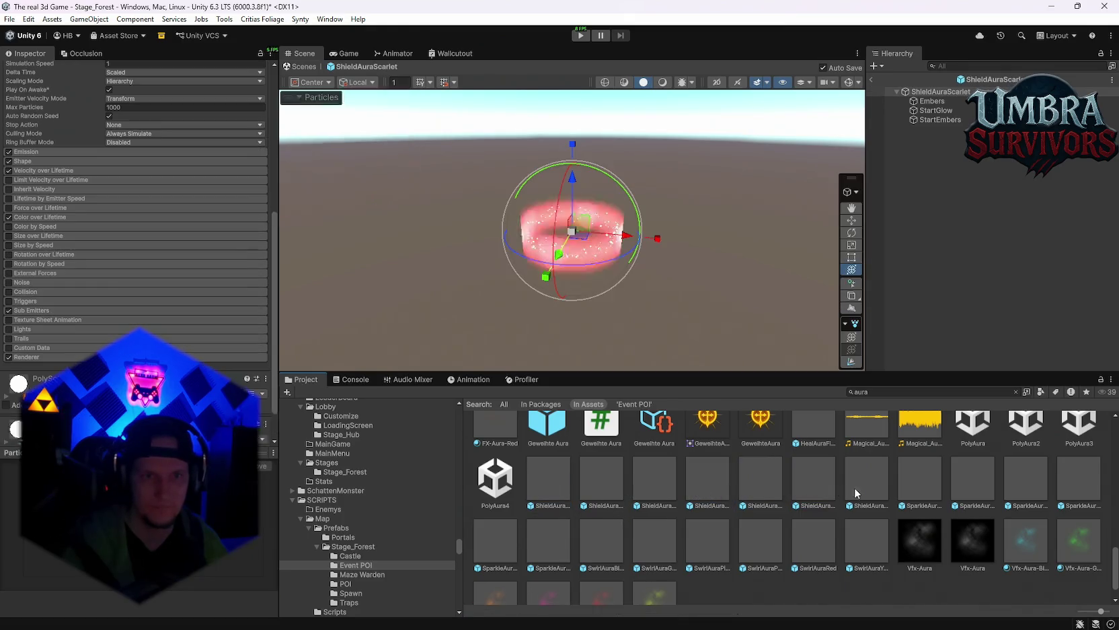
double_click(884, 483)
double_click(979, 487)
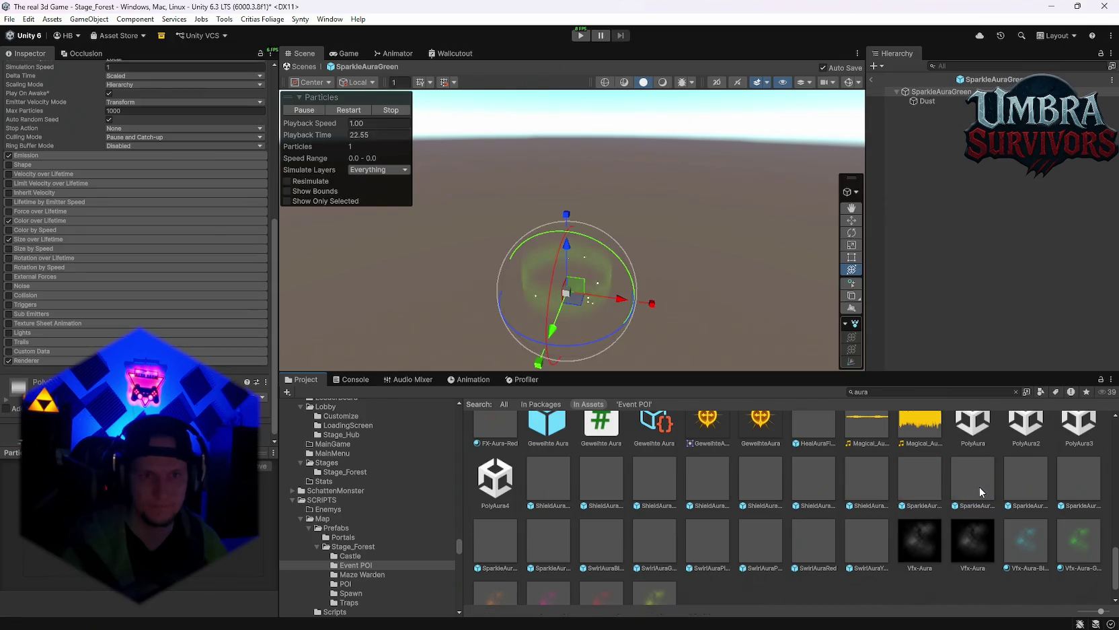
double_click(1022, 476)
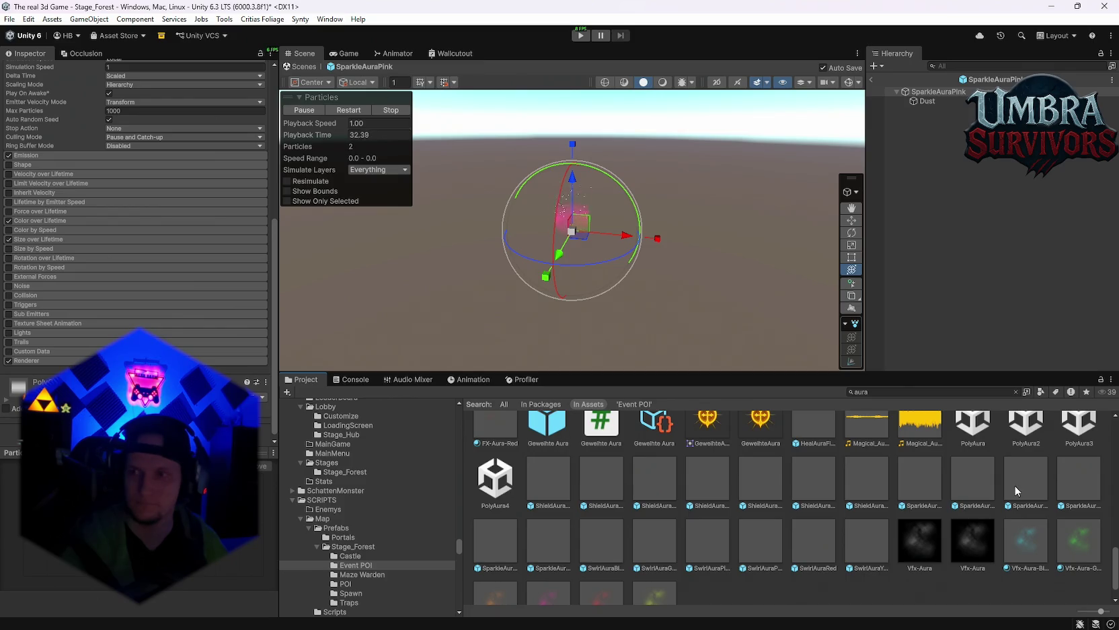
Step: Preview SparkleAuraGreen again, SparkleAuraBlue and HealAuraField, then select ElementalAuraNature
double_click(973, 481)
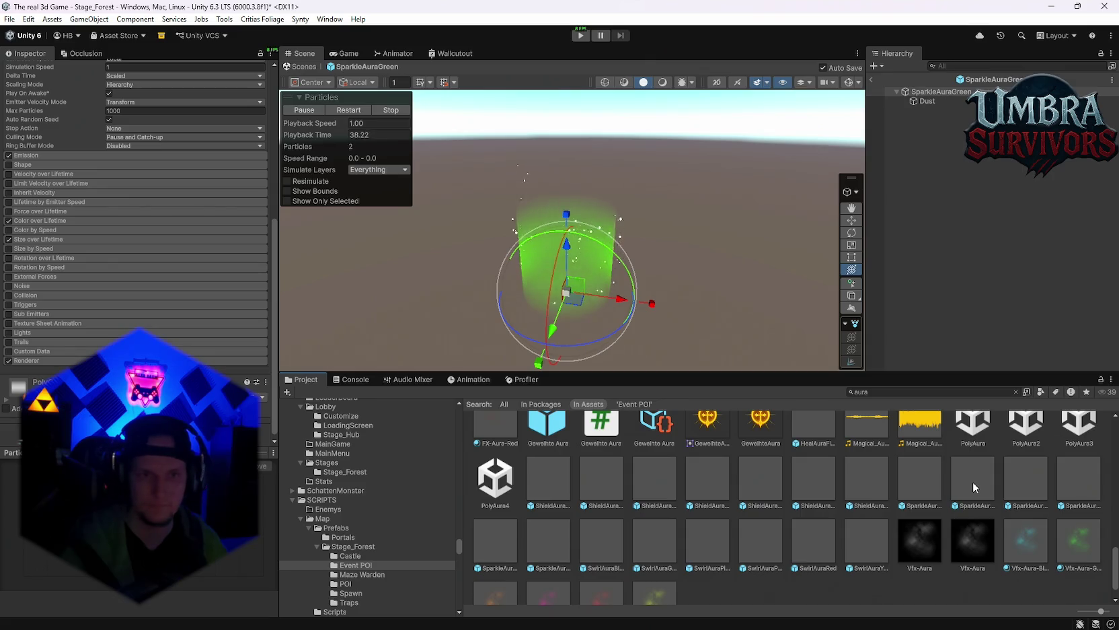
double_click(918, 486)
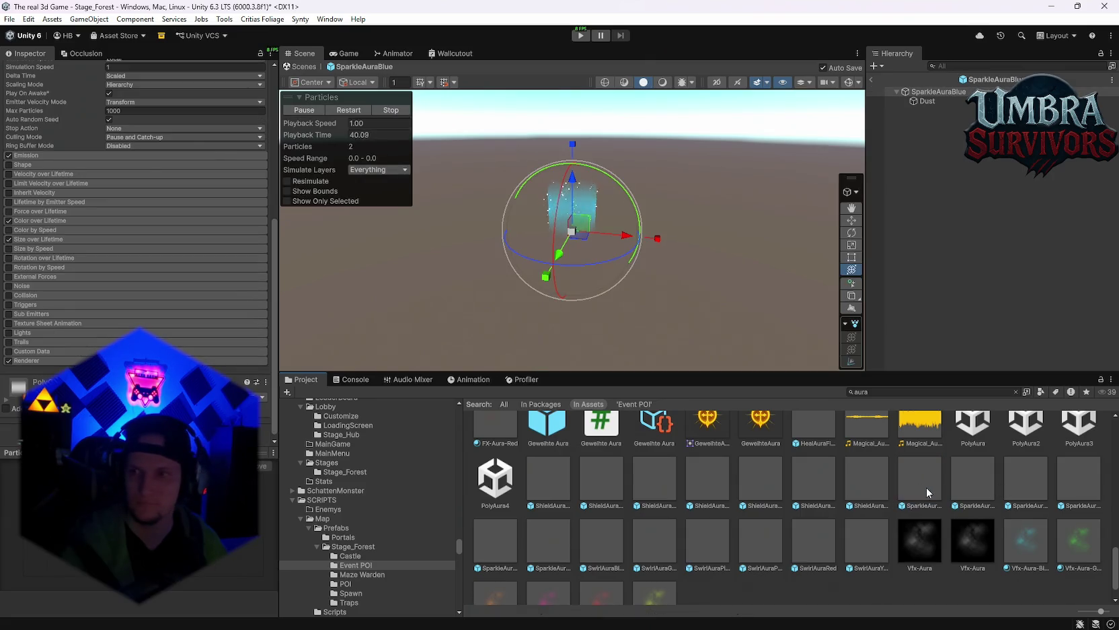
scroll(913, 492, "up", 2)
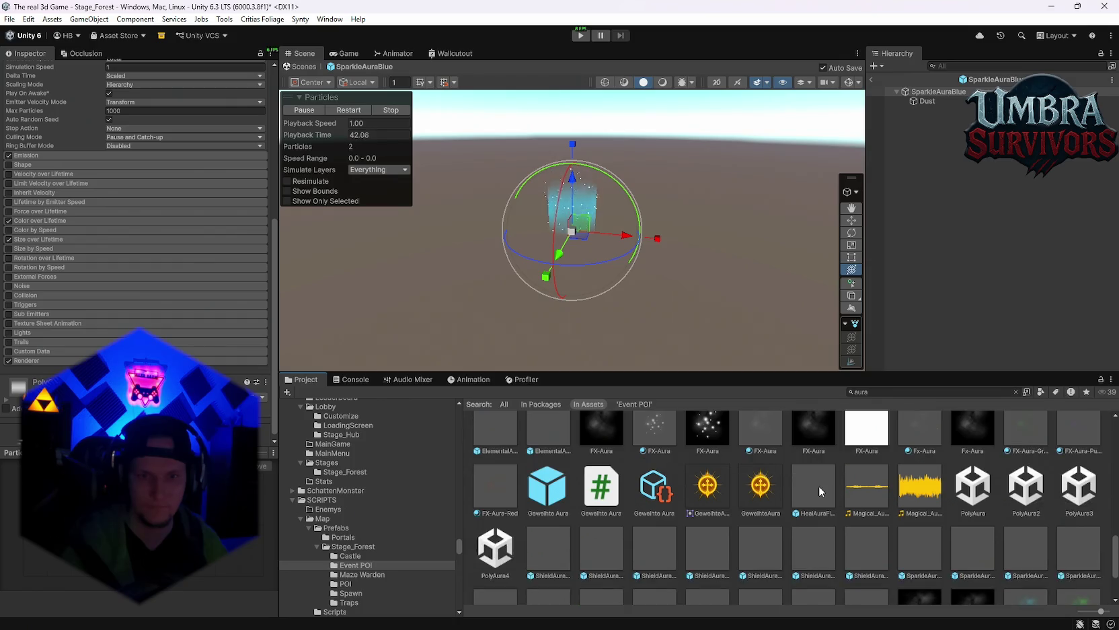
double_click(818, 485)
scroll(883, 526, "up", 2)
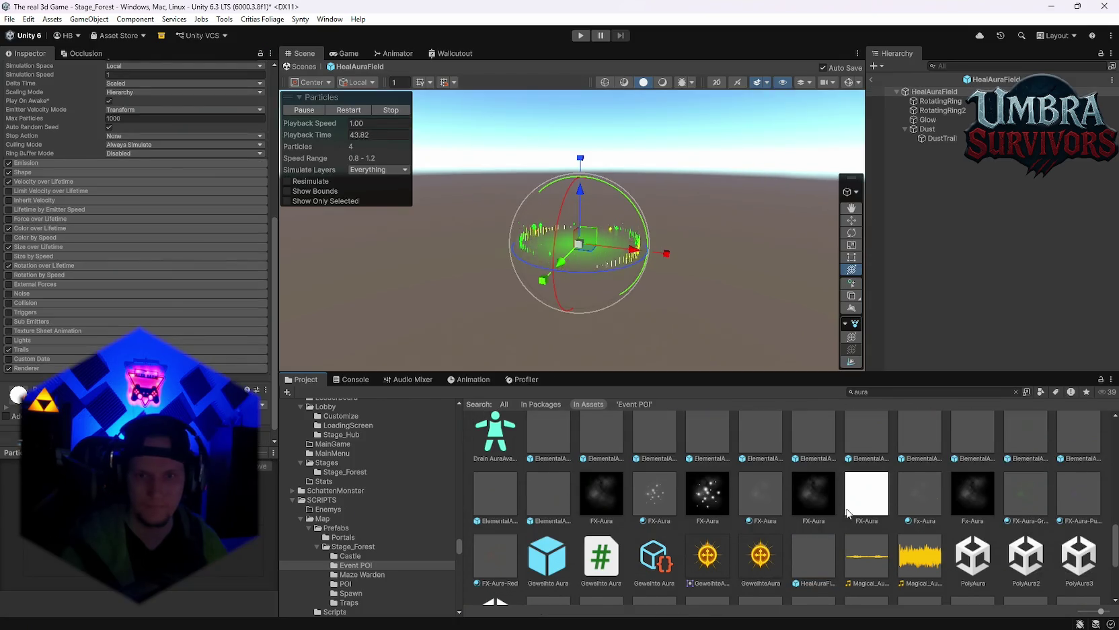
scroll(883, 526, "up", 2)
left_click(919, 479)
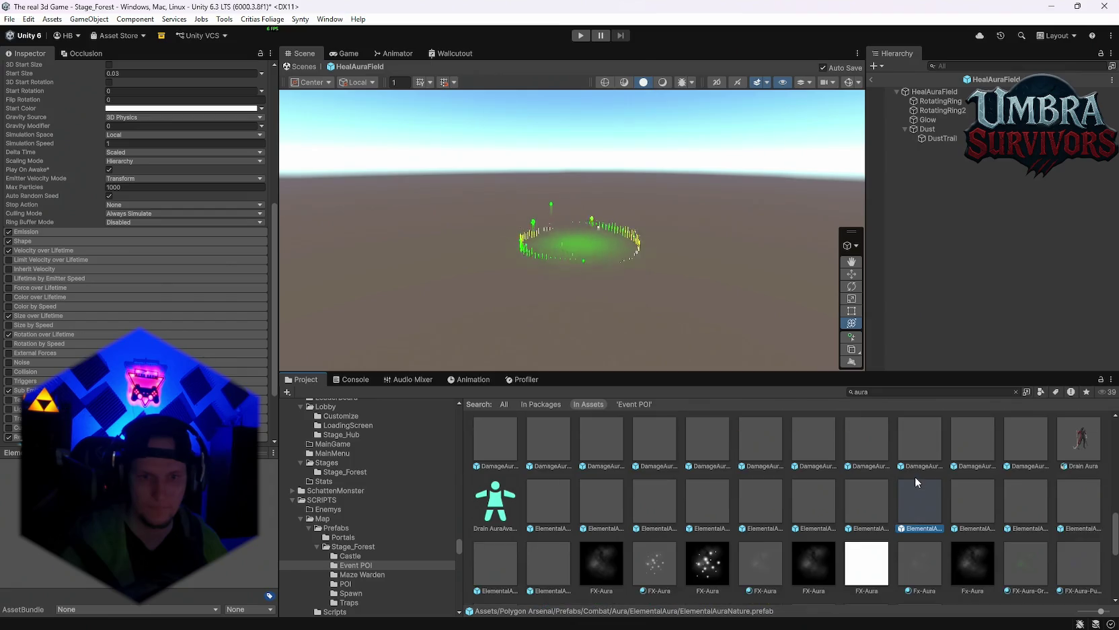
Step: Preview ElementalAuraLightningPurple and DamageAuraLightningPurple, then select the CFXR2 Power Aura asset
scroll(903, 484, "up", 2)
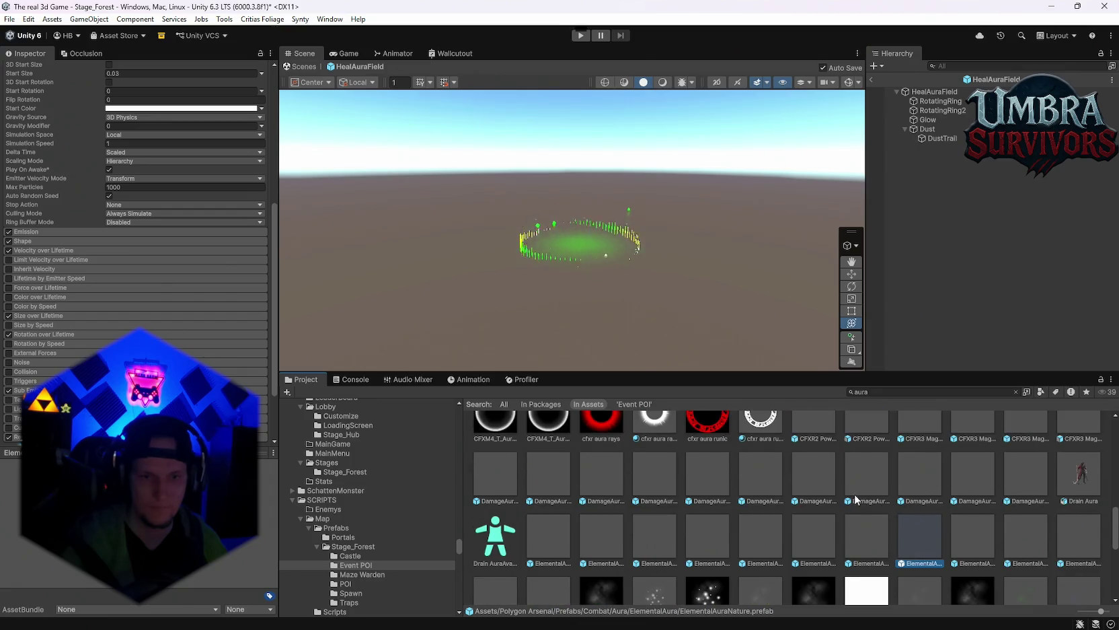
scroll(893, 487, "down", 2)
scroll(901, 501, "up", 1)
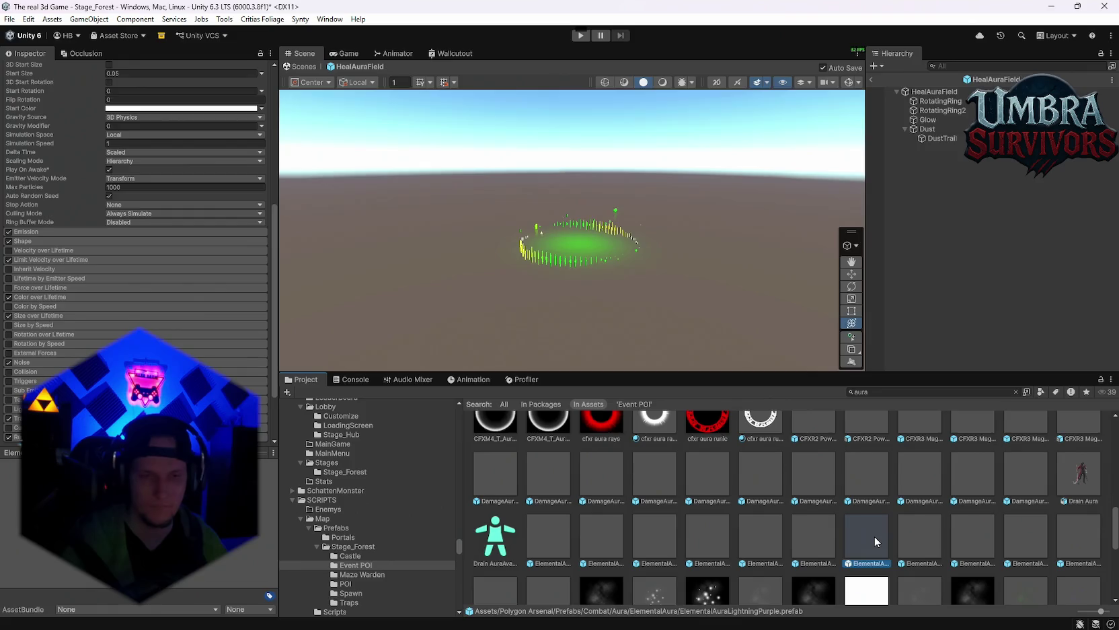
double_click(874, 536)
double_click(819, 478)
scroll(853, 493, "up", 1)
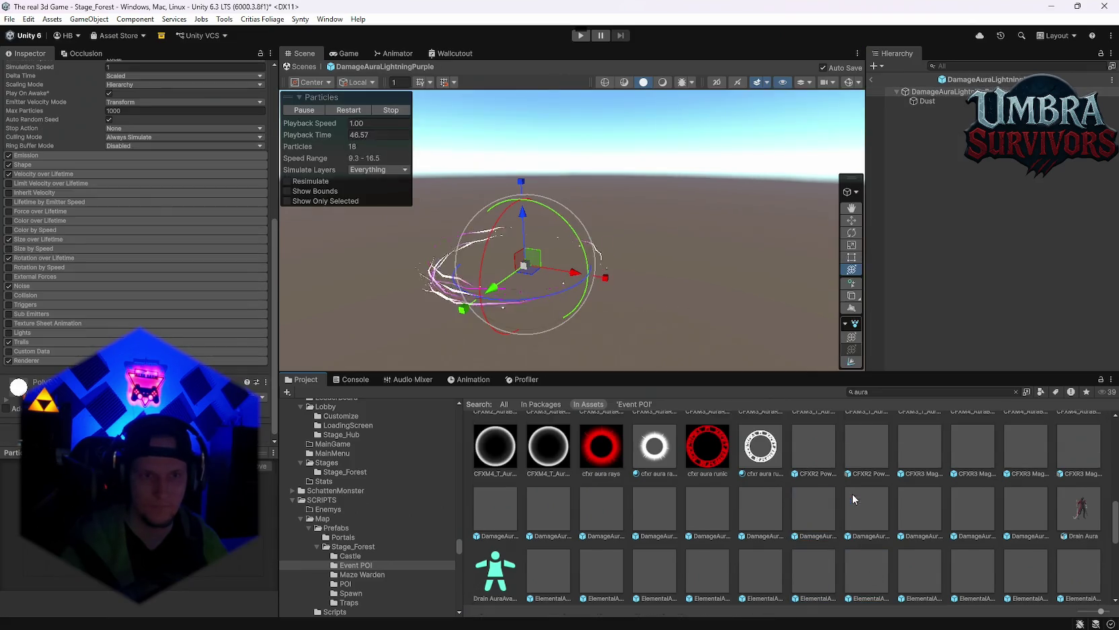
left_click(824, 451)
Step: Preview CFXR2 Power Aura (Loop), DamageAuraFrost, Holy, Life, LightningBlue and LightningPurple
double_click(824, 452)
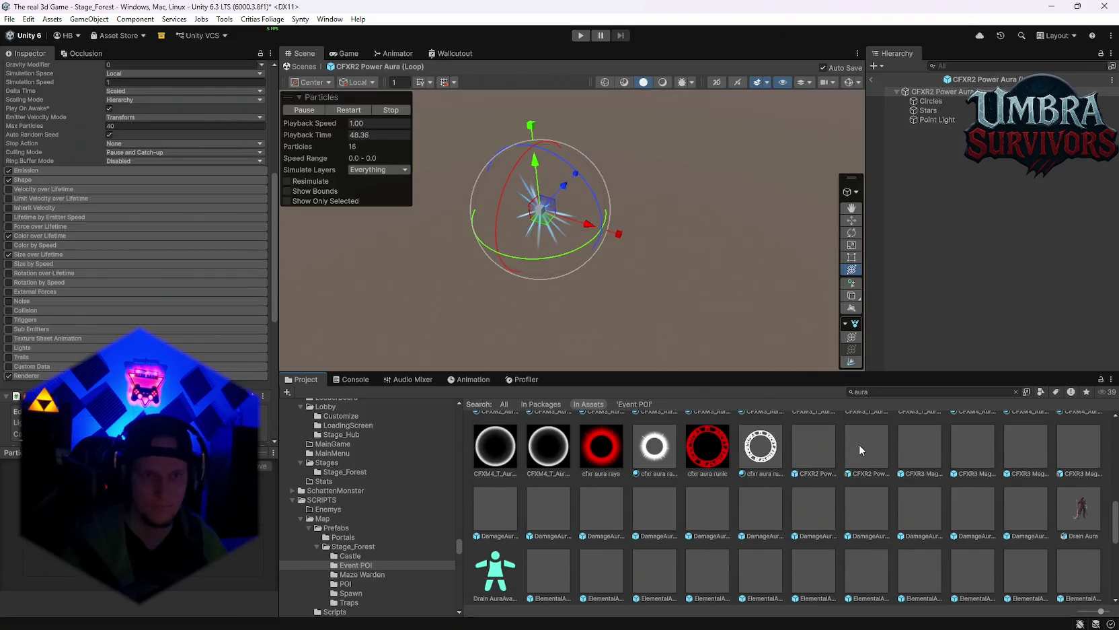
double_click(546, 520)
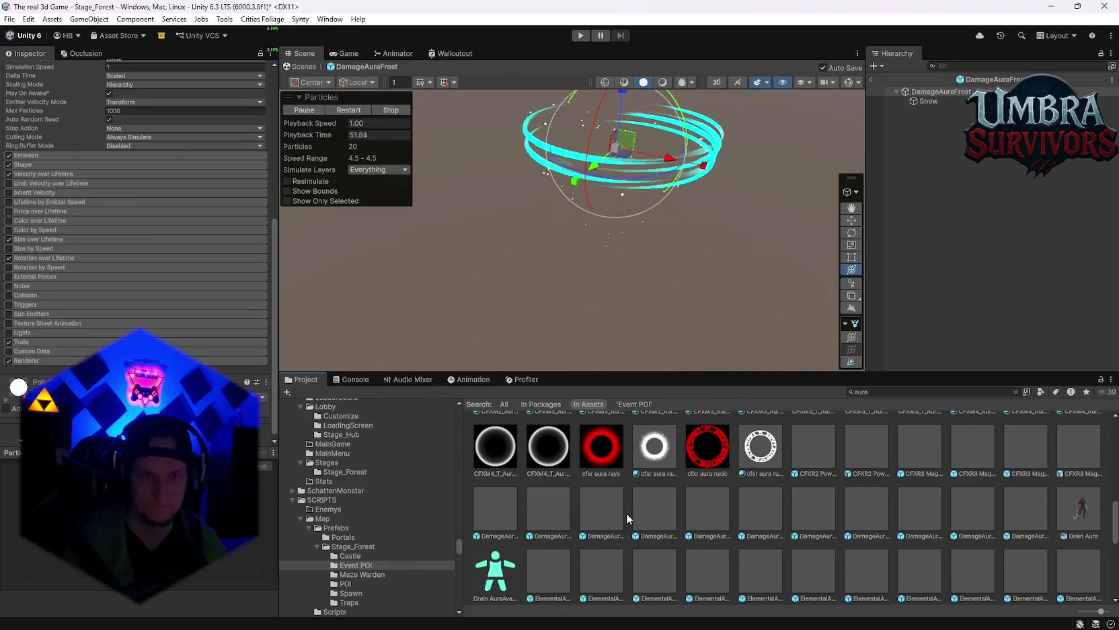
double_click(662, 511)
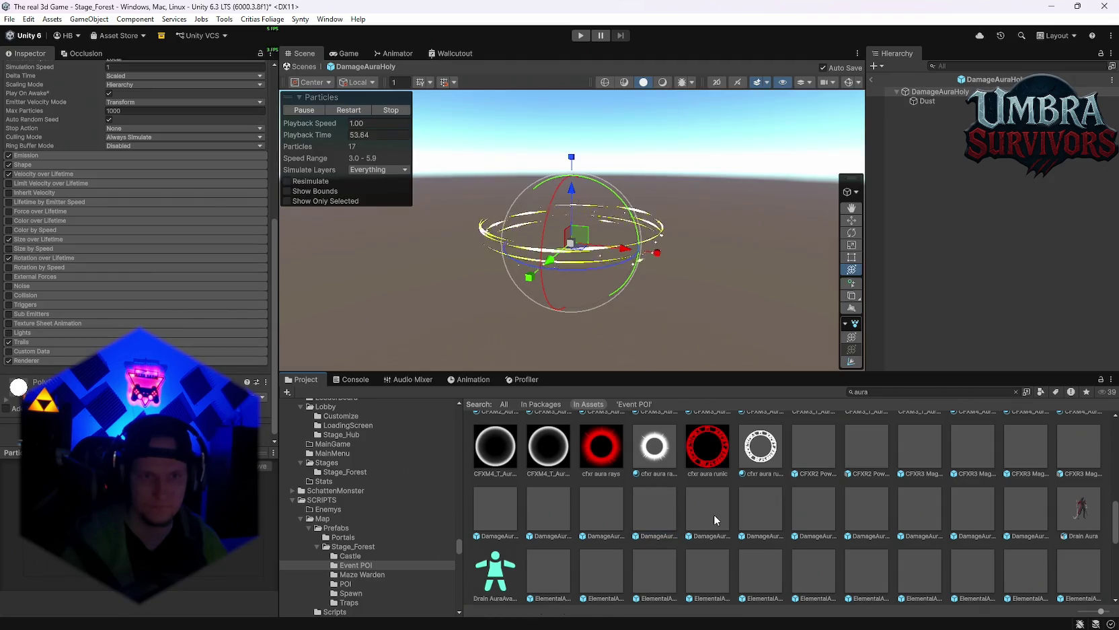
left_click(713, 514)
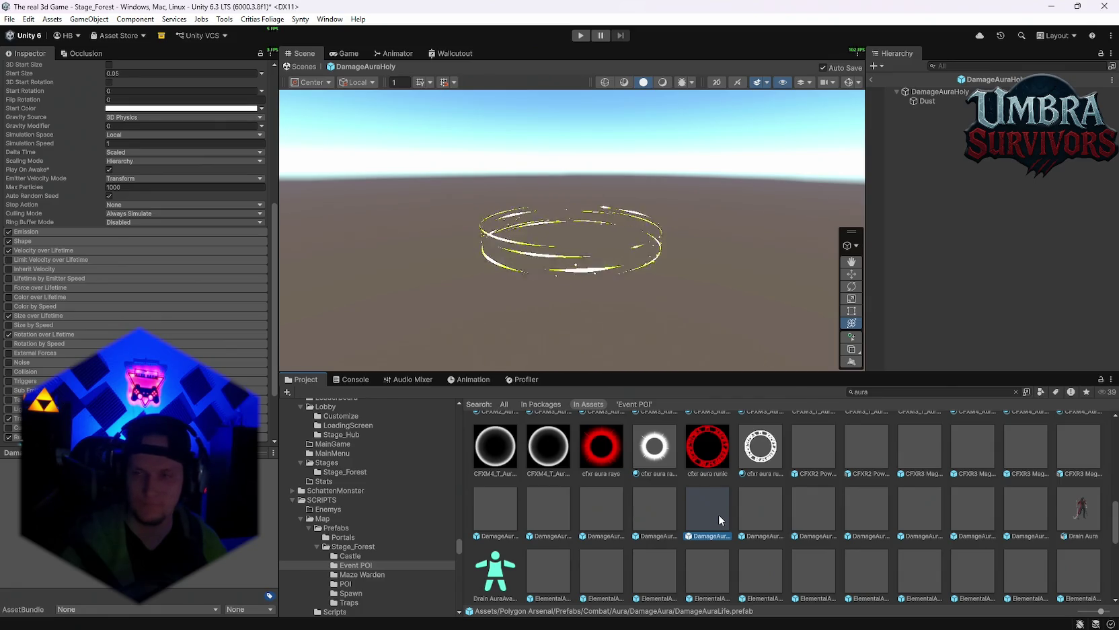
double_click(760, 515)
left_click(804, 516)
double_click(804, 516)
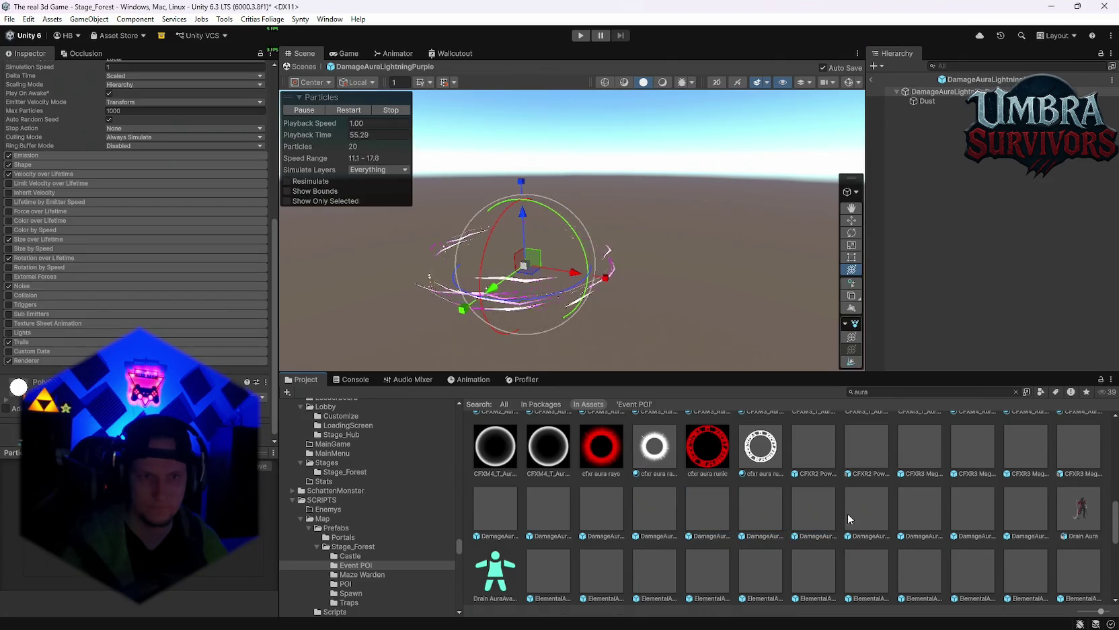
Step: Preview DamageAuraShadow, DamageAuraNature, DamageAuraWater and DamageAuraStorm
double_click(867, 515)
double_click(925, 510)
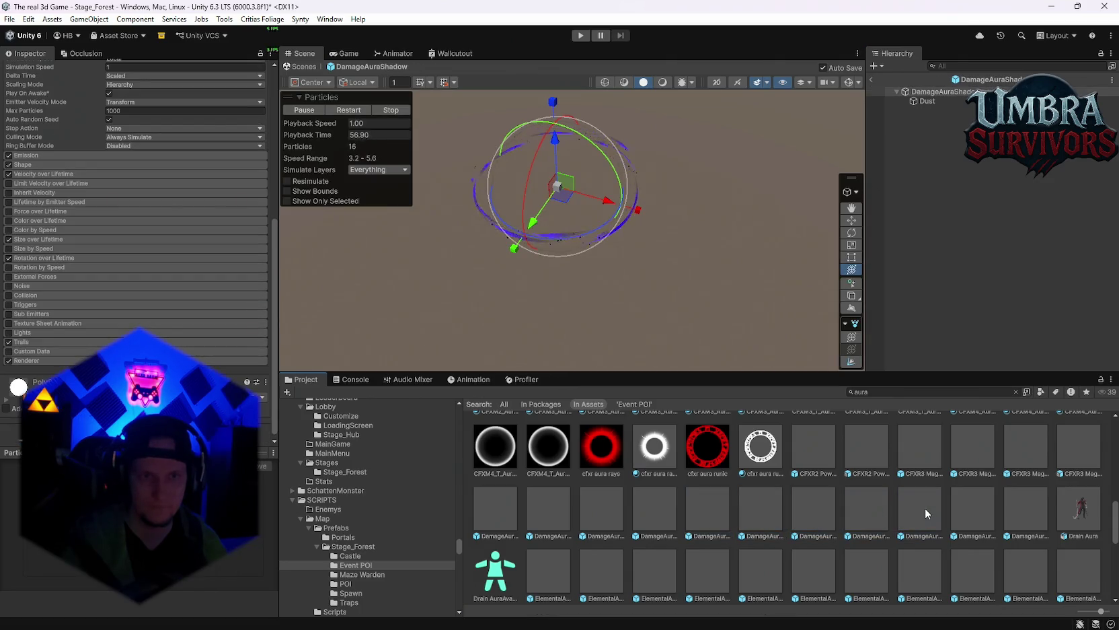
double_click(878, 509)
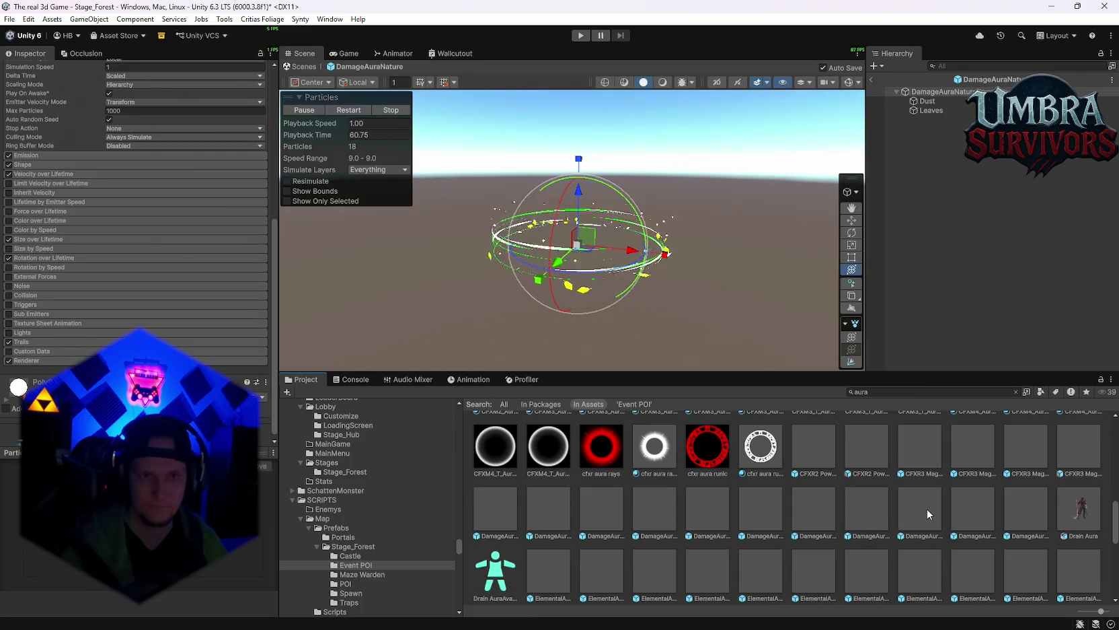
double_click(994, 513)
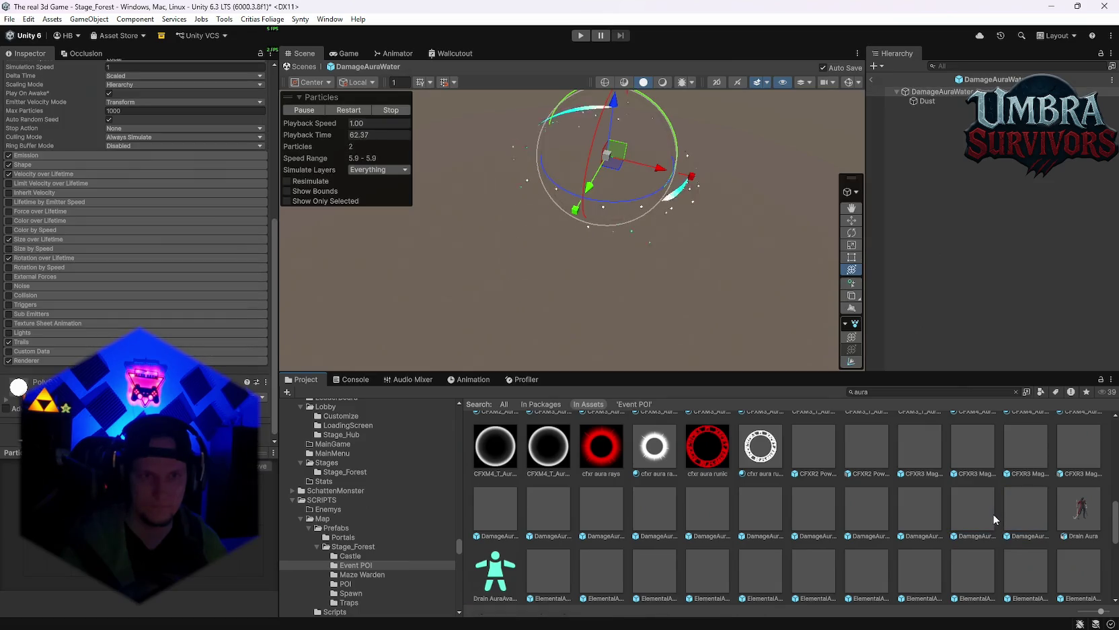
double_click(983, 513)
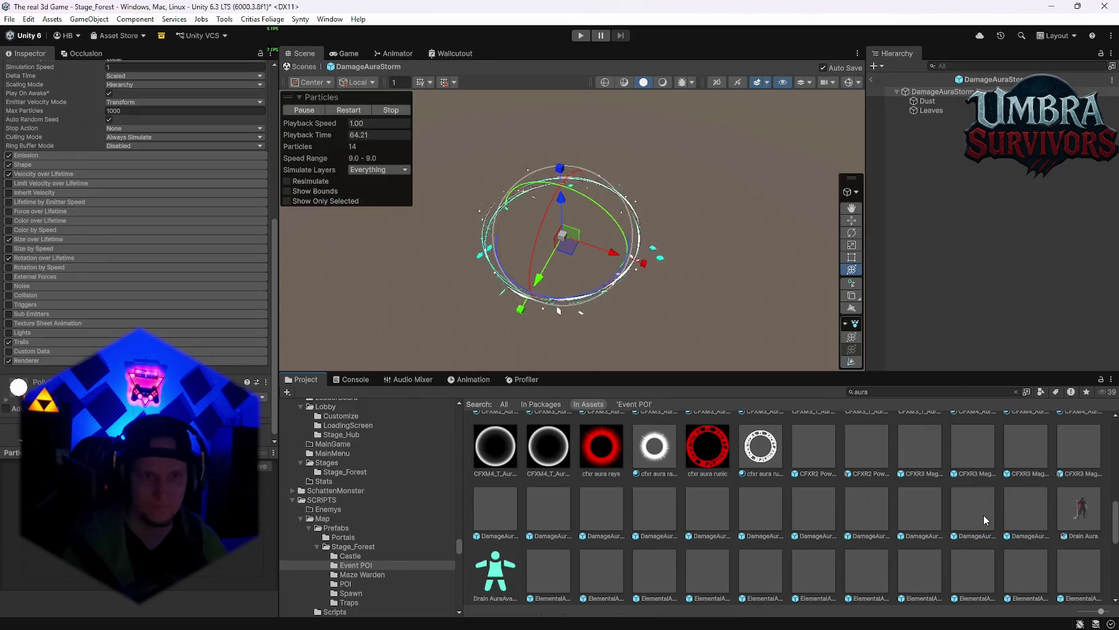
Step: Return to DamageAuraShadow after rechecking Nature, and select the DamageAuraShadow asset
double_click(907, 521)
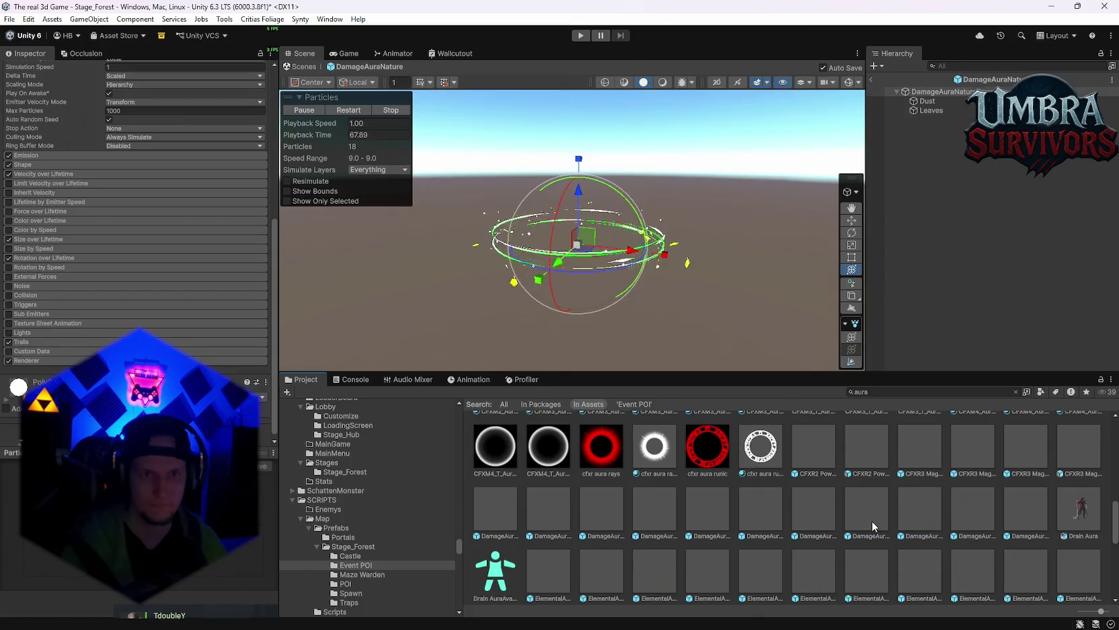
double_click(927, 518)
double_click(929, 517)
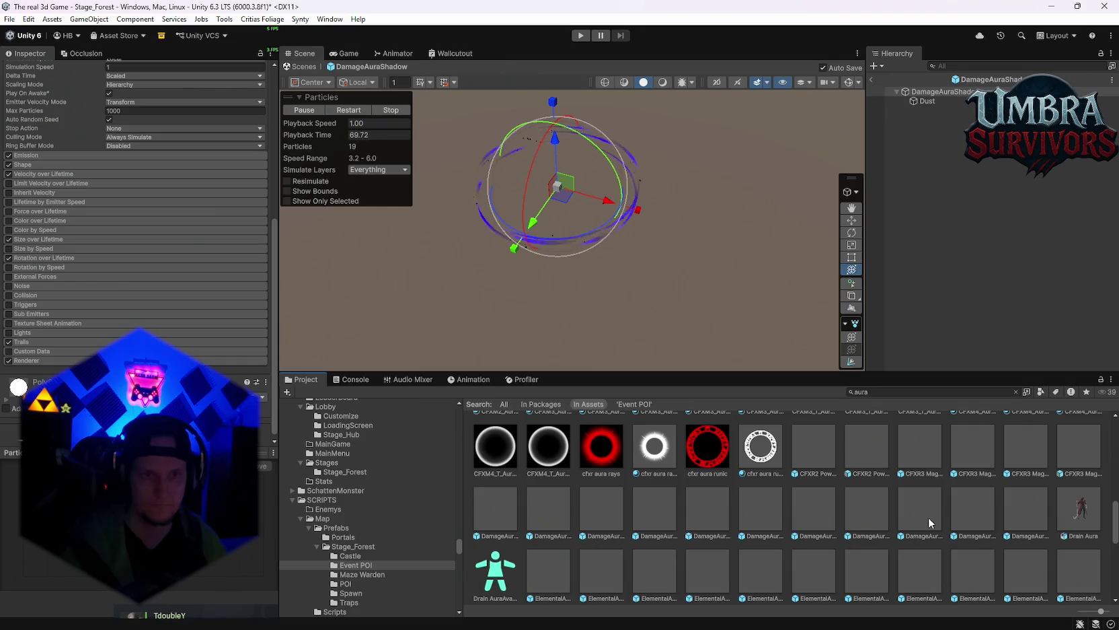
left_click(928, 518)
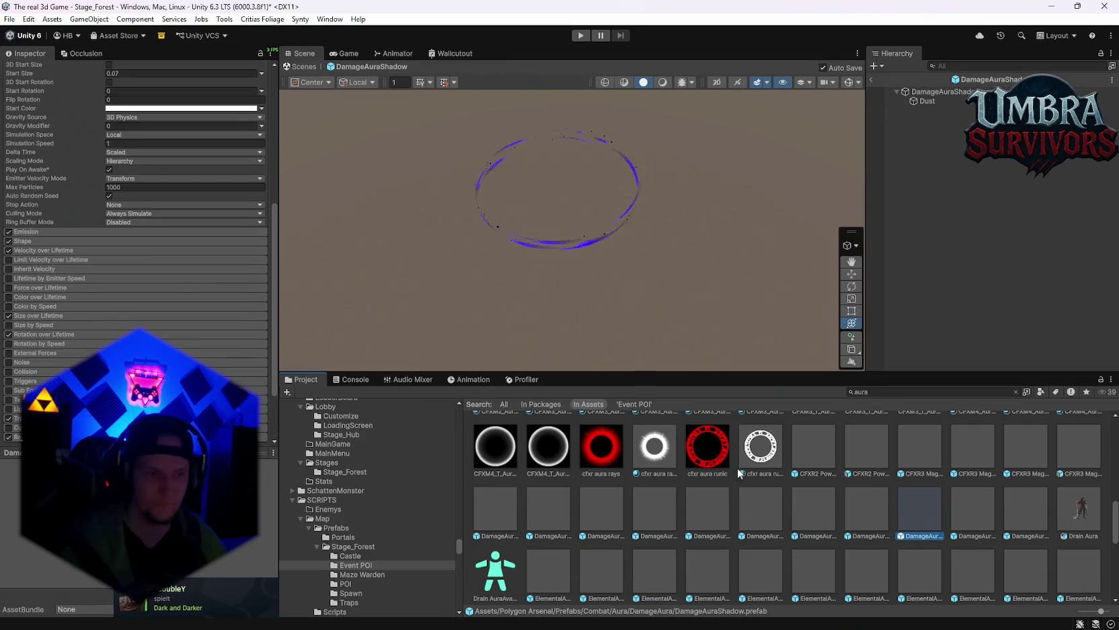
left_click(879, 391)
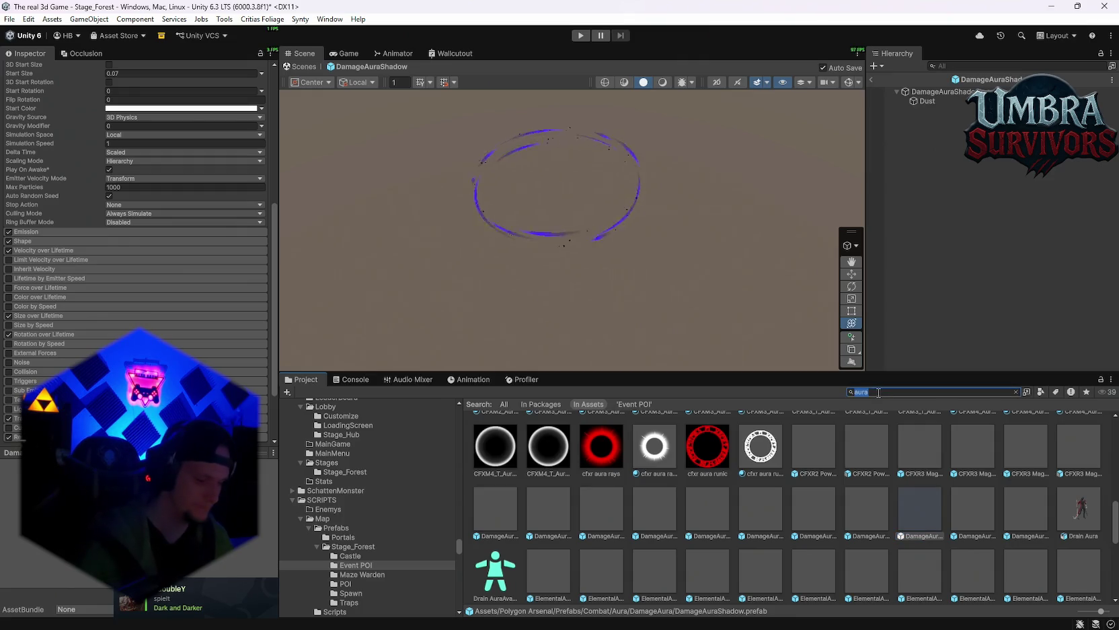
Step: Search the Project for 'event' after 'pilz' finds nothing, and open the Event POI folder
type("pilz")
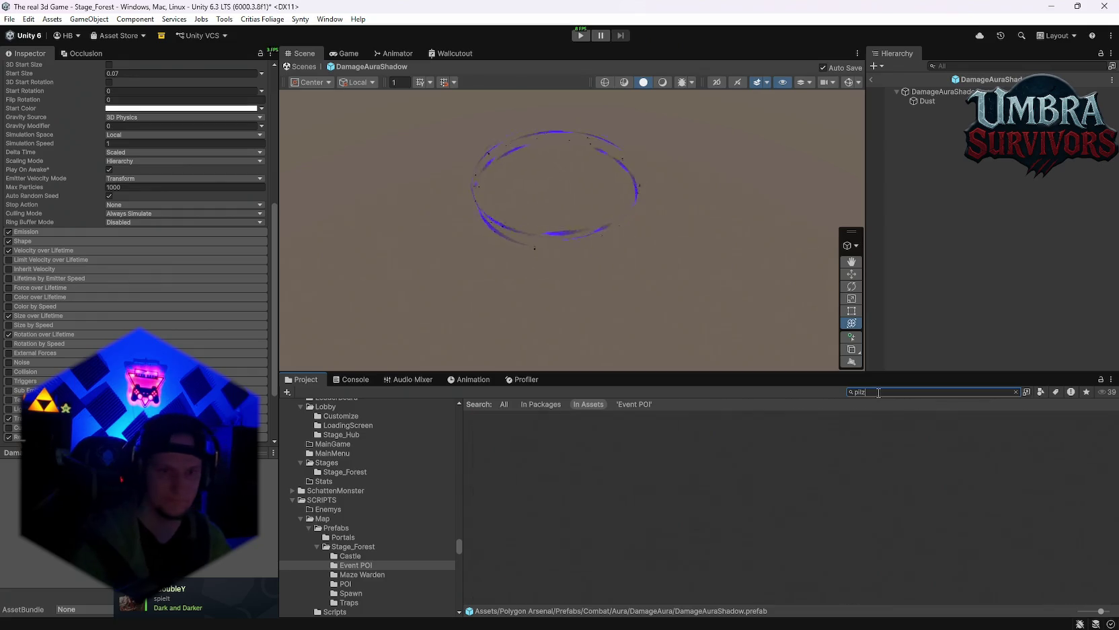
key("BackSpace")
key("BackSpace")
key("BackSpace")
type("event")
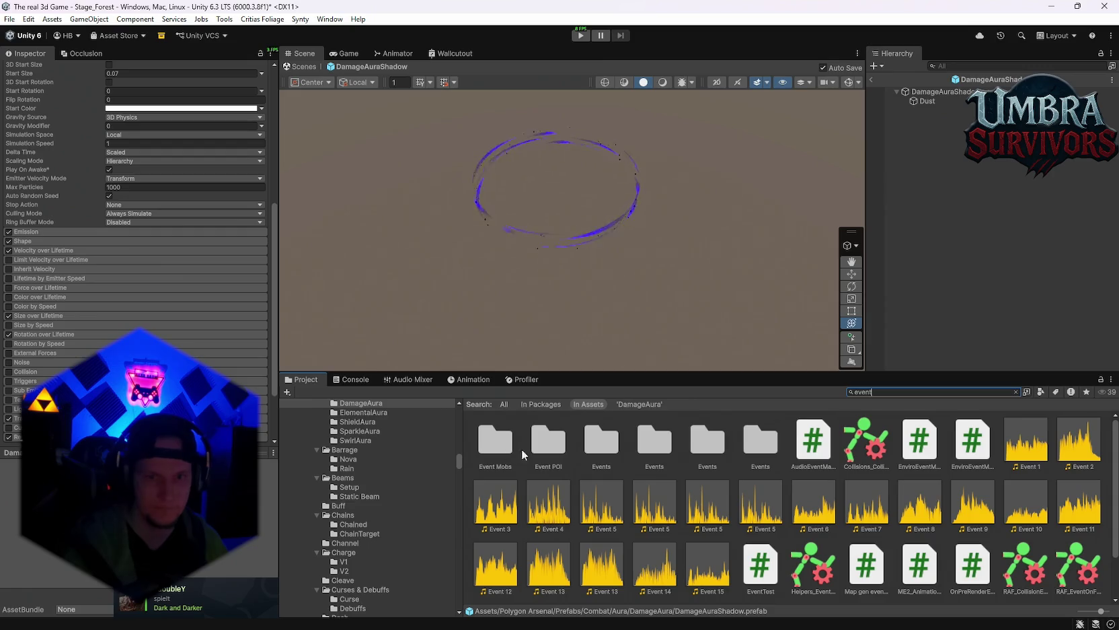
double_click(546, 449)
Step: Create a new folder named 'Event Shroom' inside Event POI
right_click(551, 505)
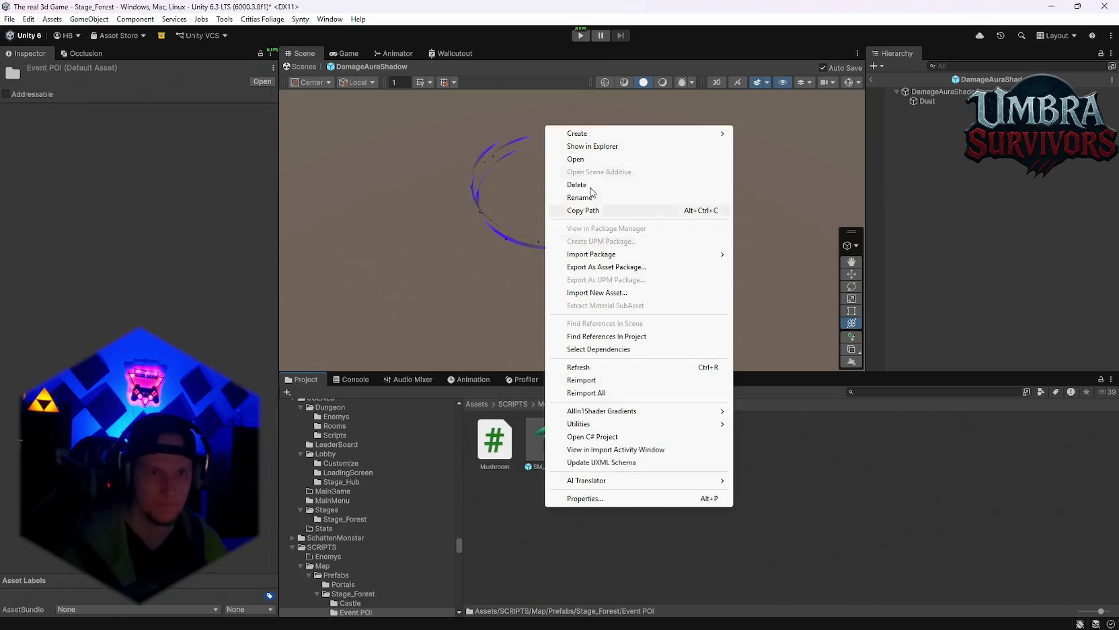
mouse_move(598, 132)
left_click(746, 109)
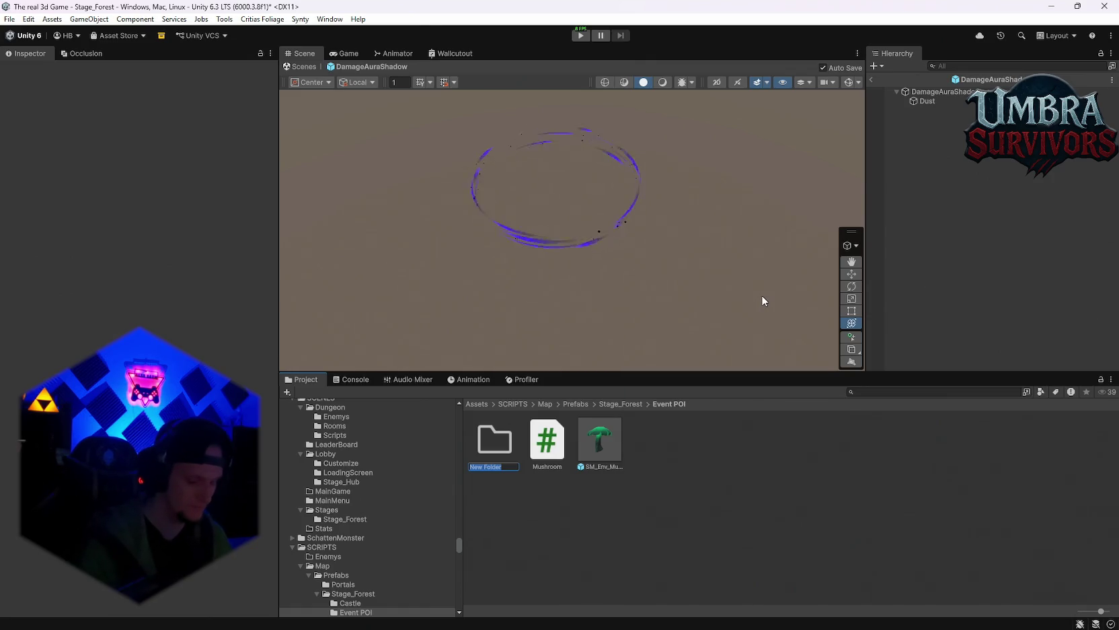
type("Eve")
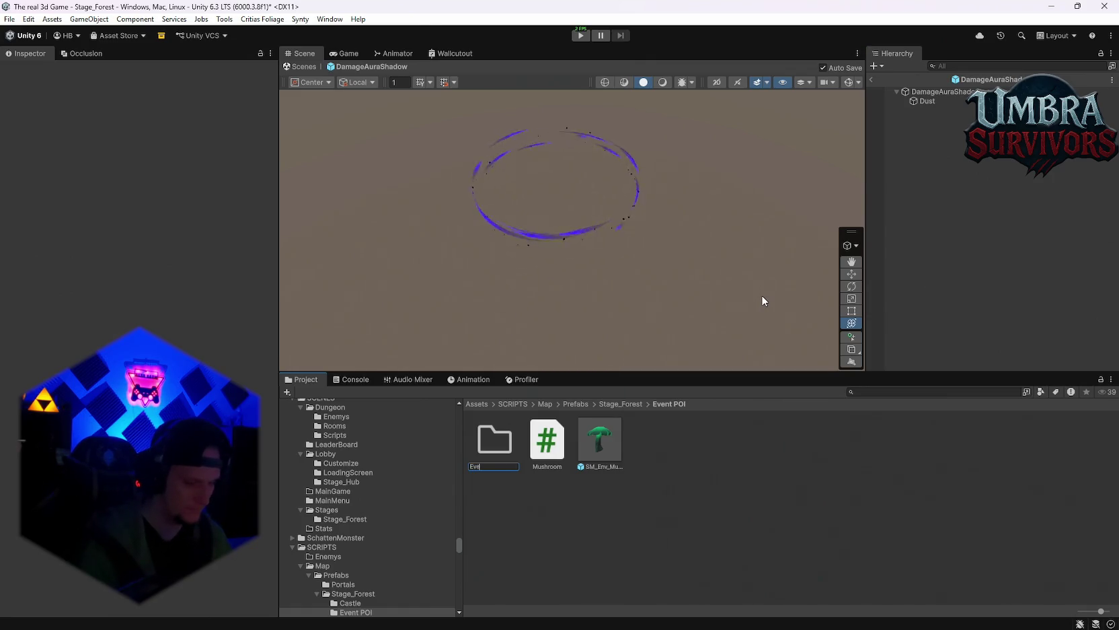
type("nt Shroom")
left_click(762, 295)
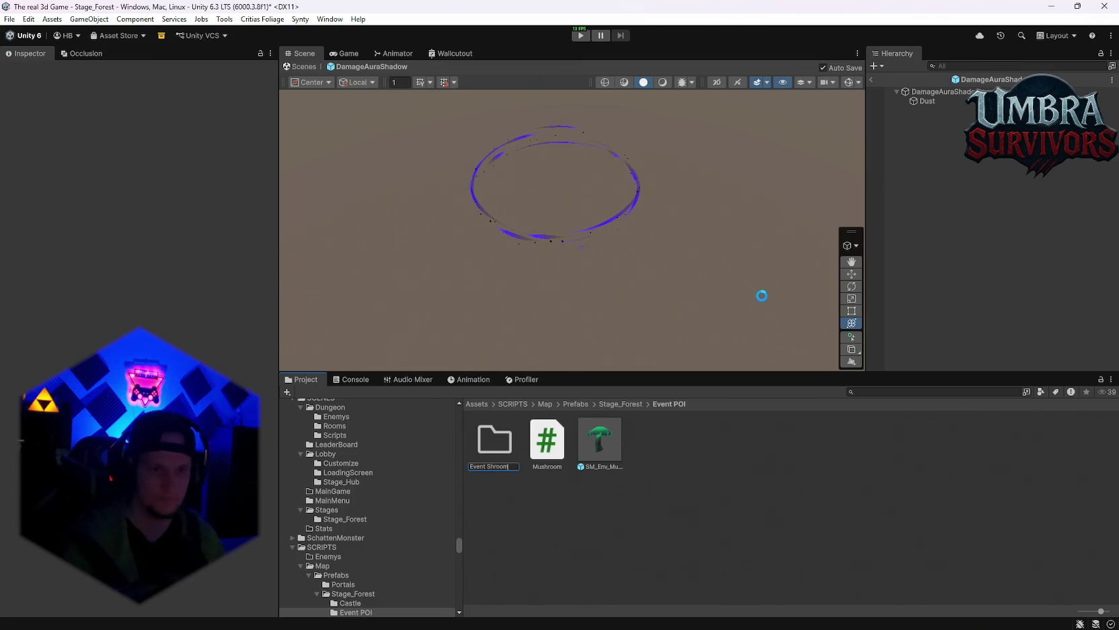
Step: Move the Mushroom script and prefab into Event Shroom, open it, and search for 'magic'
left_click(554, 431, "ctrl")
left_click_drag(555, 430, 496, 443)
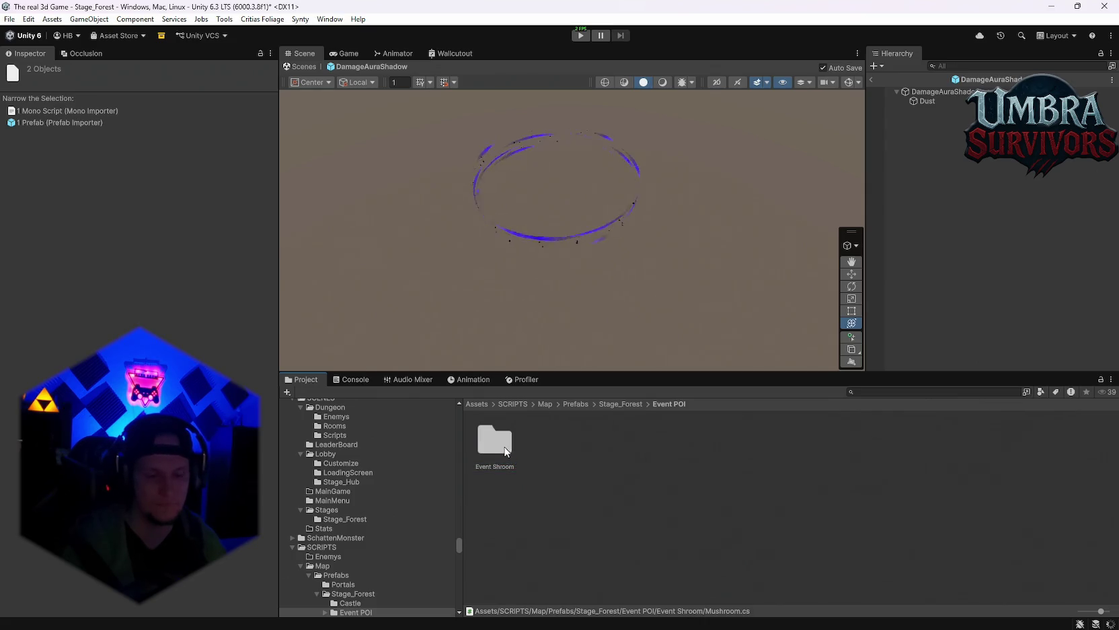
double_click(495, 441)
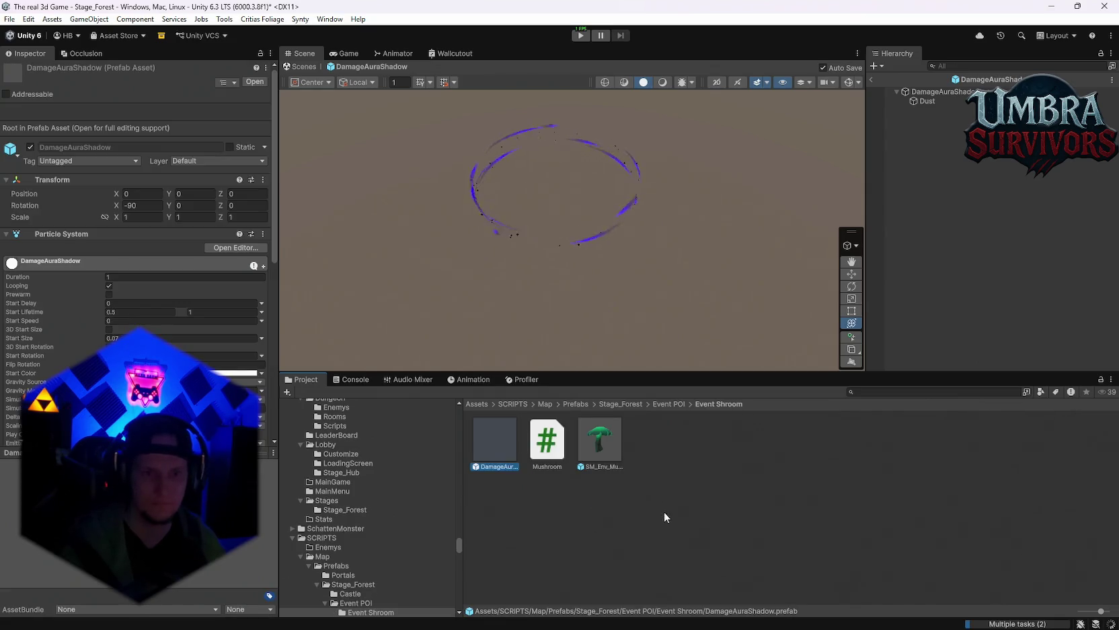
left_click(897, 394)
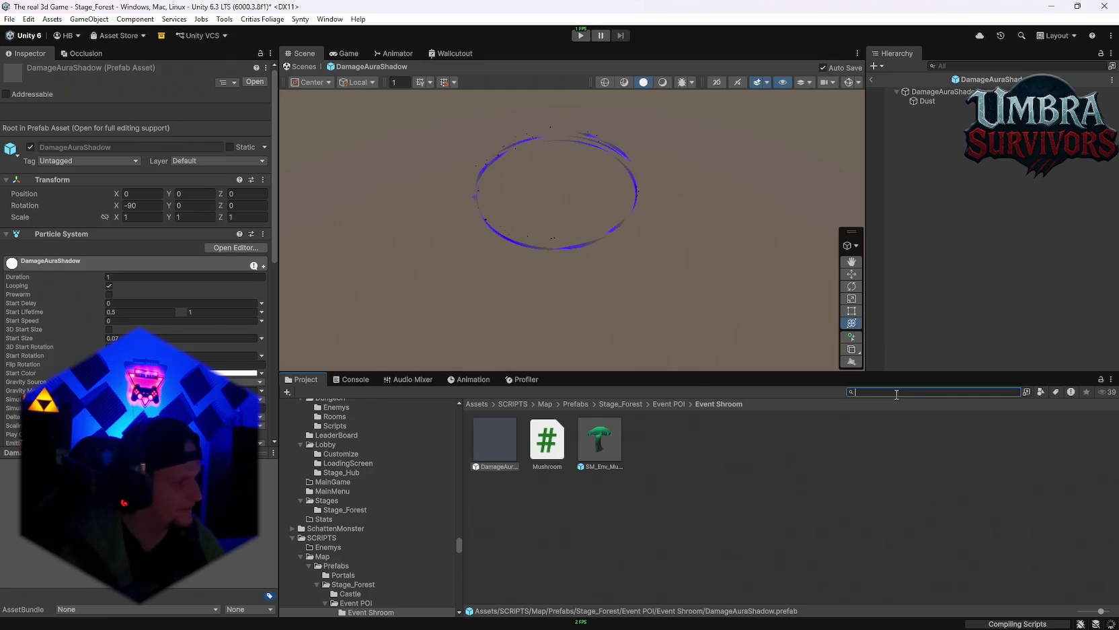
type("magic")
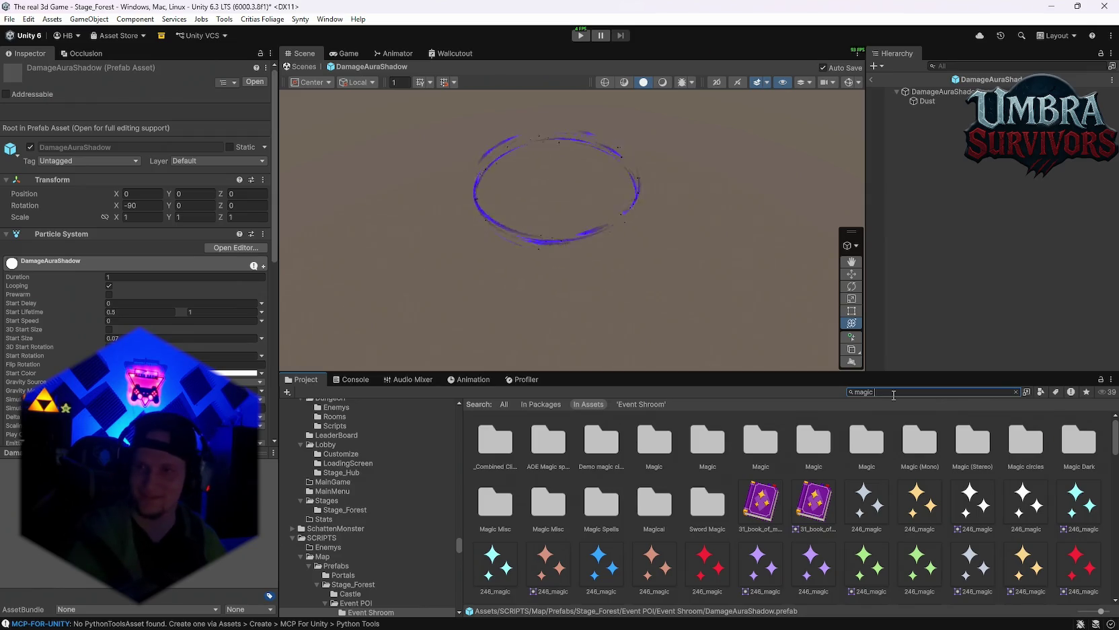
Step: Search for 'magic spark', then clear it and search for 'charge' instead
type(" spark")
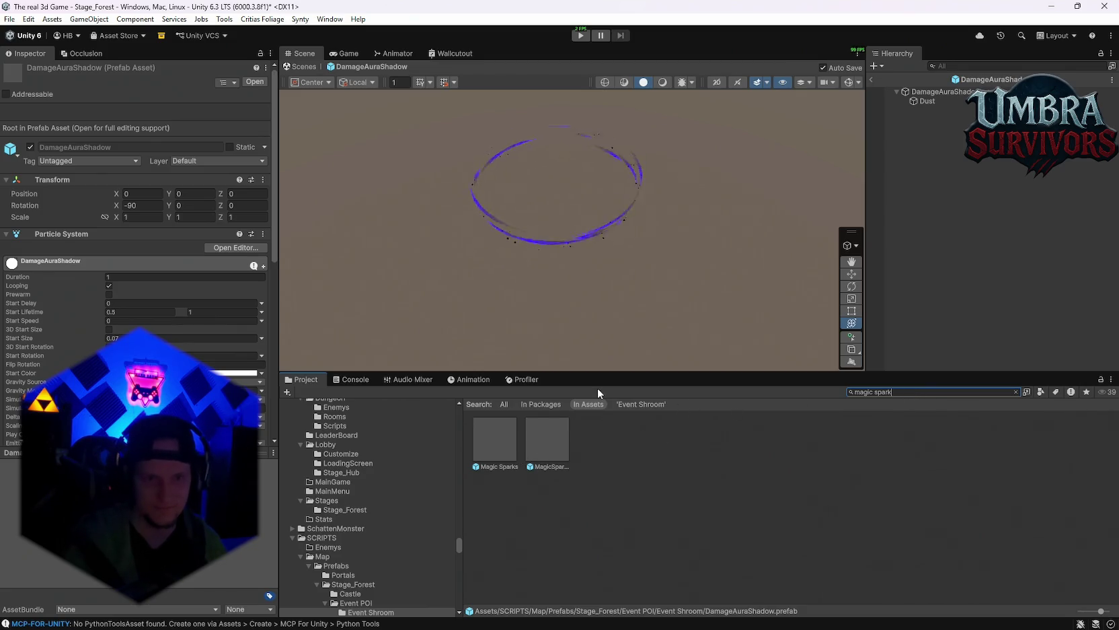
left_click(887, 392)
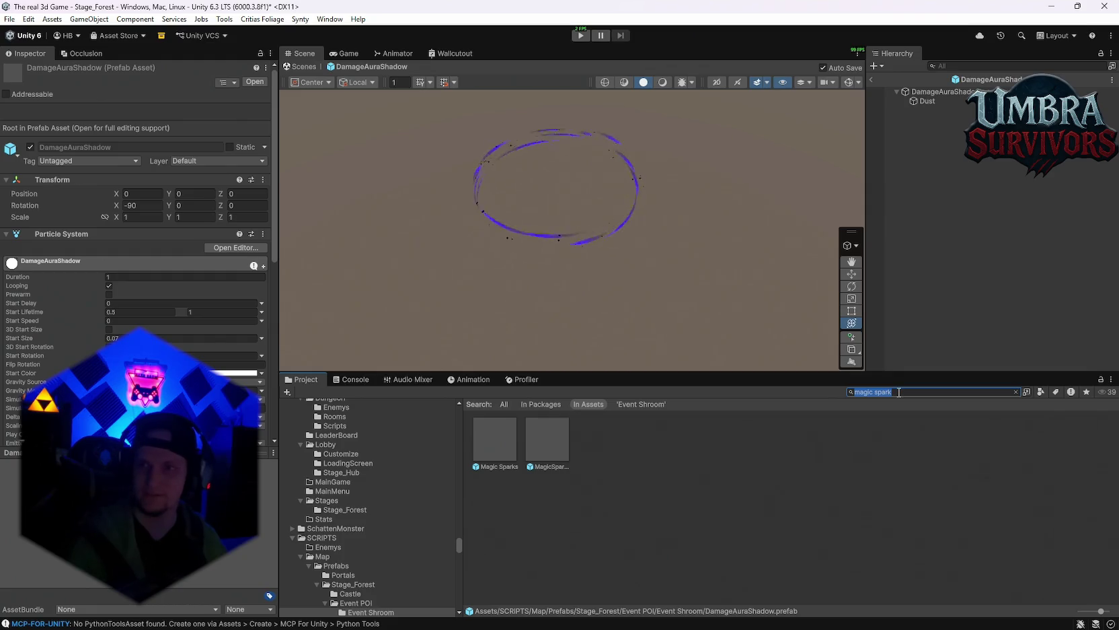
key("BackSpace")
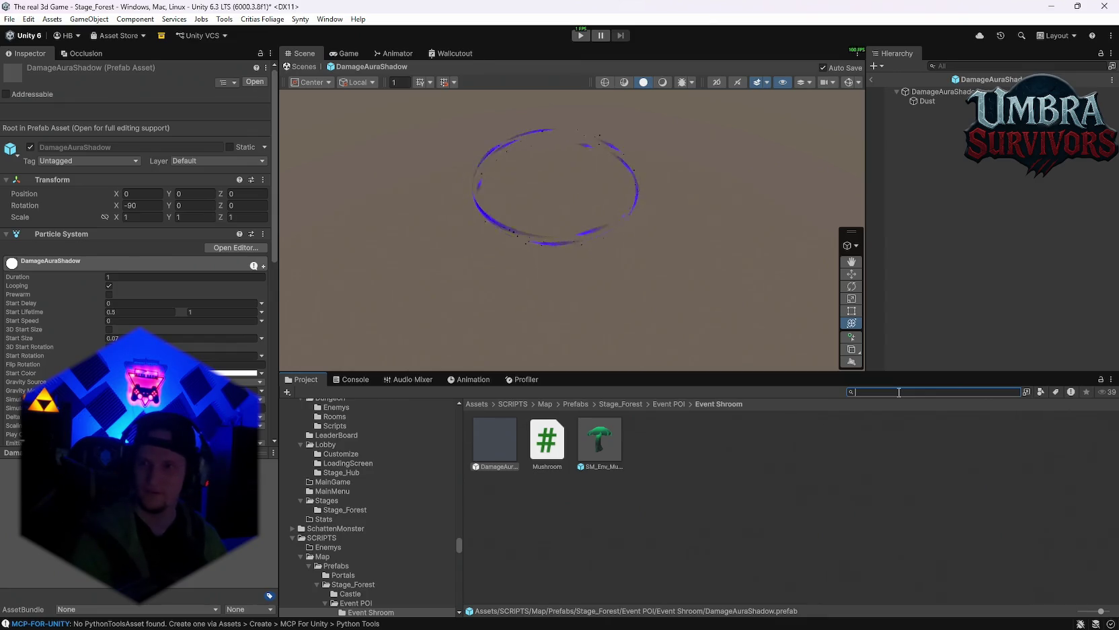
type("charge")
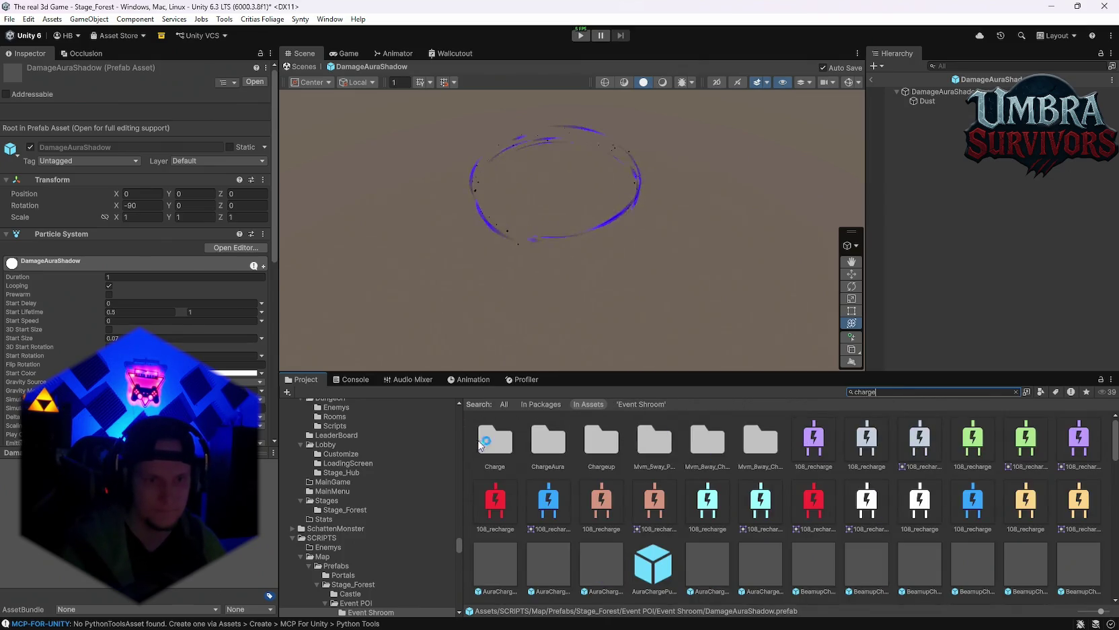
Step: Open the Charge V1 folder and preview two of its charge sphere colour variants
left_click(495, 447)
double_click(495, 448)
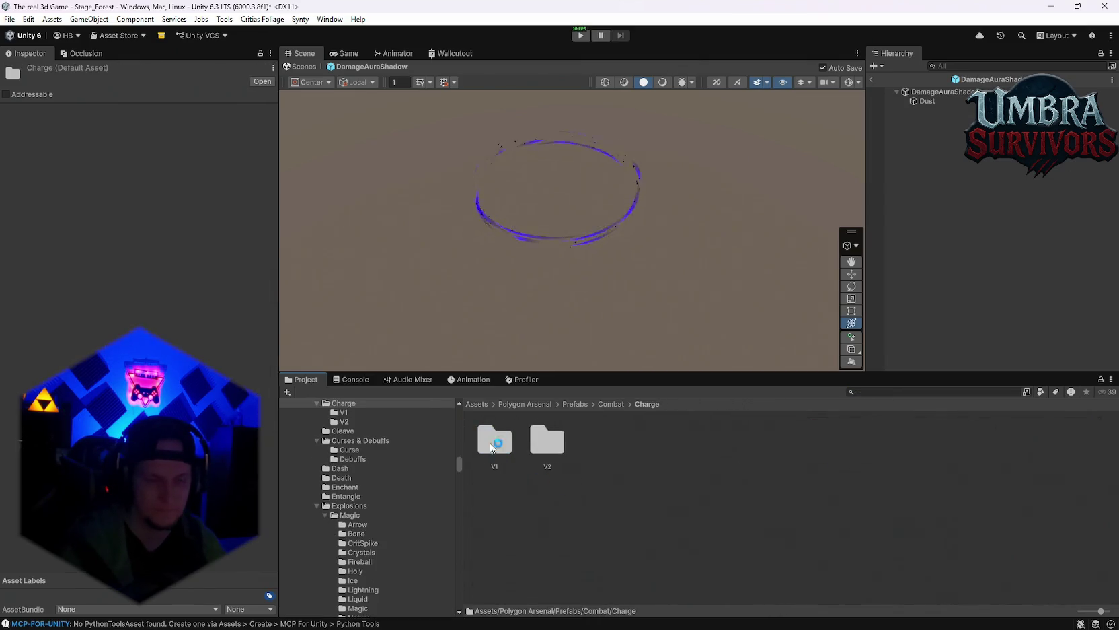
double_click(491, 441)
double_click(496, 441)
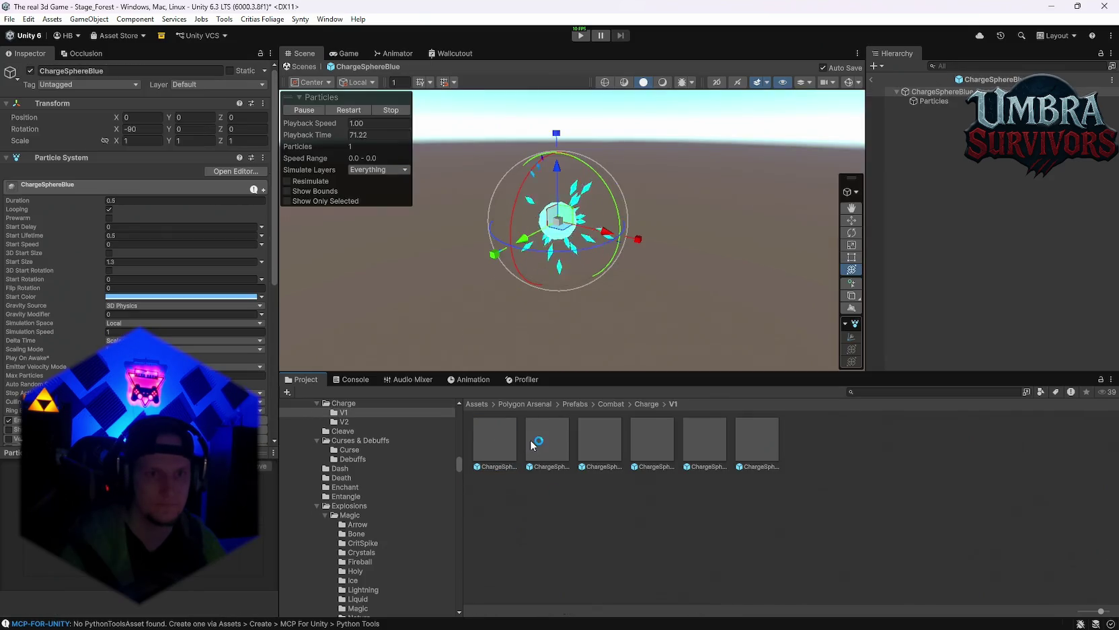
double_click(586, 433)
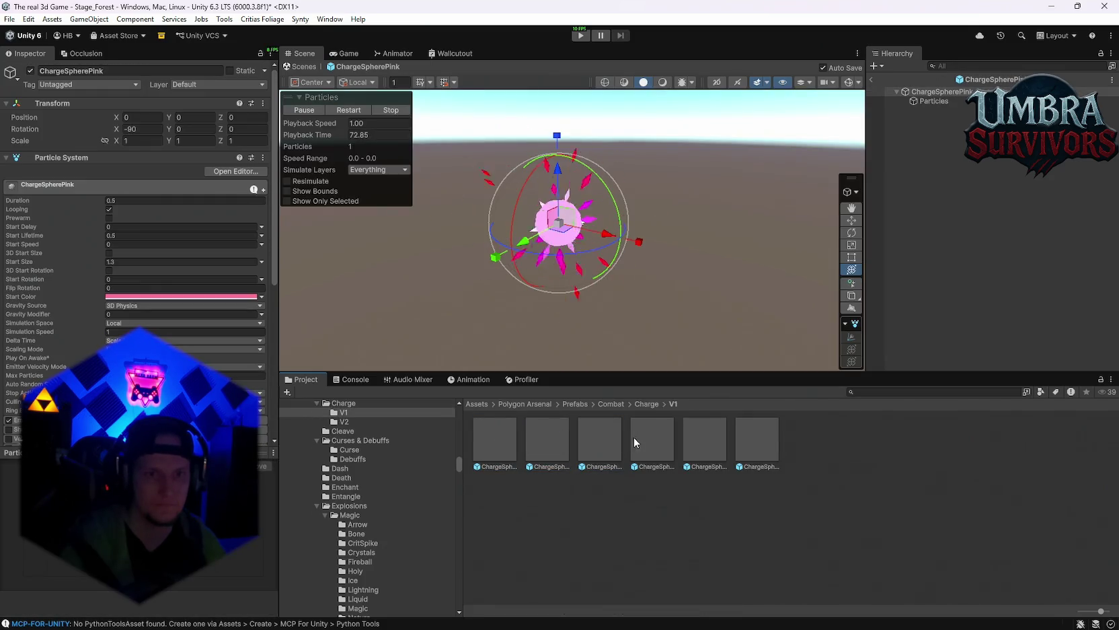
Step: Preview ChargeSphere2Blue, Pink, Purple and Yellow, then return to the Prefabs folder
left_click(647, 403)
double_click(549, 444)
double_click(550, 448)
double_click(610, 444)
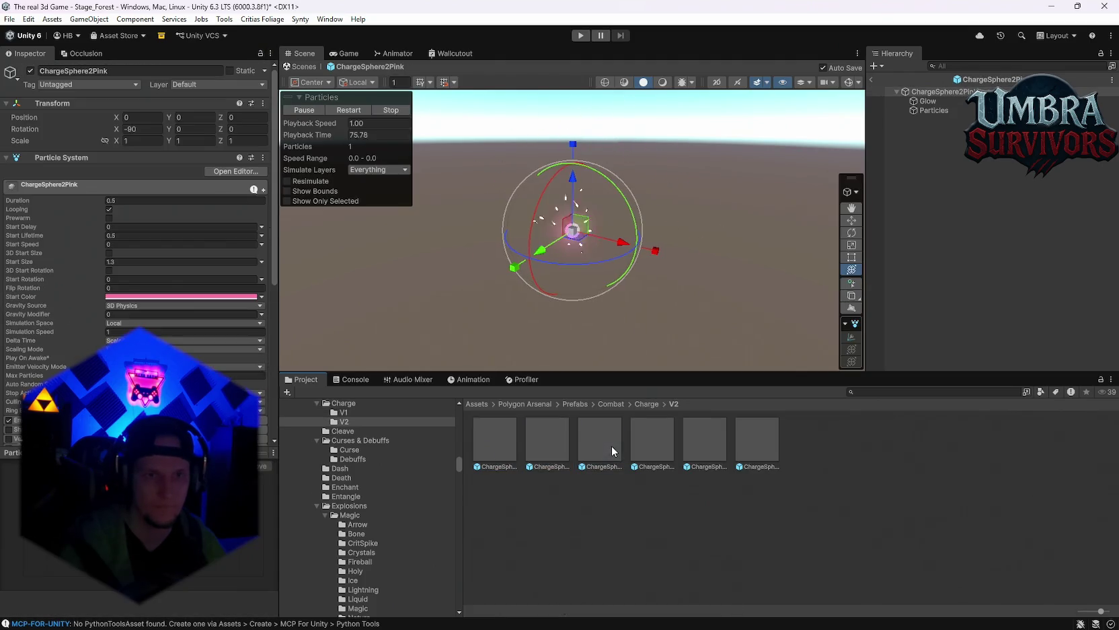
double_click(668, 443)
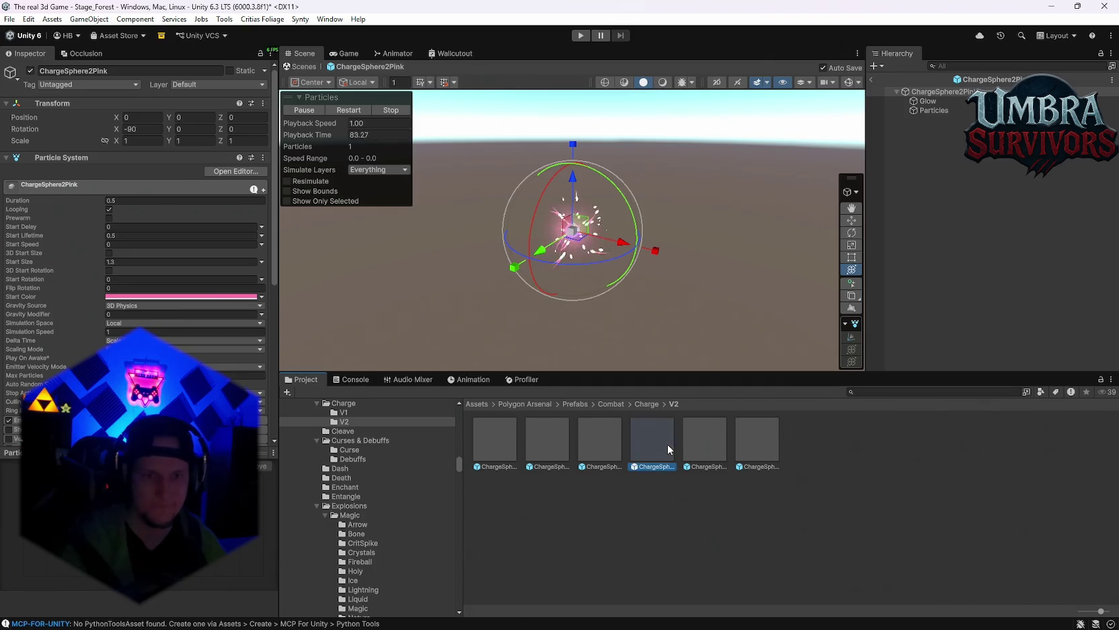
double_click(706, 445)
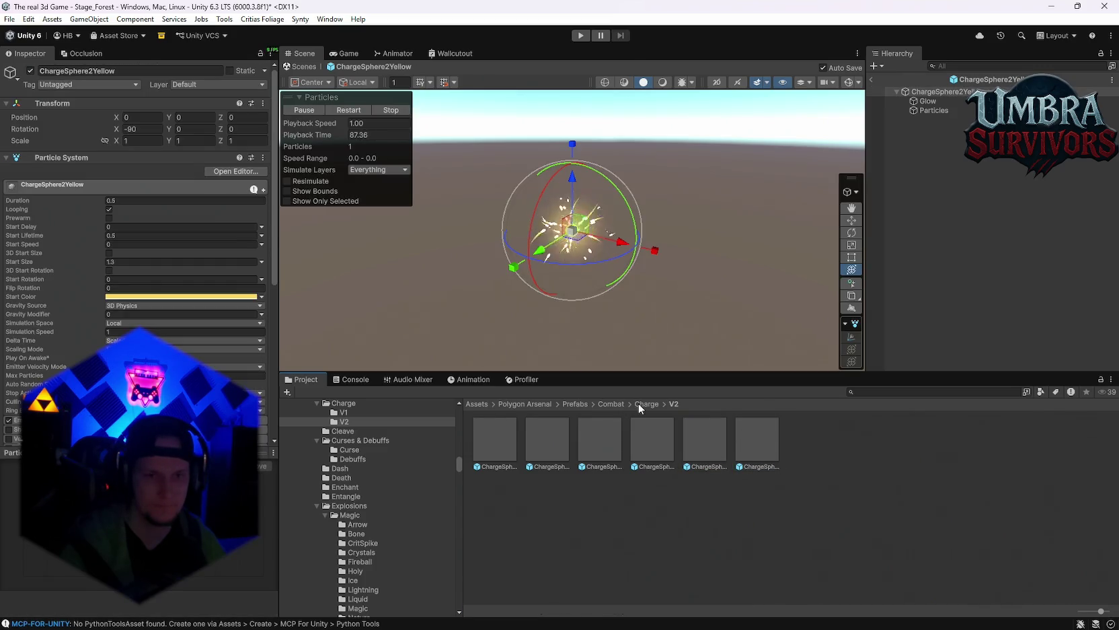
left_click(575, 403)
scroll(373, 486, "up", 5)
scroll(374, 485, "down", 3)
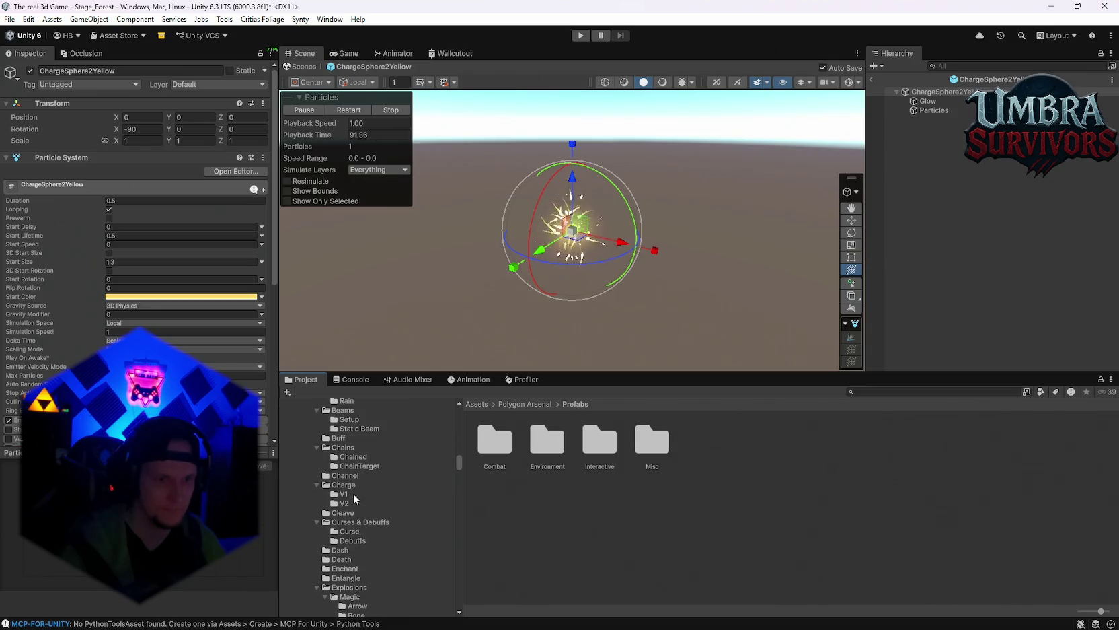
Step: Inspect the Channel prefabs (Blue, Green, Pink, Purple) and preview ChannelPurple and ChannelYellow
left_click(350, 485)
left_click(350, 476)
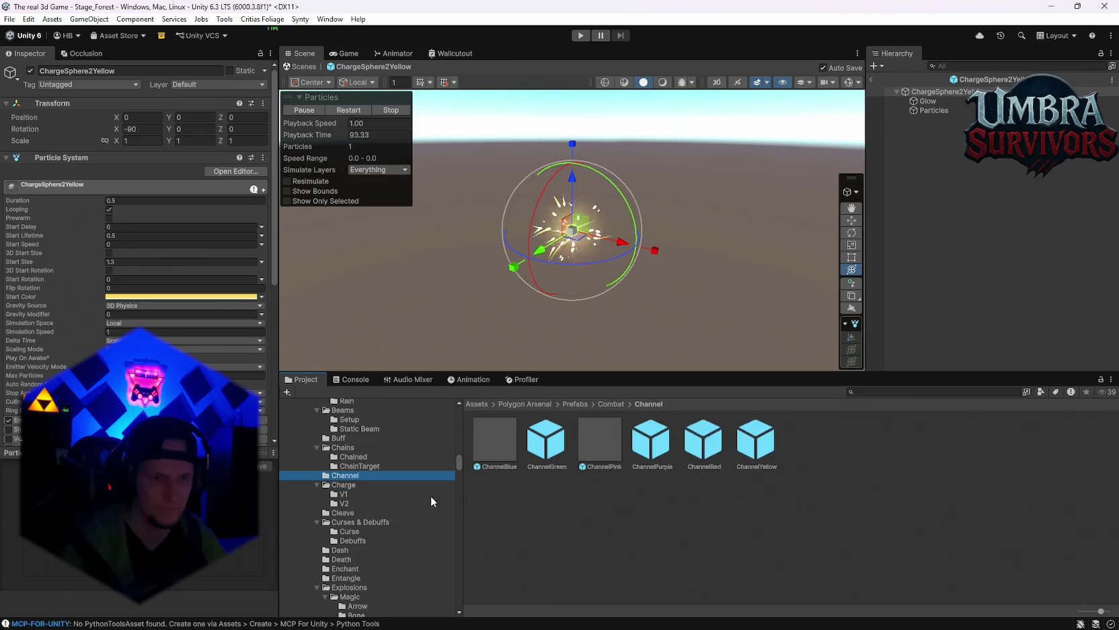
left_click(498, 451)
left_click(548, 451)
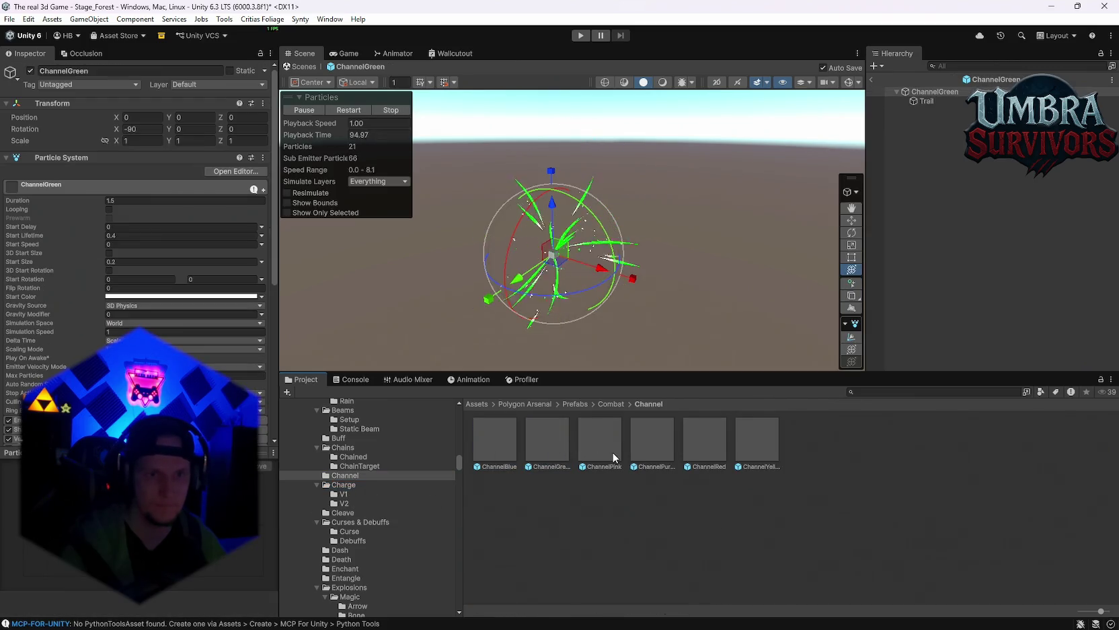
left_click(612, 451)
left_click(648, 449)
double_click(647, 448)
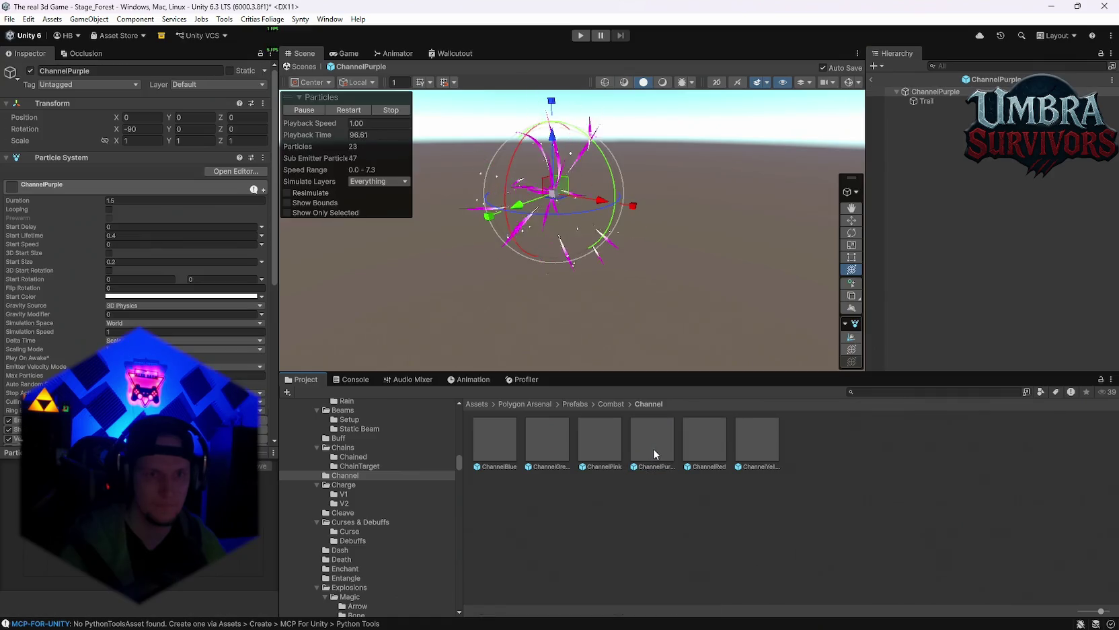
double_click(755, 439)
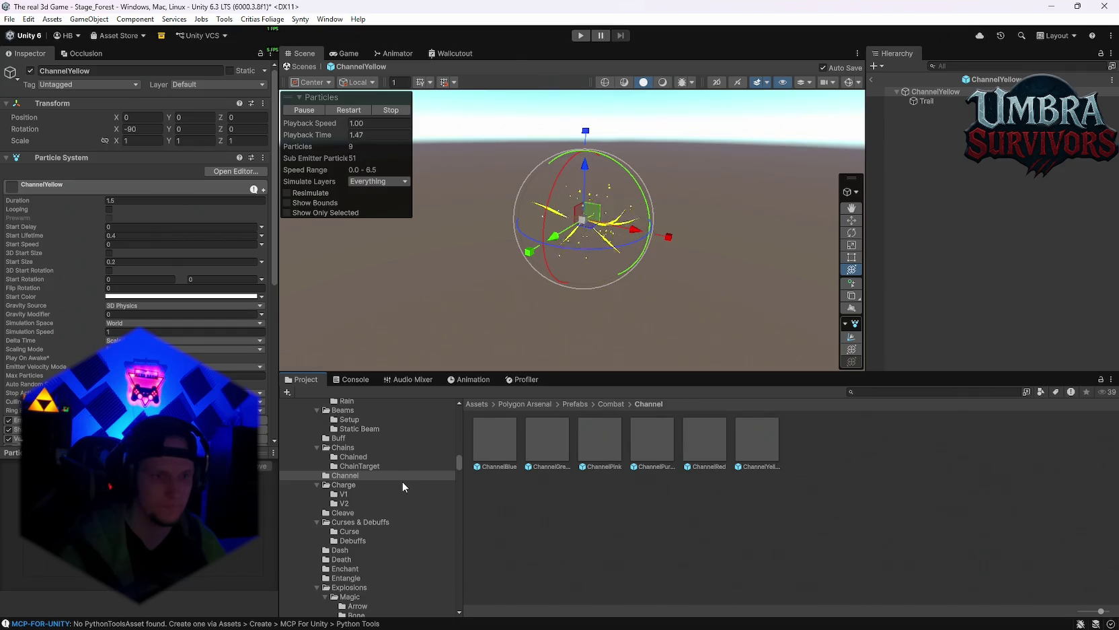
scroll(402, 481, "down", 2)
left_click(487, 446)
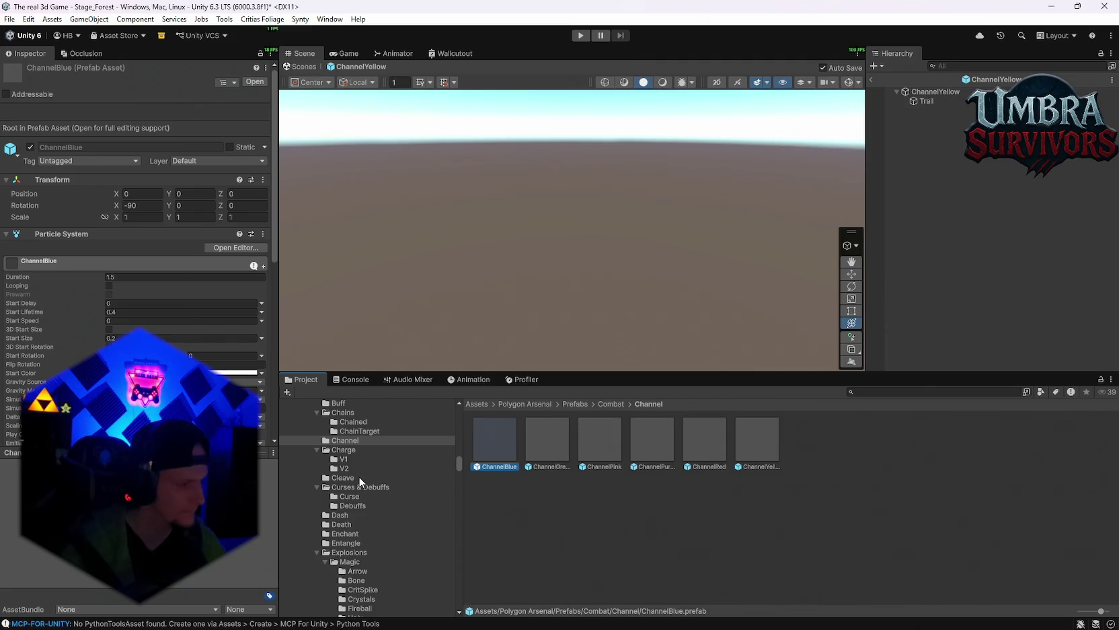
Step: Browse the Cleave and Enchant folders, then select the first V1 ChargeSphere prefab
left_click(347, 477)
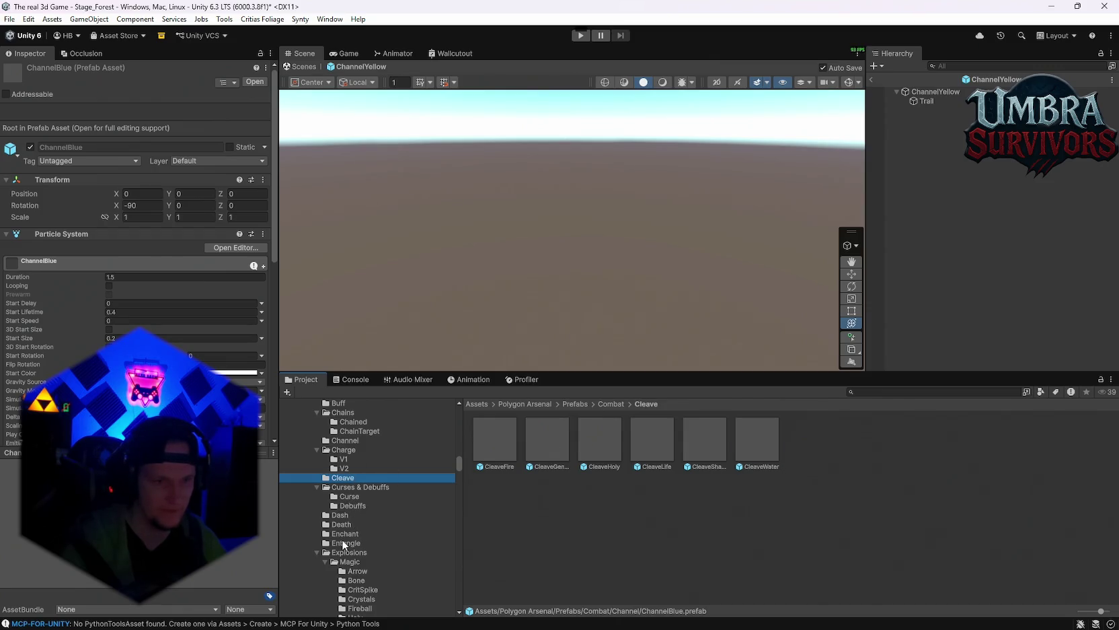
left_click(377, 533)
scroll(372, 504, "up", 2)
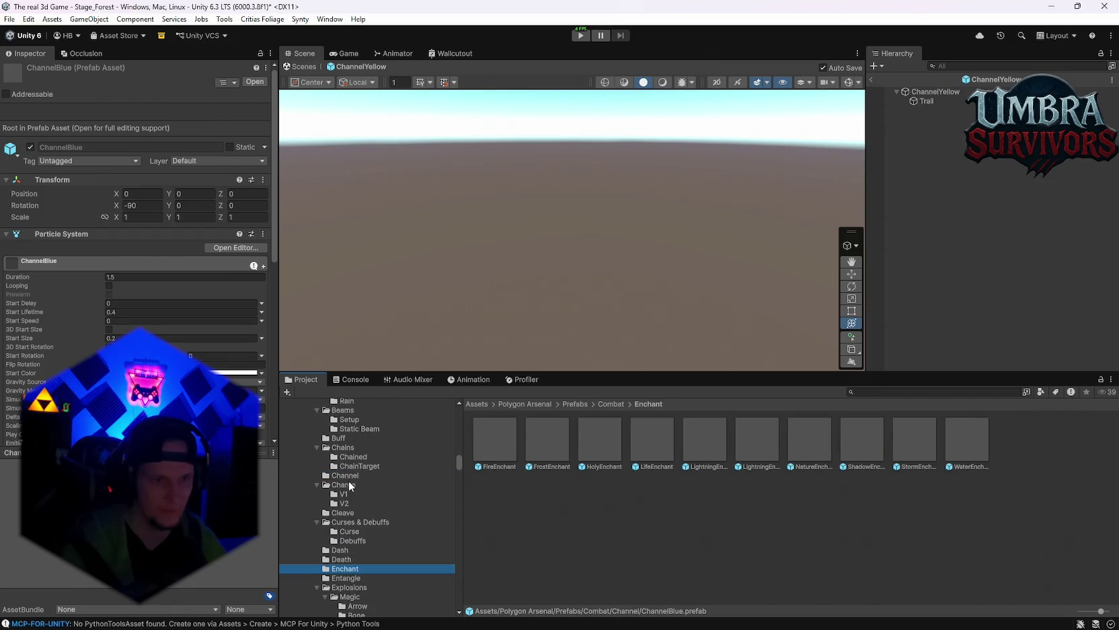
left_click(343, 484)
left_click(343, 494)
left_click(496, 443)
Step: Preview the V1 ChargeSphere variants, including pink and ChargeSphereRed
double_click(563, 443)
double_click(613, 436)
left_click(656, 445)
double_click(695, 444)
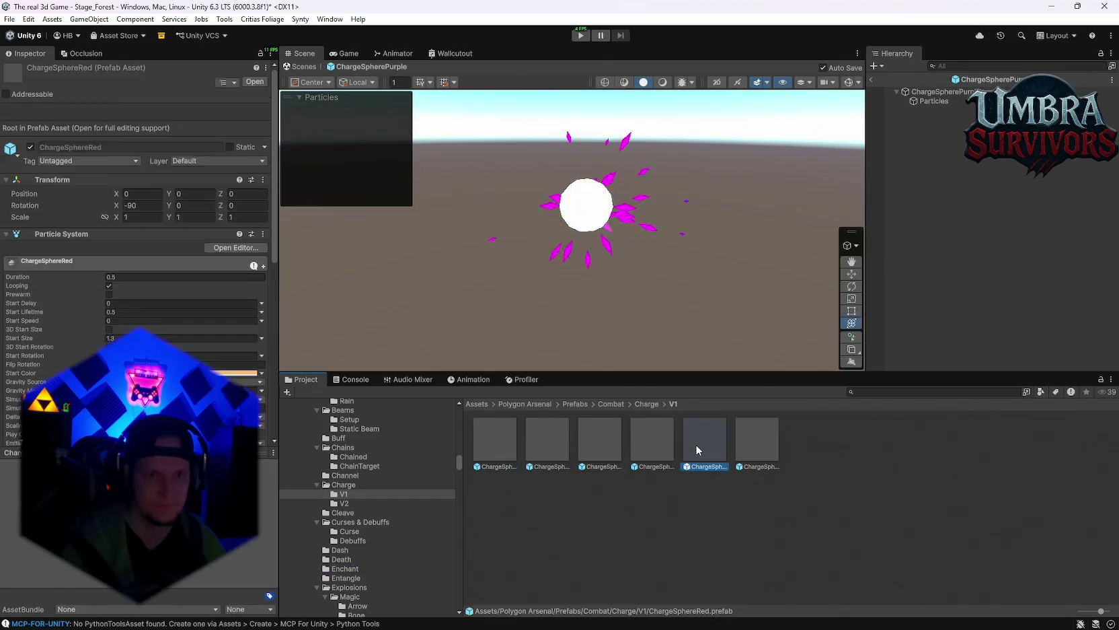
Step: Preview the ShadowPurpleExplosion effect from the Shadow folder
left_click(360, 531)
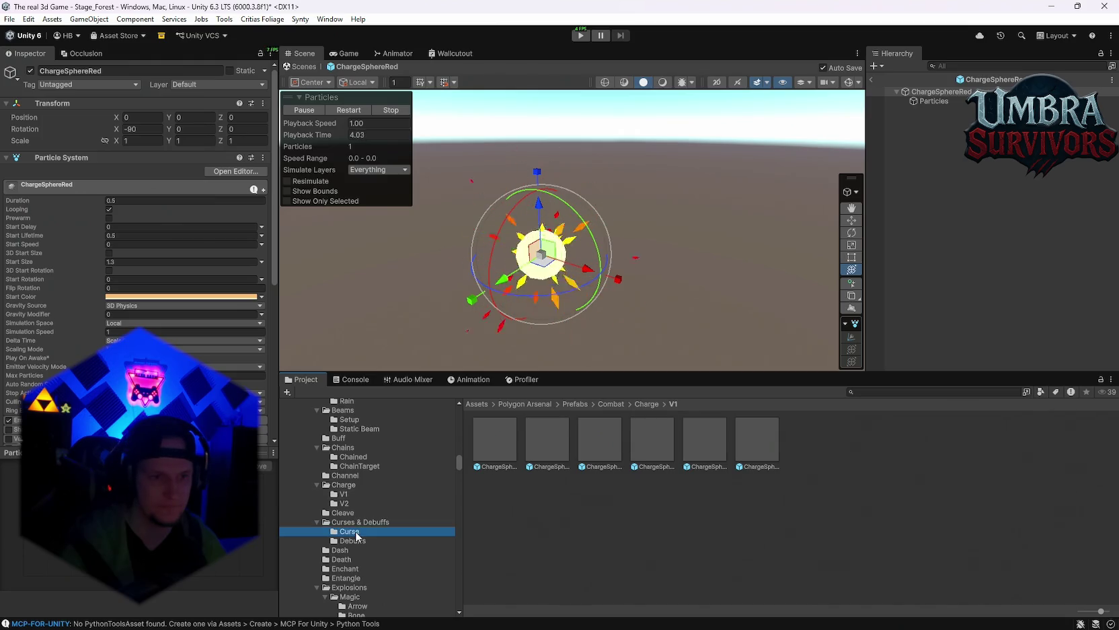
scroll(376, 535, "down", 5)
left_click(362, 533)
double_click(486, 443)
scroll(390, 524, "up", 7)
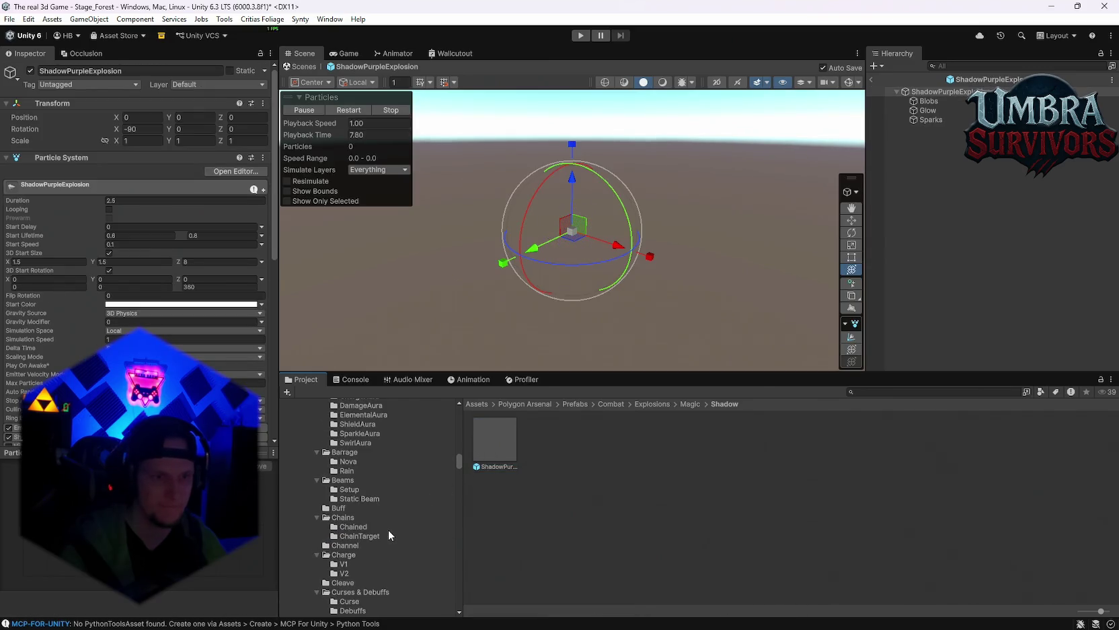
Step: Preview BuffGreen, BuffPink and BuffPurple, then select ChainTargetFire
left_click(356, 526)
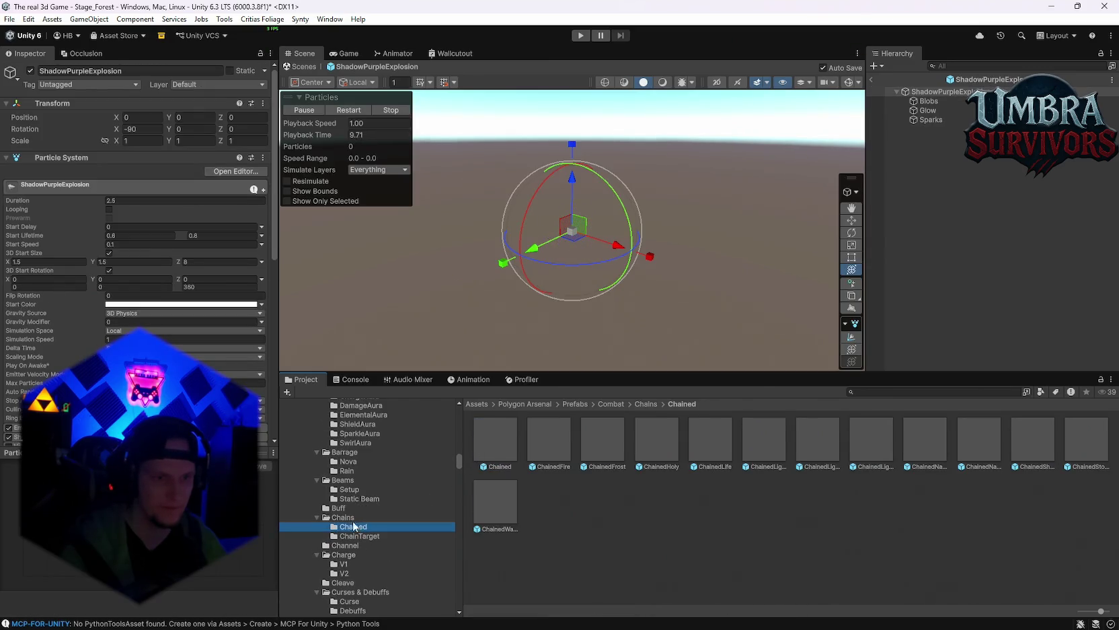
left_click(339, 508)
left_click(548, 453)
double_click(548, 453)
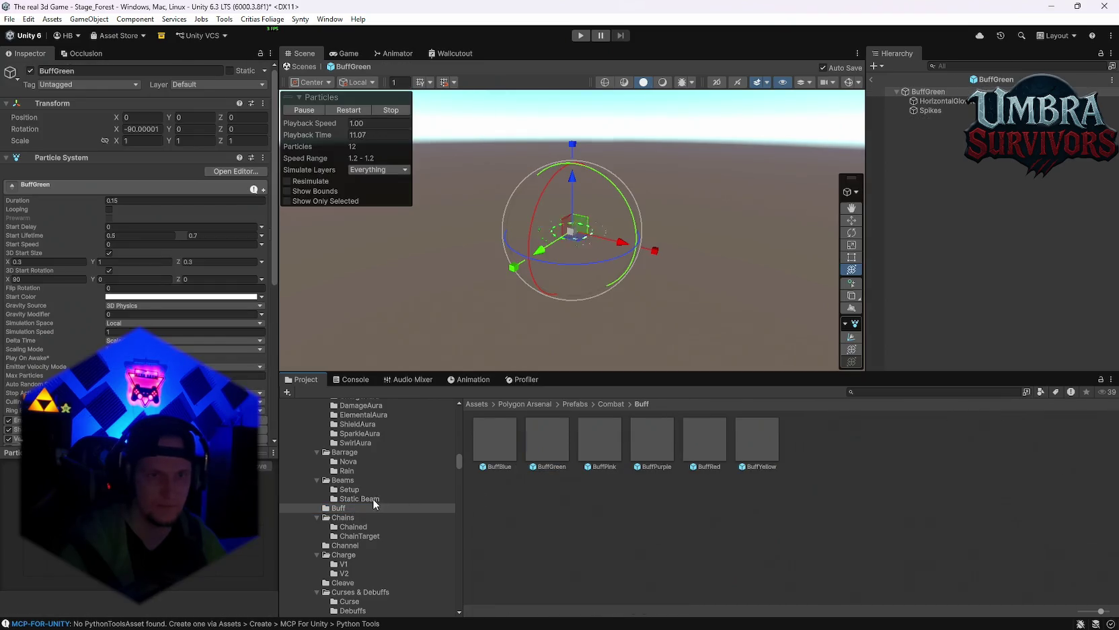
double_click(600, 440)
double_click(647, 441)
scroll(385, 511, "down", 2)
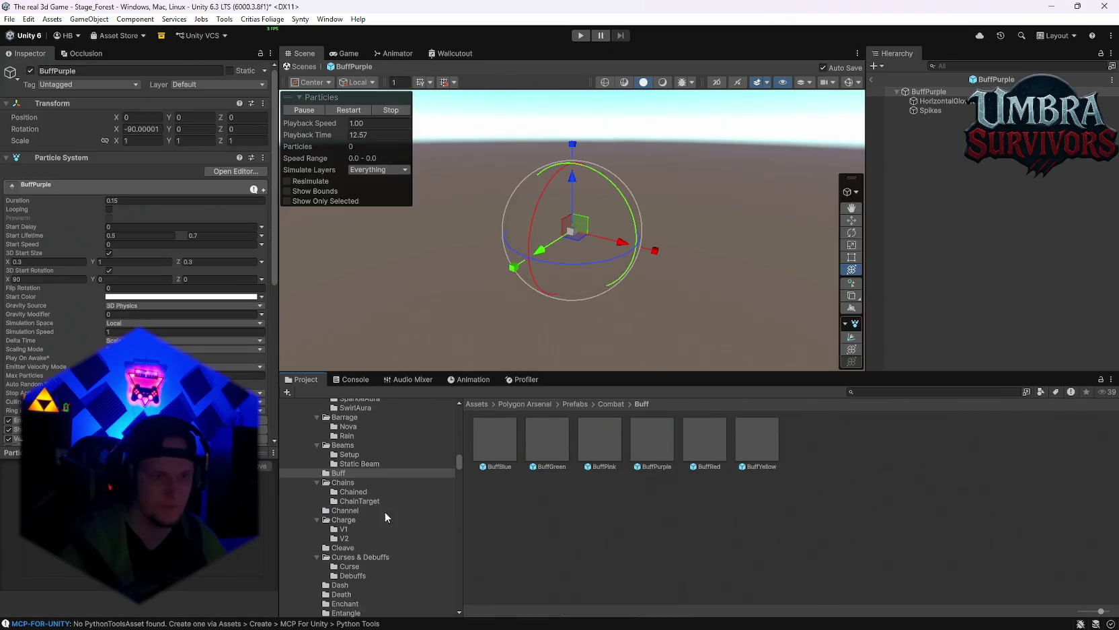
left_click(363, 501)
left_click(540, 434)
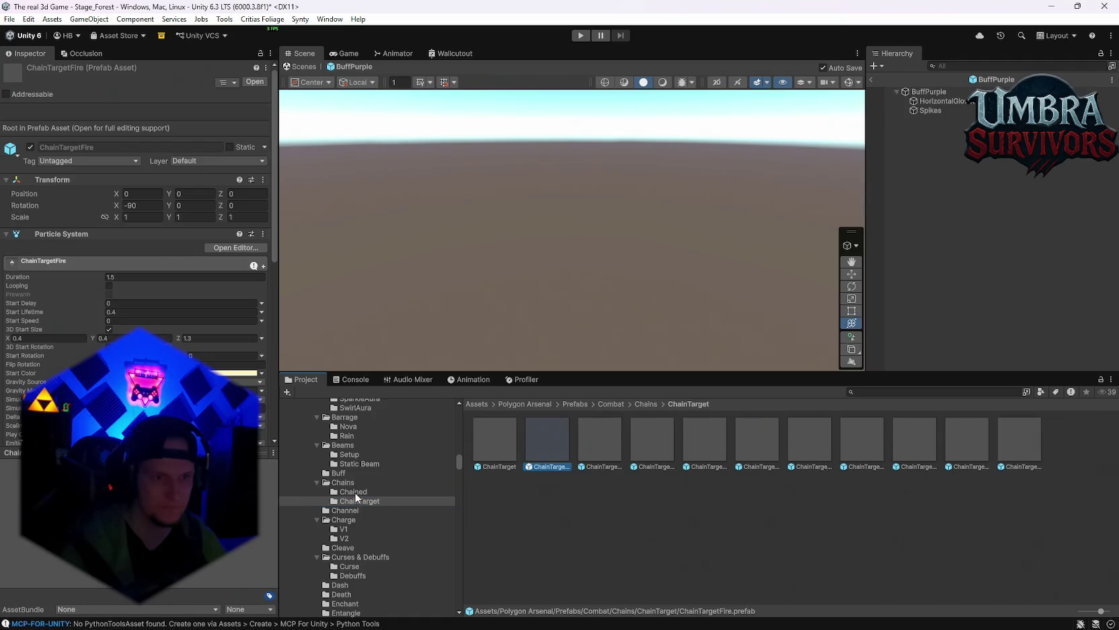
Step: Preview the V2 ChargeSpheres ending on ChargeSphere2Green, then return to the forest scene
left_click(355, 529)
left_click(362, 537)
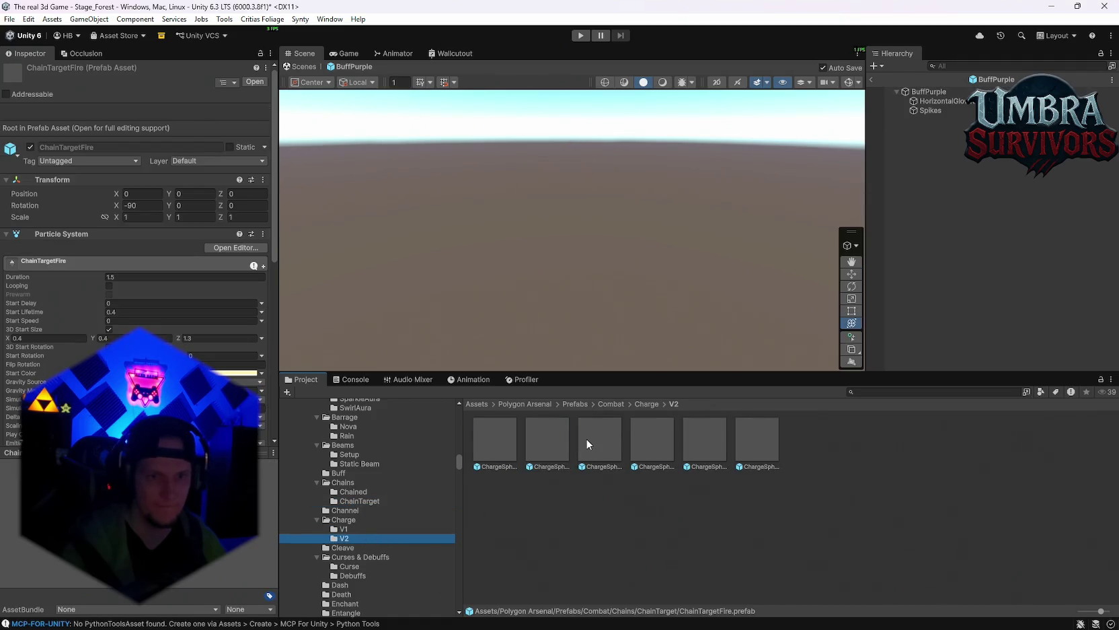
double_click(586, 440)
double_click(546, 440)
double_click(514, 435)
left_click(553, 437)
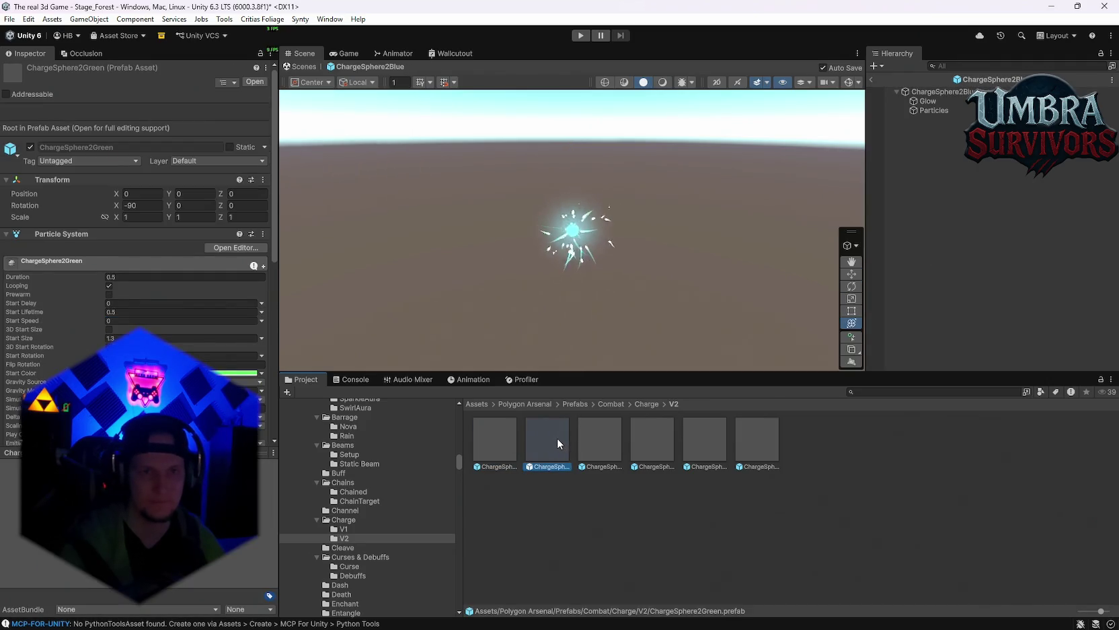
double_click(612, 432)
left_click(549, 438)
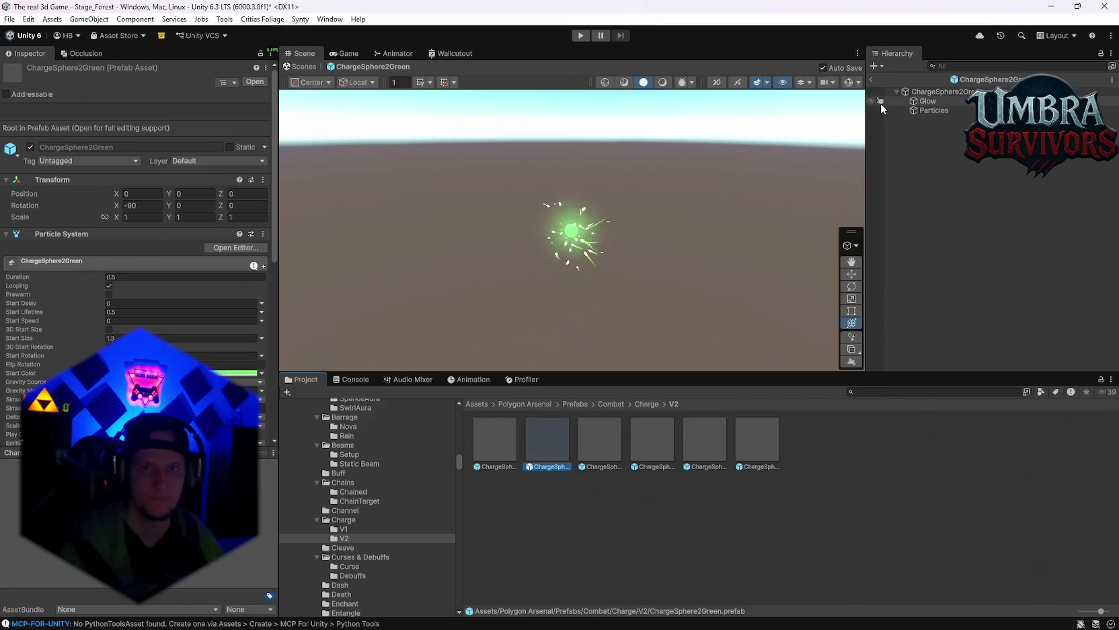
left_click(872, 81)
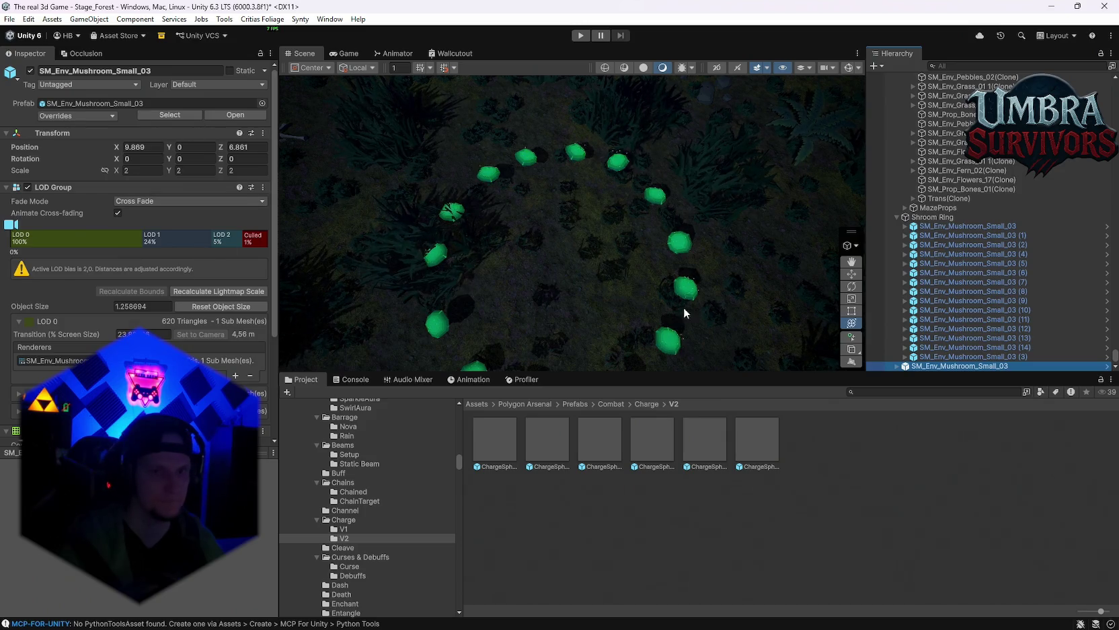
Step: Parent SM_Env_Mushroom_Small_03 under Shroom Ring at position 0, 0, 0 and expand its children
left_click_drag(938, 368, 935, 217)
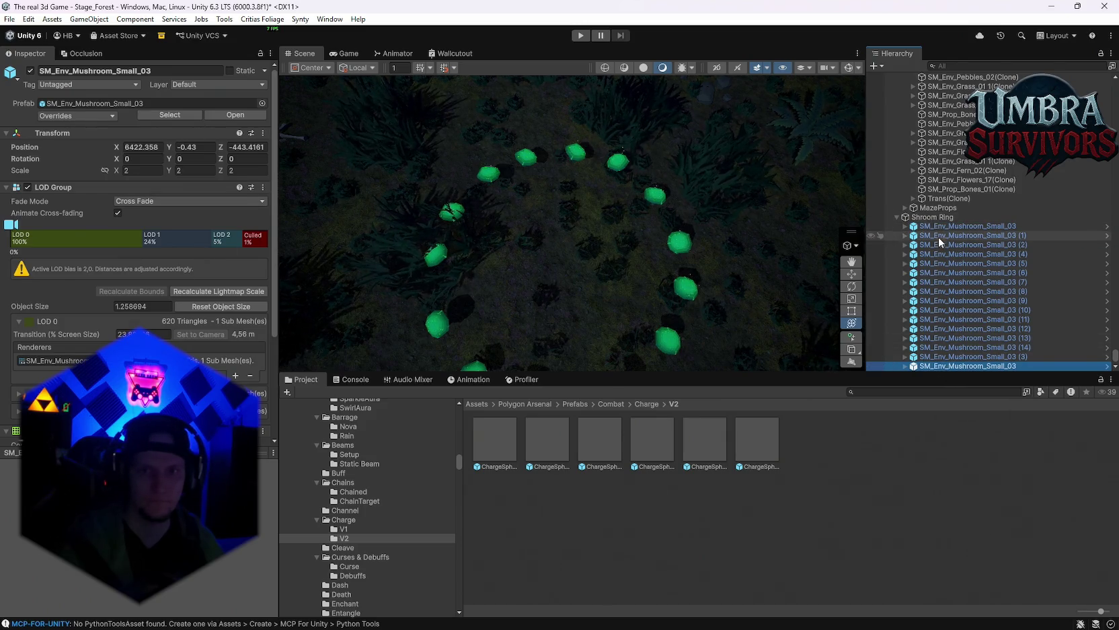
left_click(153, 151)
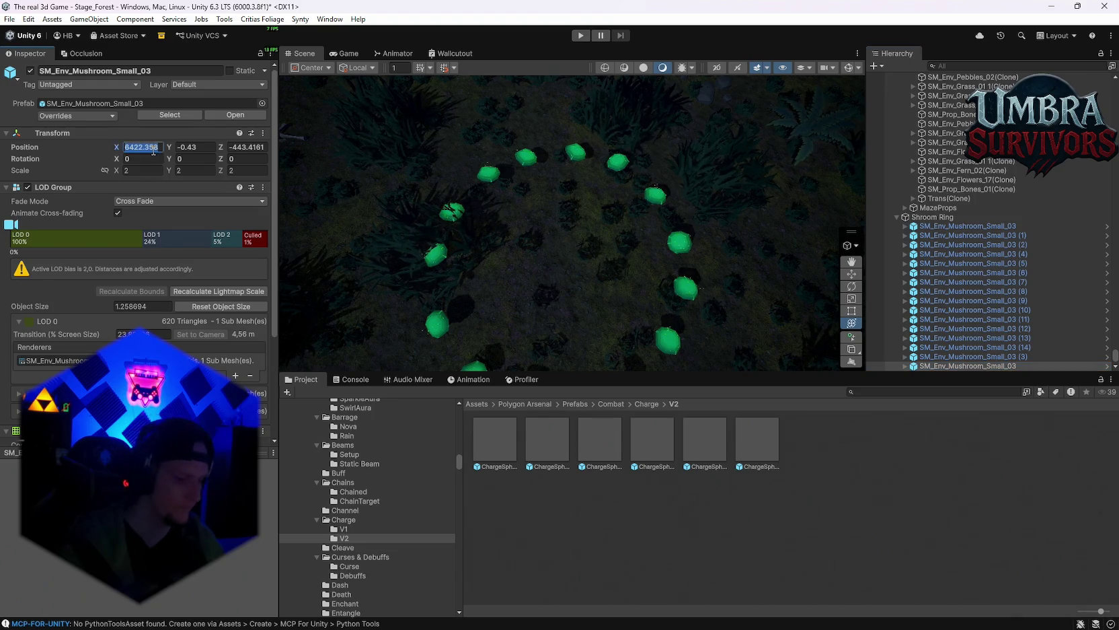
type("0")
key("Tab")
type("0")
key("Tab")
type("0")
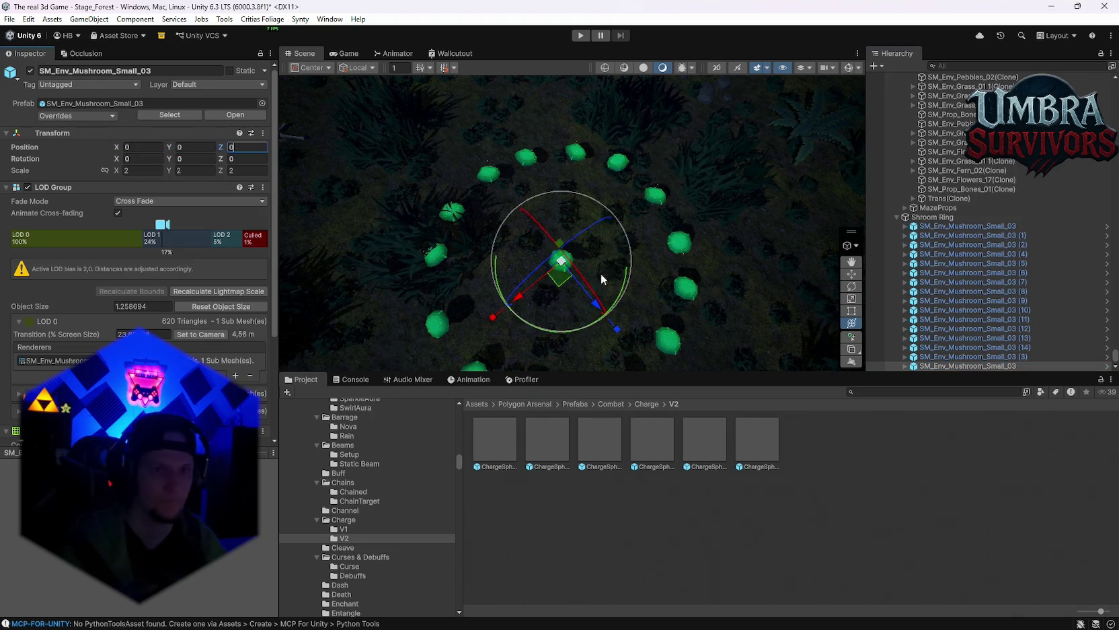
scroll(602, 296, "up", 2)
left_click_drag(605, 322, 612, 299, "alt")
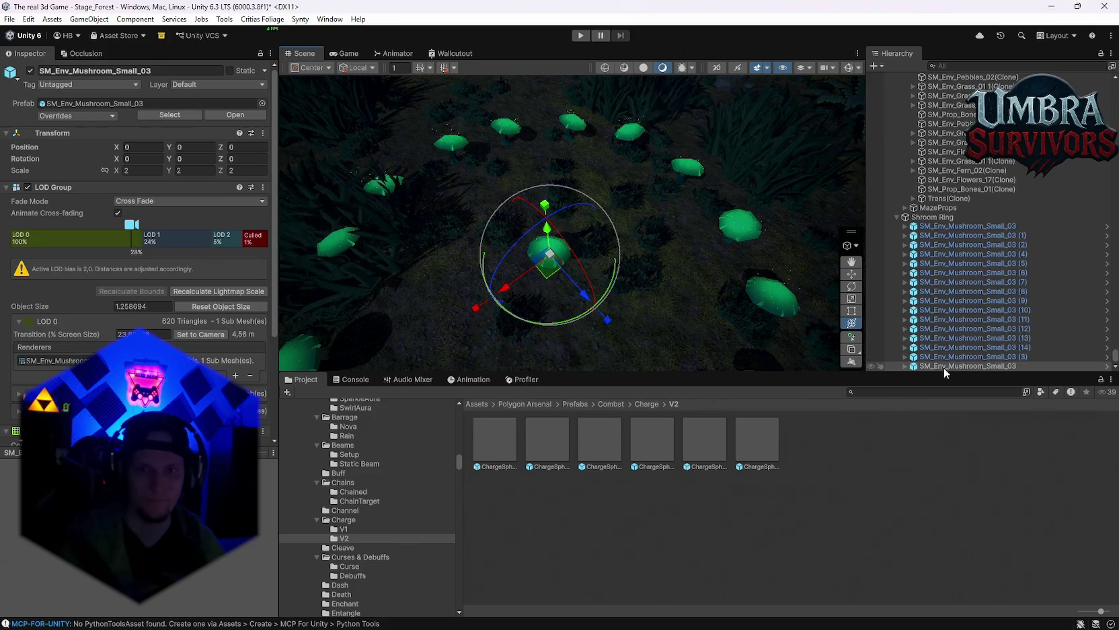
left_click(905, 366)
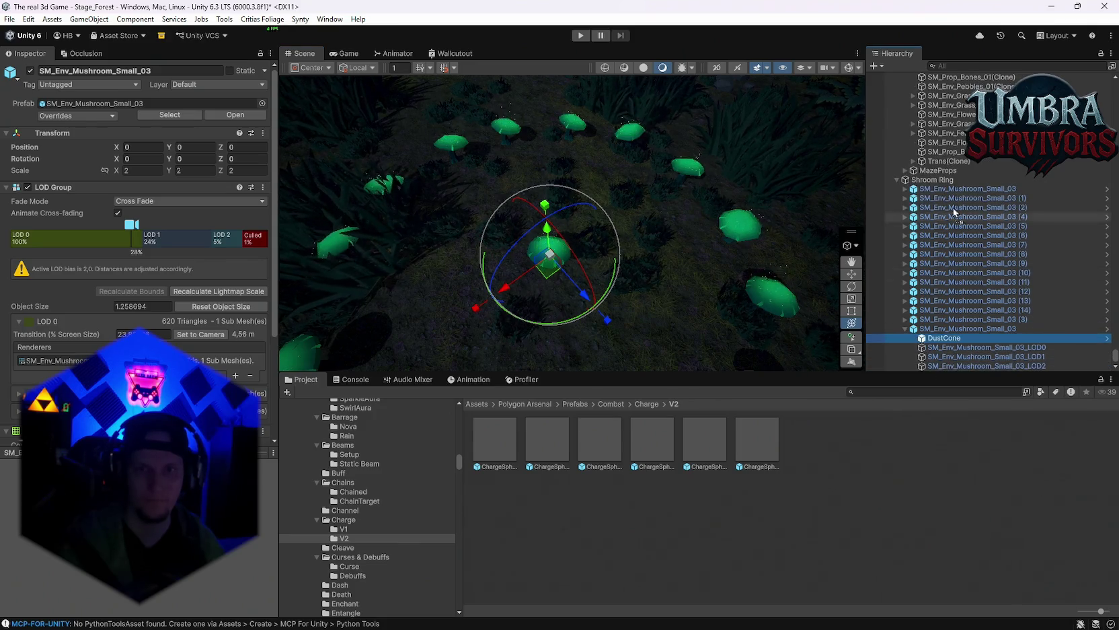